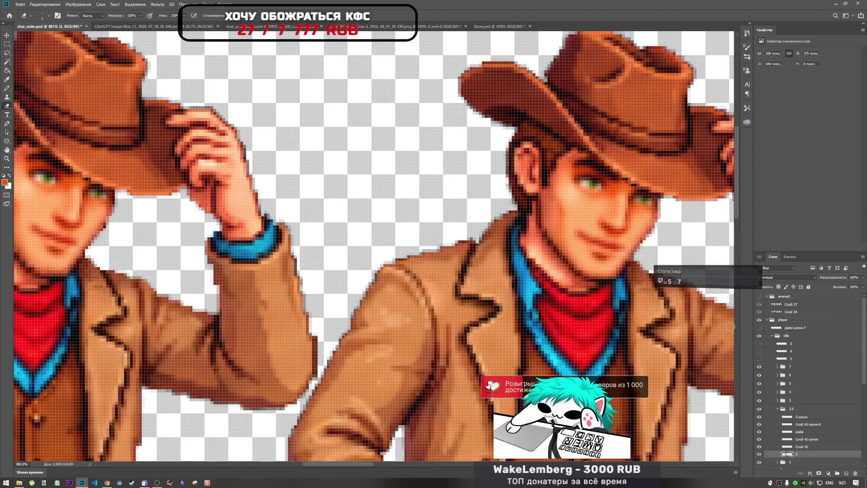
# - Expand frame group 2 and inspect its layers 3 and 1
pyautogui.scroll(-3, 768, 410)
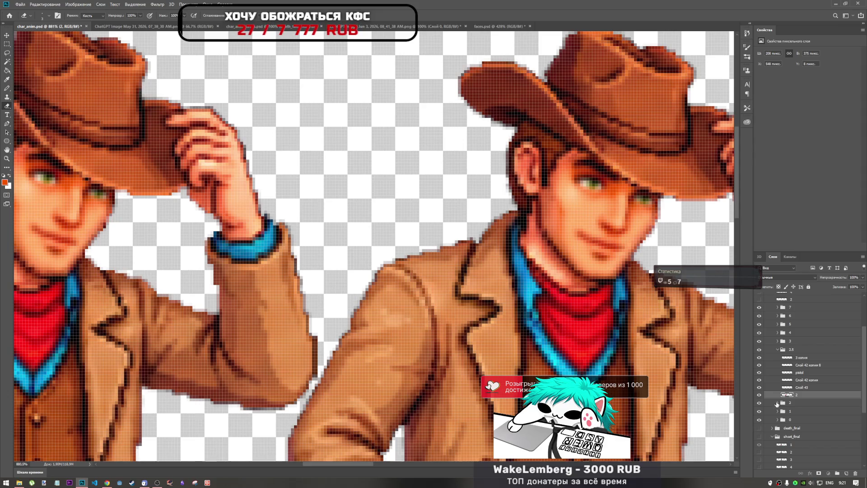
pyautogui.click(777, 403)
pyautogui.click(795, 411)
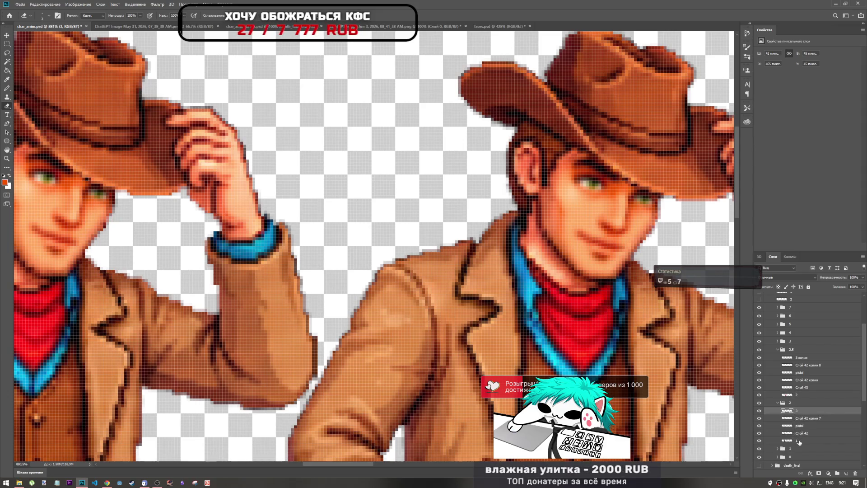
pyautogui.click(799, 441)
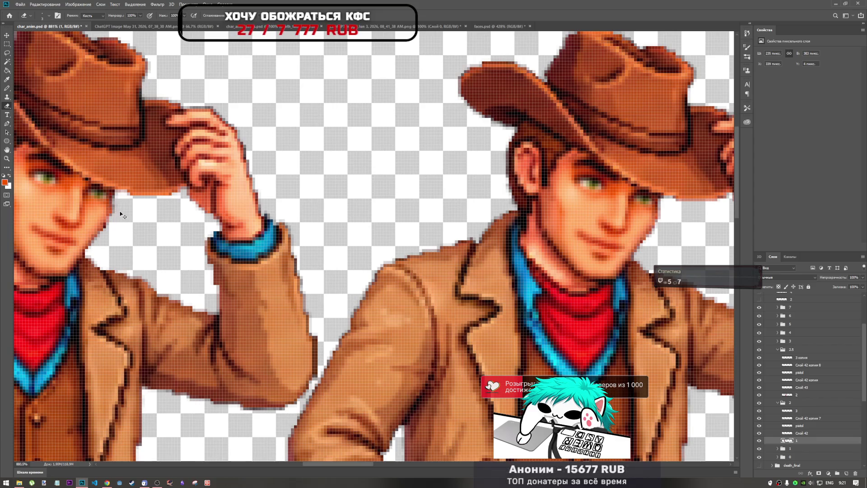
pyautogui.scroll(4, 115, 199)
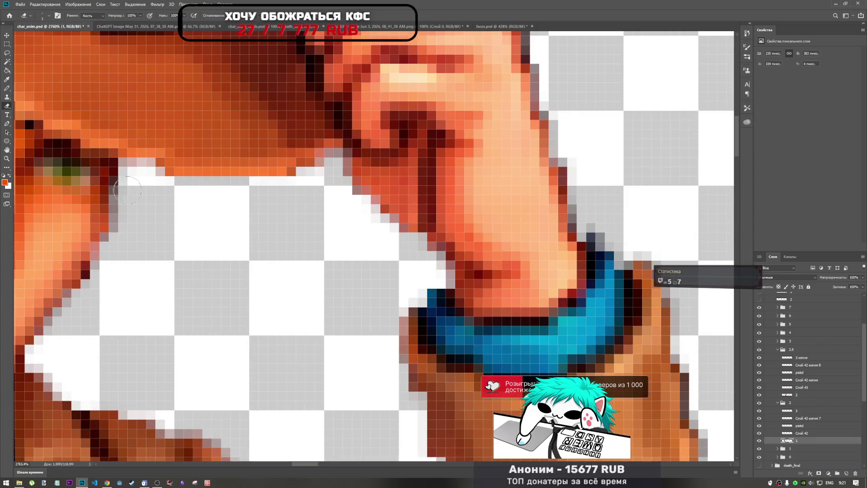
pyautogui.scroll(-2, 123, 191)
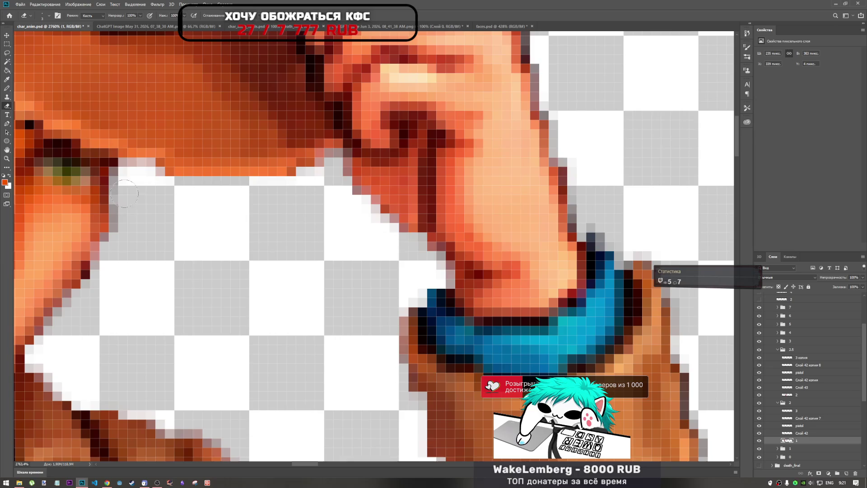
pyautogui.scroll(-3, 329, 212)
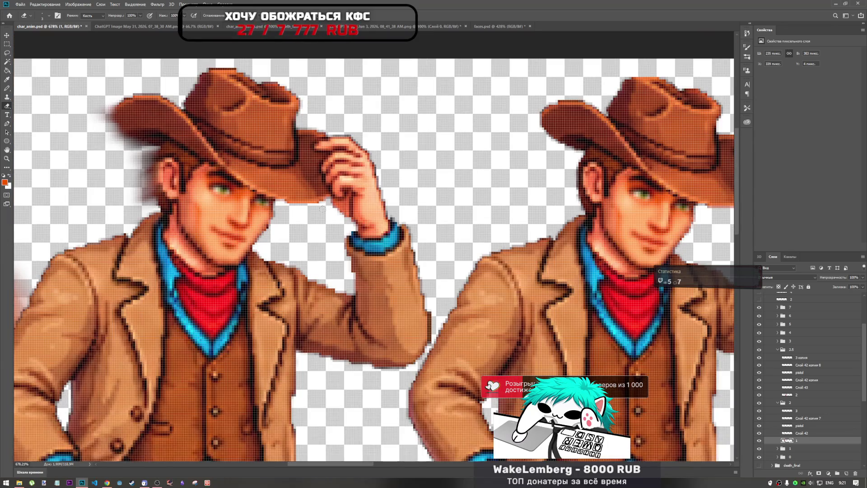
pyautogui.scroll(3, 323, 209)
pyautogui.scroll(-1, 253, 245)
pyautogui.scroll(-2, 287, 234)
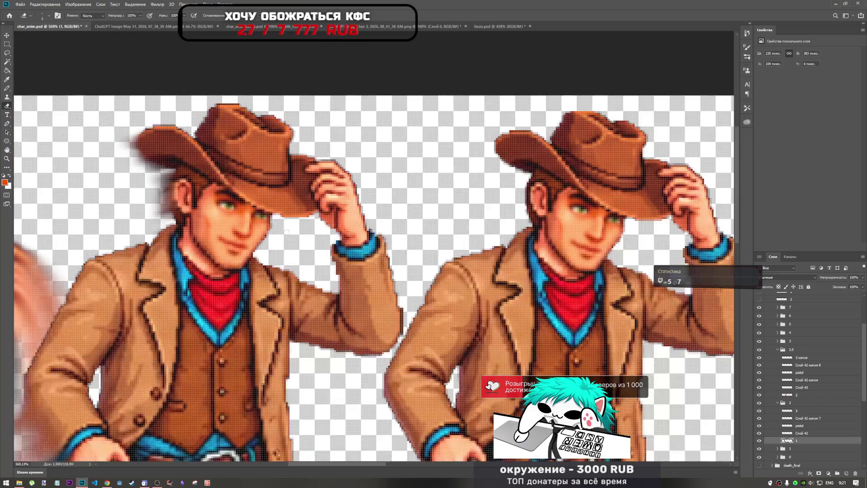
pyautogui.scroll(-4, 287, 233)
pyautogui.scroll(2, 366, 247)
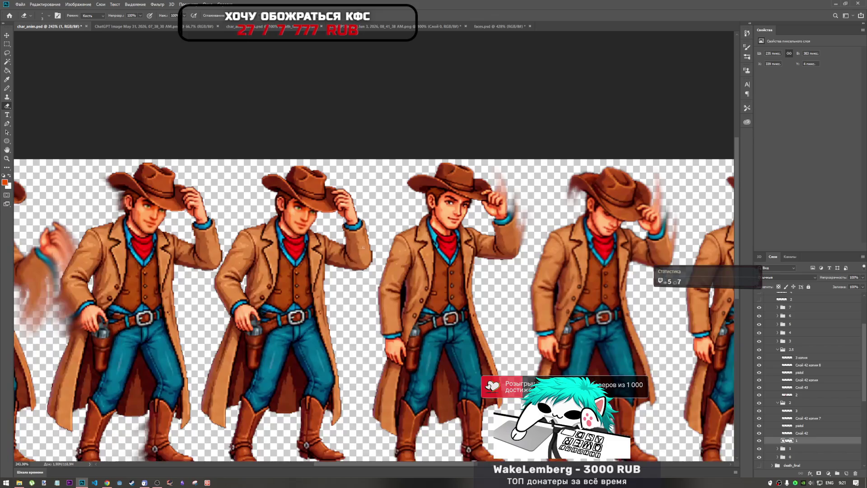
# - Collapse frame groups 2 and 2.5 and fit the whole sprite strip in view
pyautogui.click(780, 403)
pyautogui.click(778, 402)
pyautogui.click(793, 395)
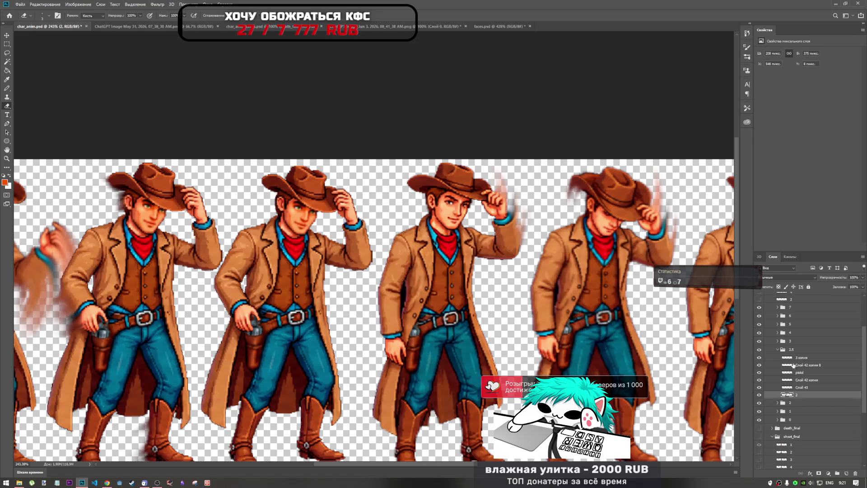
pyautogui.click(778, 351)
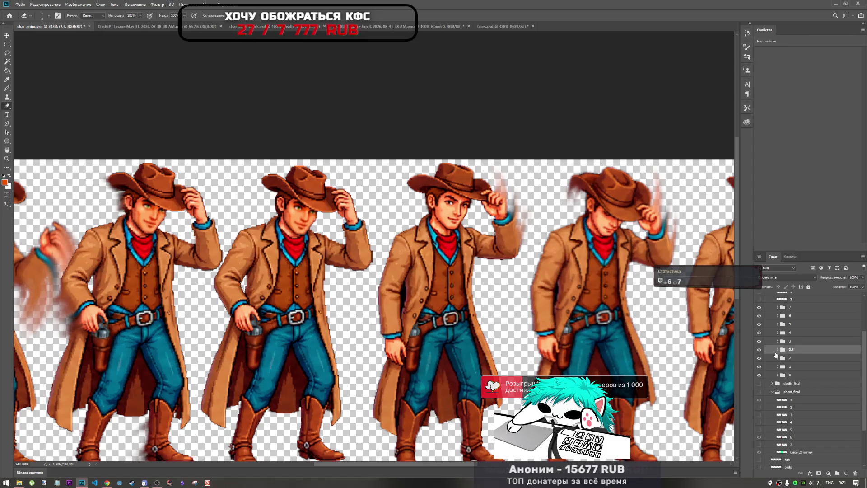
pyautogui.scroll(-5, 317, 285)
pyautogui.scroll(6, 327, 236)
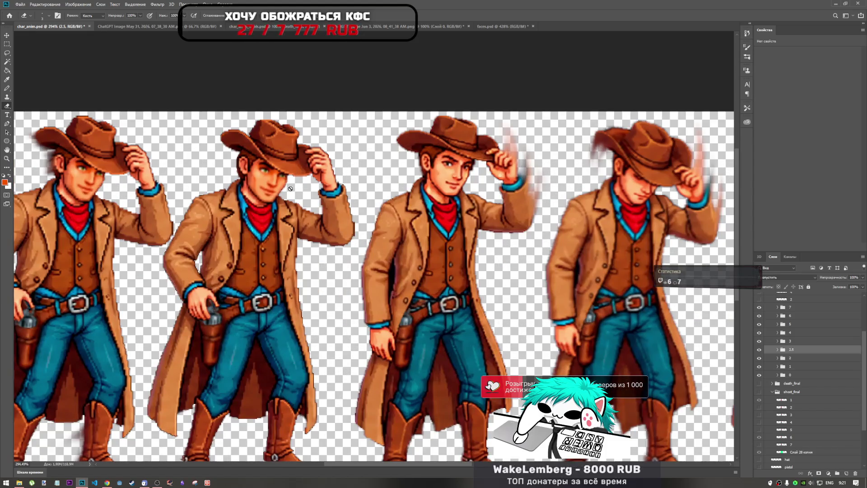
pyautogui.scroll(-3, 449, 187)
pyautogui.scroll(2, 448, 186)
pyautogui.scroll(-1, 260, 220)
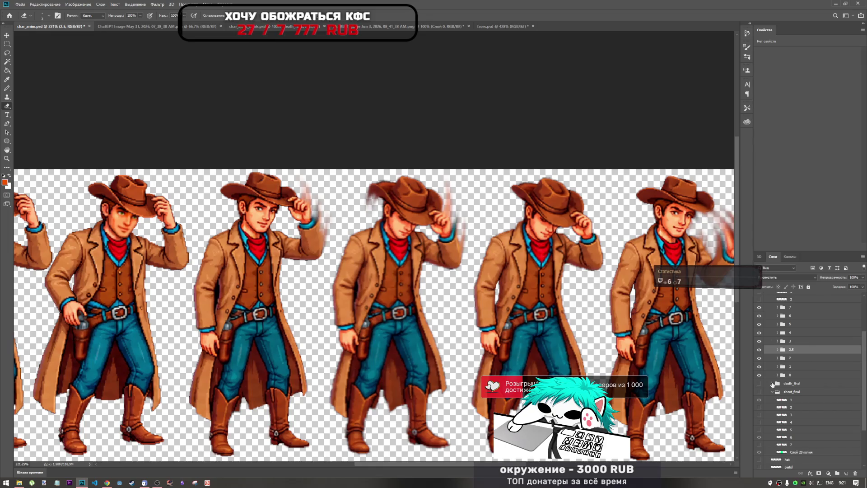
pyautogui.scroll(3, 786, 357)
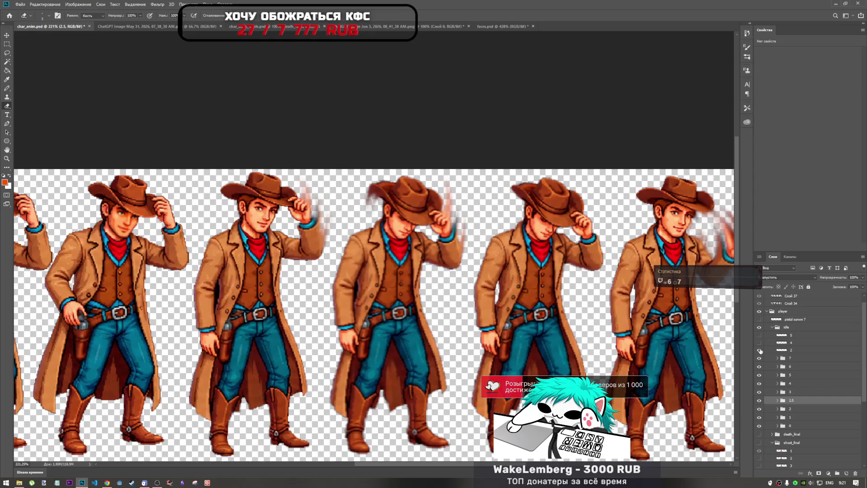
pyautogui.hotkey('ctrl', '0')
# - Compare face layers 4, 5 and 2 on the first cowboy, leaving face 5 visible
pyautogui.click(759, 343)
pyautogui.click(761, 344)
pyautogui.click(759, 336)
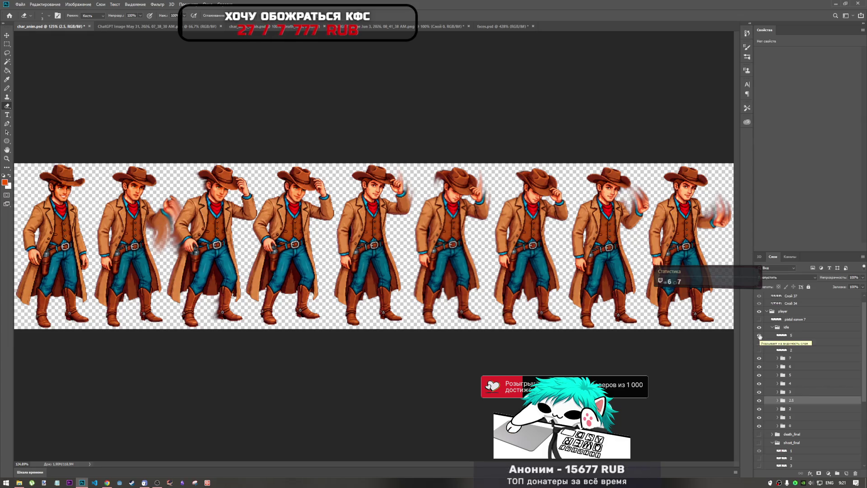
pyautogui.click(759, 336)
pyautogui.click(760, 344)
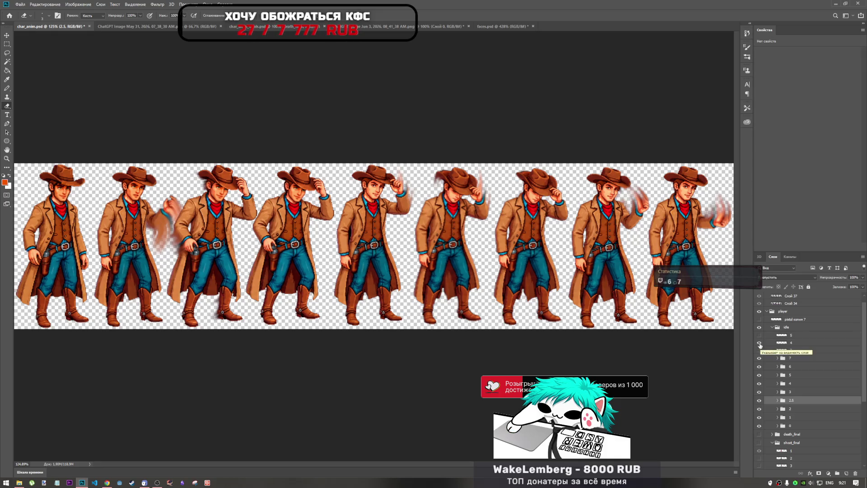
pyautogui.click(760, 343)
pyautogui.click(760, 350)
pyautogui.click(760, 350)
pyautogui.click(759, 343)
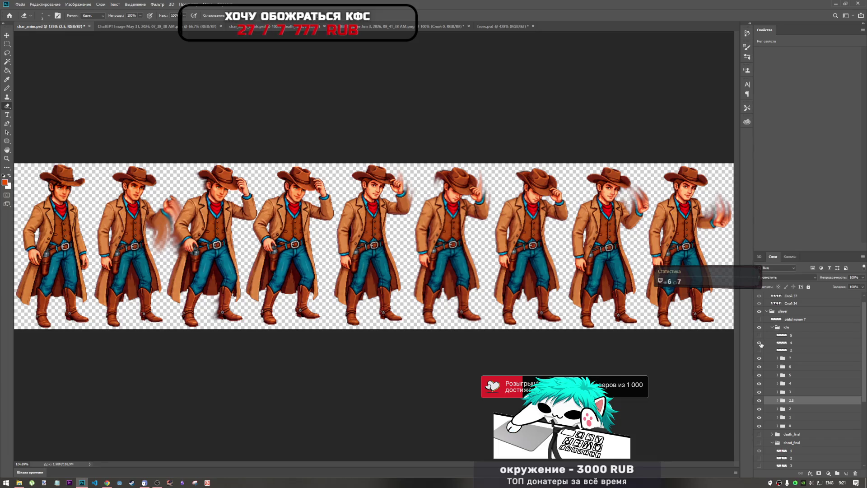
pyautogui.click(760, 343)
pyautogui.click(760, 335)
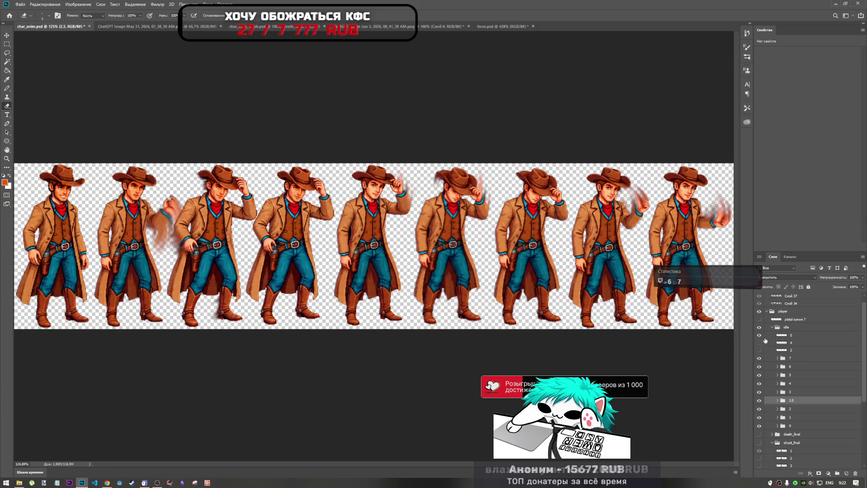
# - Move face layer 5 into frame group 3 and select it there
pyautogui.click(778, 337)
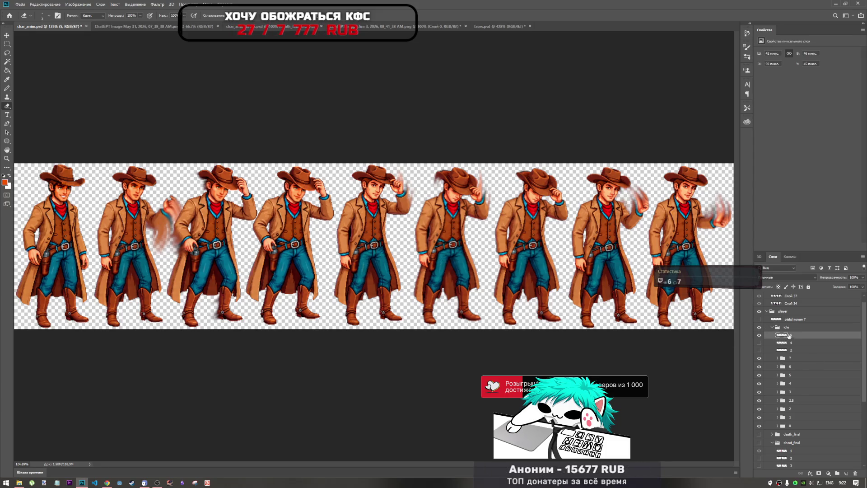
pyautogui.moveTo(794, 336)
pyautogui.mouseDown()
pyautogui.moveTo(795, 384)
pyautogui.moveTo(798, 331)
pyautogui.mouseUp()
pyautogui.click(759, 384)
pyautogui.click(760, 384)
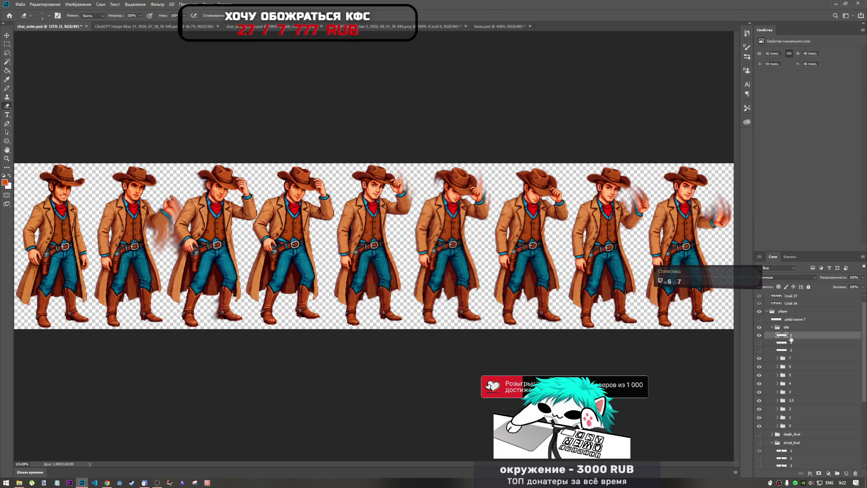
pyautogui.moveTo(791, 336); pyautogui.dragTo(778, 390)
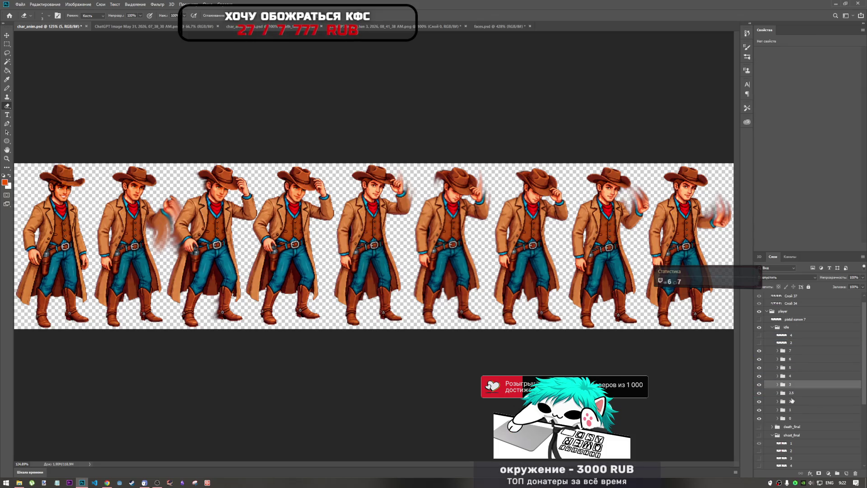
pyautogui.click(777, 384)
pyautogui.click(800, 394)
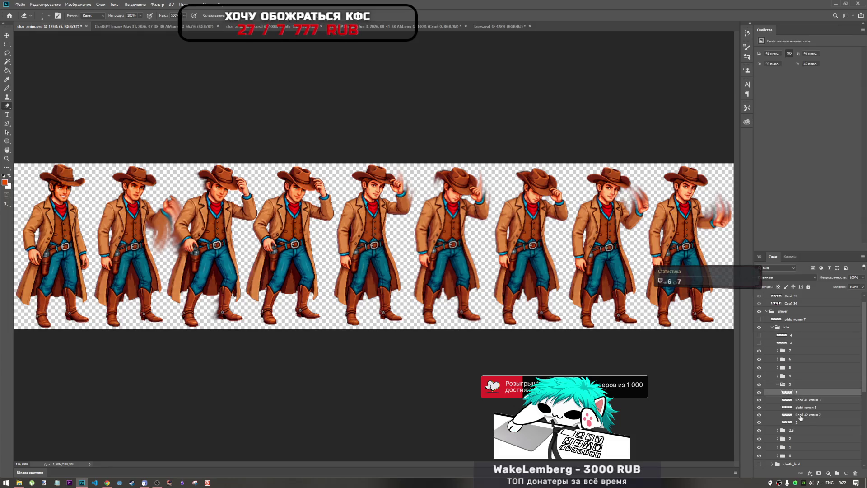
# - Free-transform the face onto the fifth cowboy's head, rotating it slightly clockwise, and commit
pyautogui.hotkey('ctrl', 't')
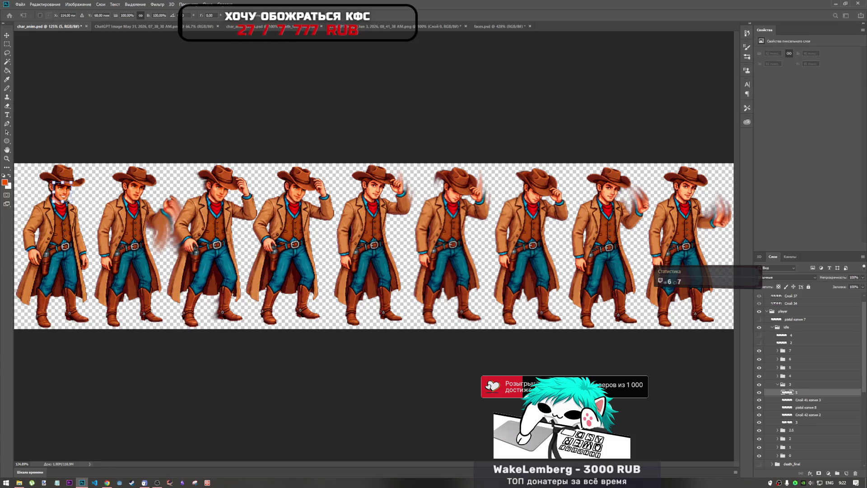
pyautogui.moveTo(67, 199)
pyautogui.mouseDown()
pyautogui.moveTo(351, 205)
pyautogui.moveTo(391, 196)
pyautogui.mouseUp()
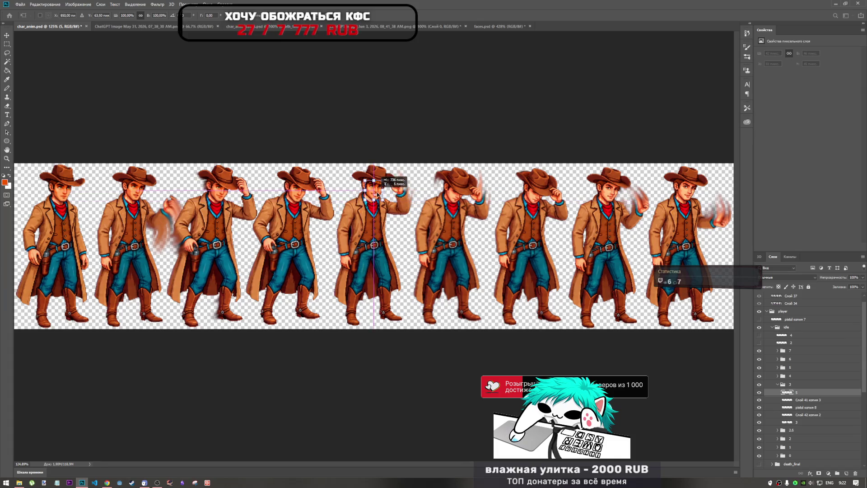
pyautogui.scroll(5, 373, 187)
pyautogui.scroll(3, 374, 188)
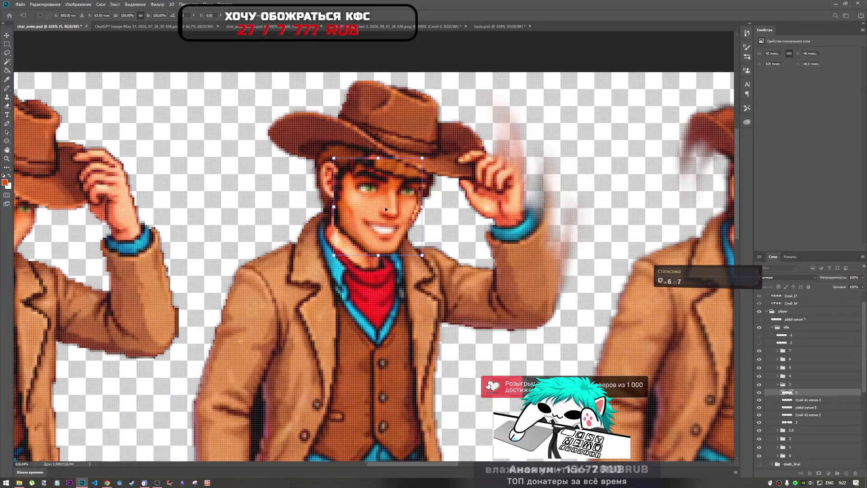
pyautogui.moveTo(383, 212)
pyautogui.mouseDown()
pyautogui.moveTo(393, 205)
pyautogui.moveTo(337, 205)
pyautogui.moveTo(474, 203)
pyautogui.moveTo(414, 319)
pyautogui.moveTo(393, 210)
pyautogui.mouseUp()
pyautogui.moveTo(434, 260); pyautogui.dragTo(443, 250)
pyautogui.moveTo(378, 199)
pyautogui.mouseDown()
pyautogui.moveTo(404, 204)
pyautogui.moveTo(352, 208)
pyautogui.moveTo(410, 211)
pyautogui.mouseUp()
pyautogui.scroll(-5, 410, 210)
pyautogui.scroll(6, 410, 212)
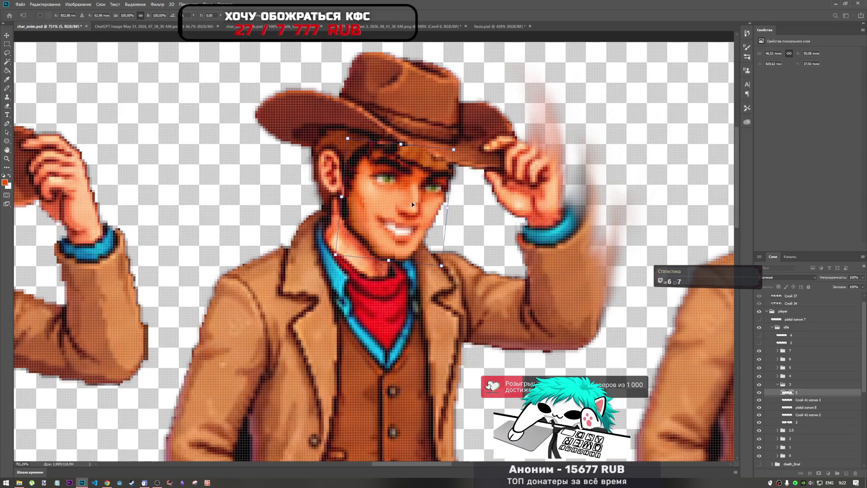
pyautogui.moveTo(413, 206)
pyautogui.mouseDown()
pyautogui.moveTo(393, 203)
pyautogui.moveTo(416, 207)
pyautogui.moveTo(416, 195)
pyautogui.moveTo(415, 204)
pyautogui.mouseUp()
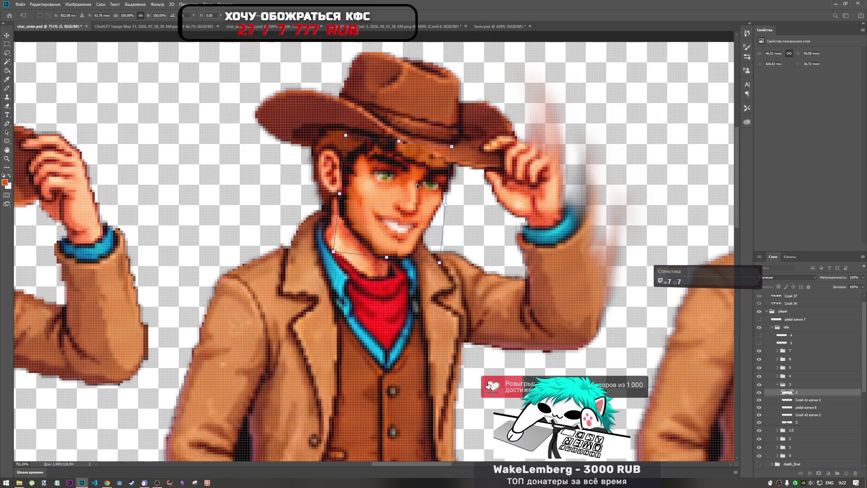
pyautogui.press('Return')
pyautogui.press('e')
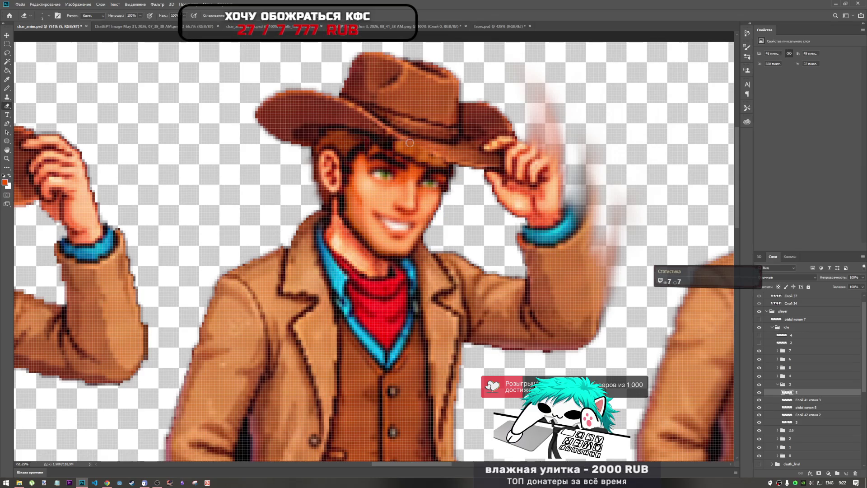
# - Rotate the face slightly to match the head tilt, then nudge it about one pixel
pyautogui.hotkey('ctrl', 't')
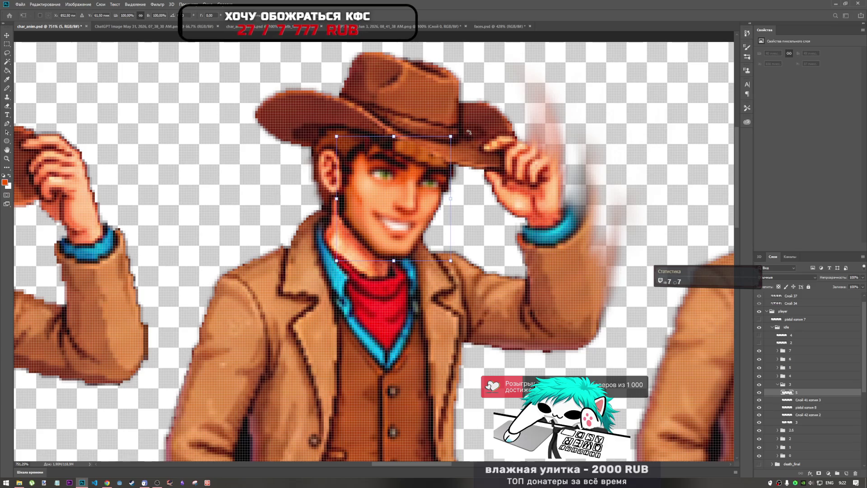
pyautogui.moveTo(470, 132); pyautogui.dragTo(472, 132)
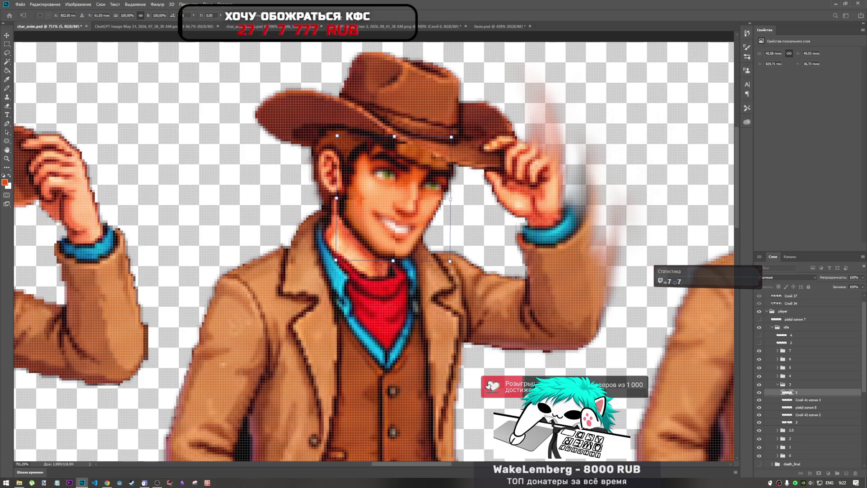
pyautogui.press('Return')
pyautogui.press('e')
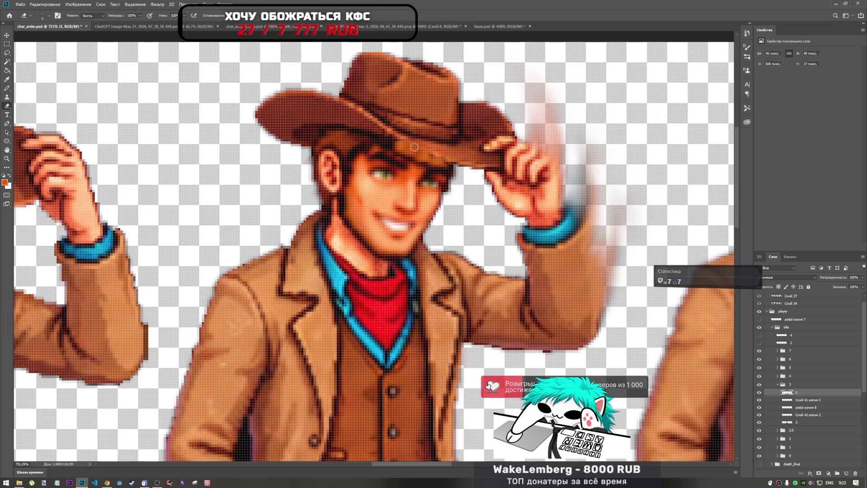
pyautogui.hotkey('ctrl', 't')
pyautogui.moveTo(406, 194)
pyautogui.mouseDown()
pyautogui.moveTo(372, 193)
pyautogui.moveTo(406, 198)
pyautogui.mouseUp()
# - Commit the one-pixel face nudge and return to the Eraser tool
pyautogui.press('Return')
pyautogui.press('e')
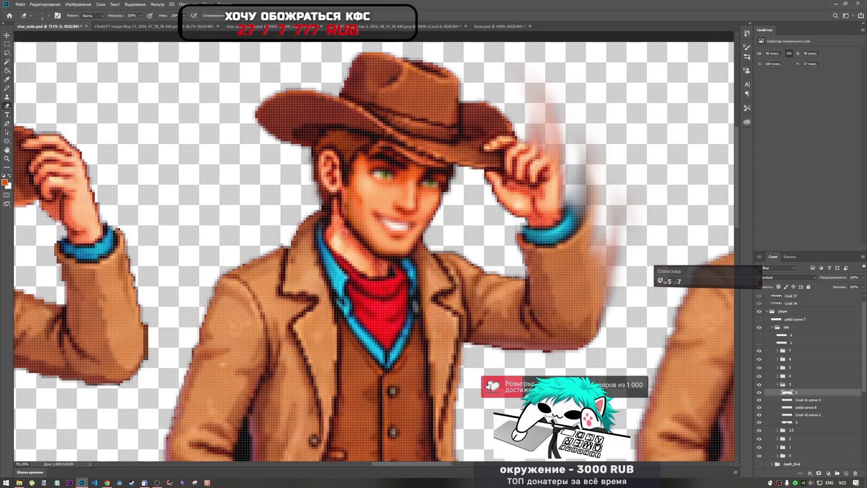
pyautogui.scroll(2, 345, 233)
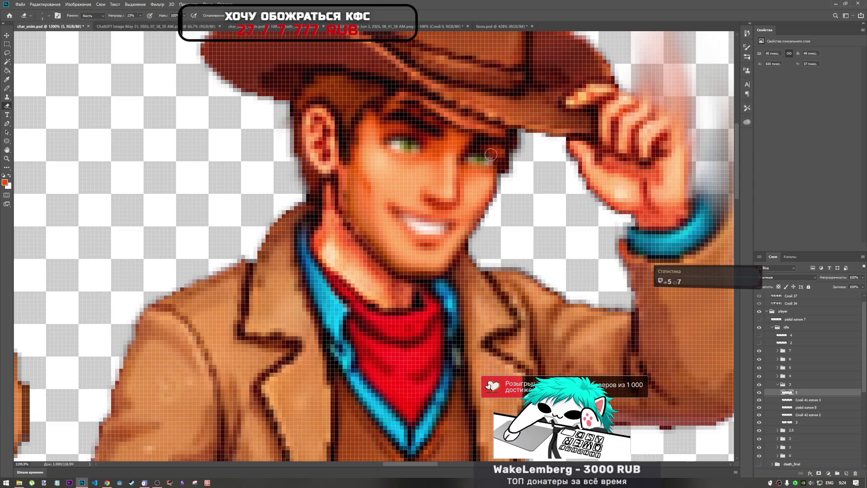
# - Raise the eraser brush size to 14 px
pyautogui.rightClick(488, 131)
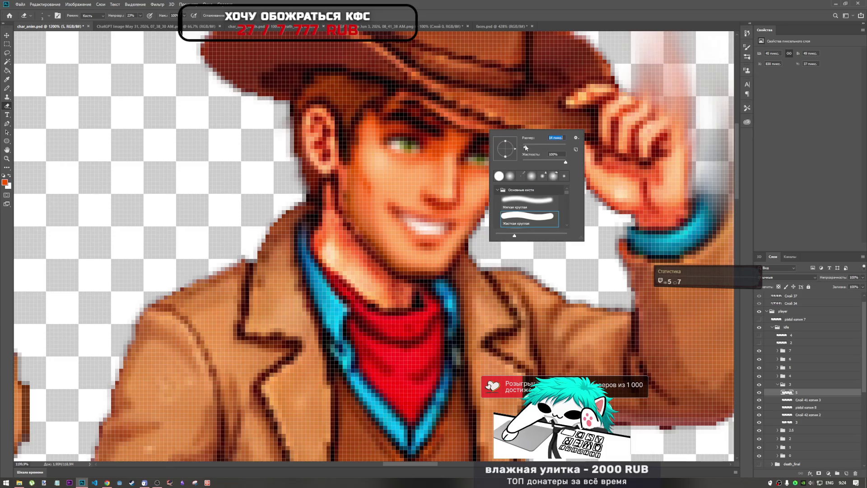
pyautogui.press('Return')
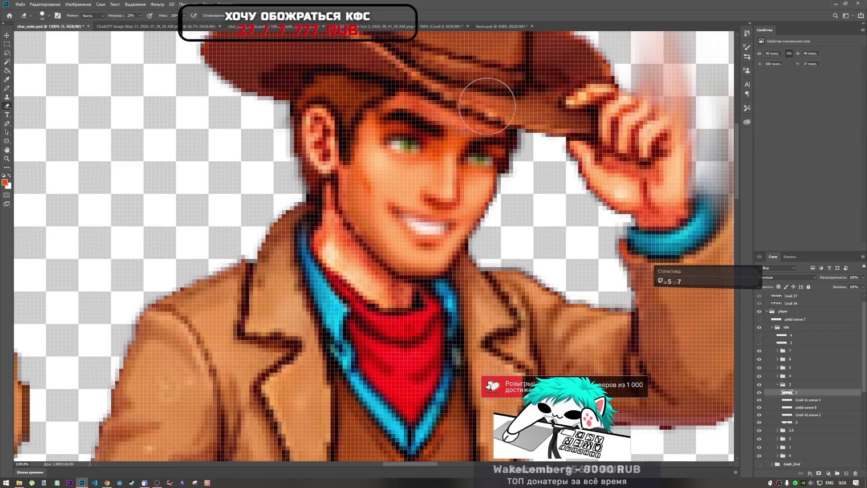
pyautogui.scroll(-5, 492, 90)
pyautogui.scroll(-3, 489, 203)
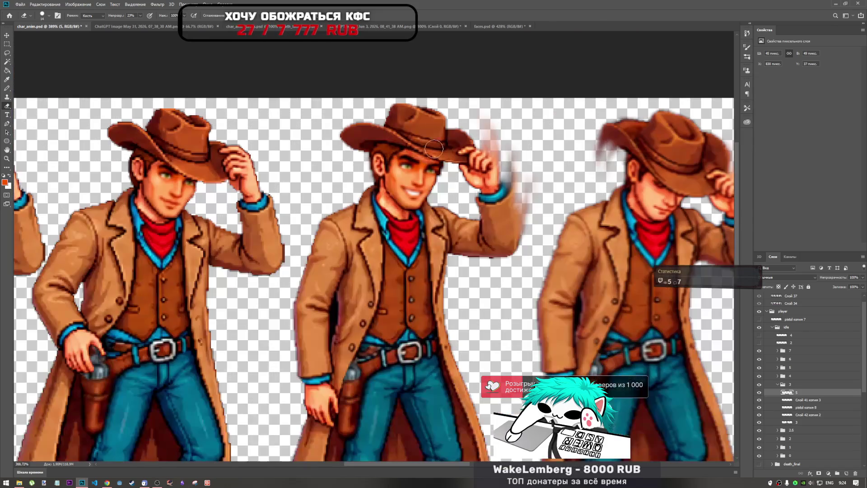
pyautogui.scroll(5, 492, 203)
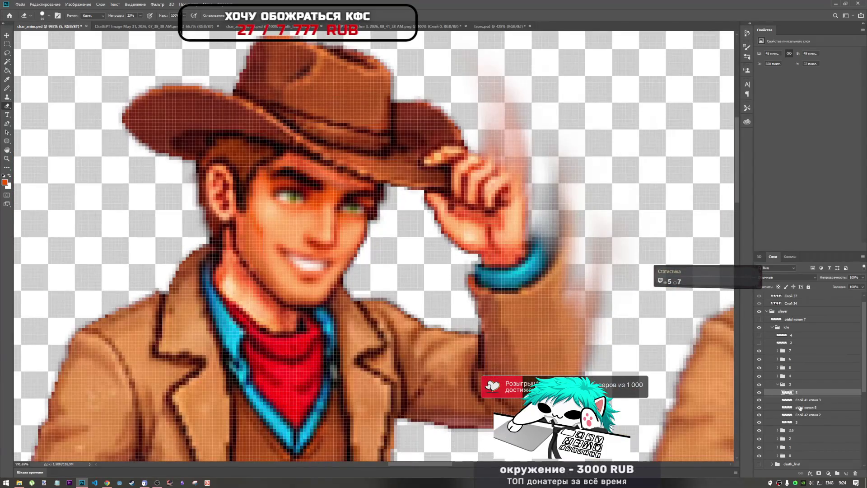
# - Scale the face layer up to about 103% (102.94%) and commit the transform
pyautogui.hotkey('ctrl', 't')
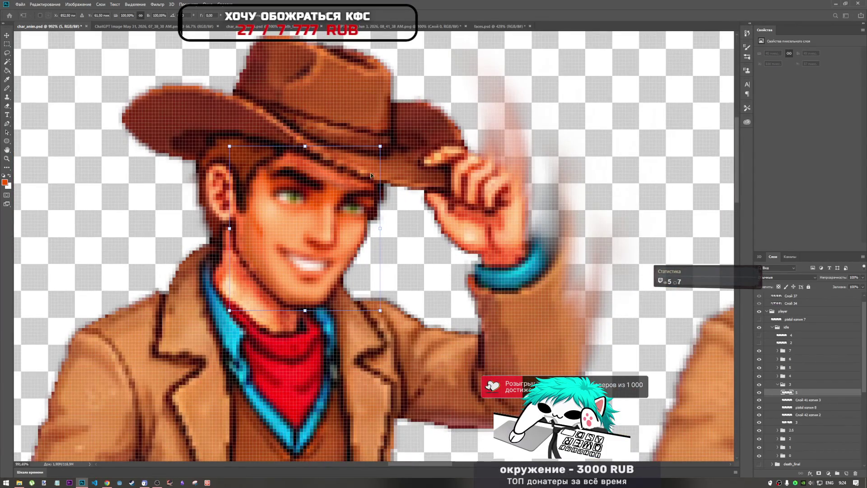
pyautogui.moveTo(380, 145); pyautogui.dragTo(382, 143)
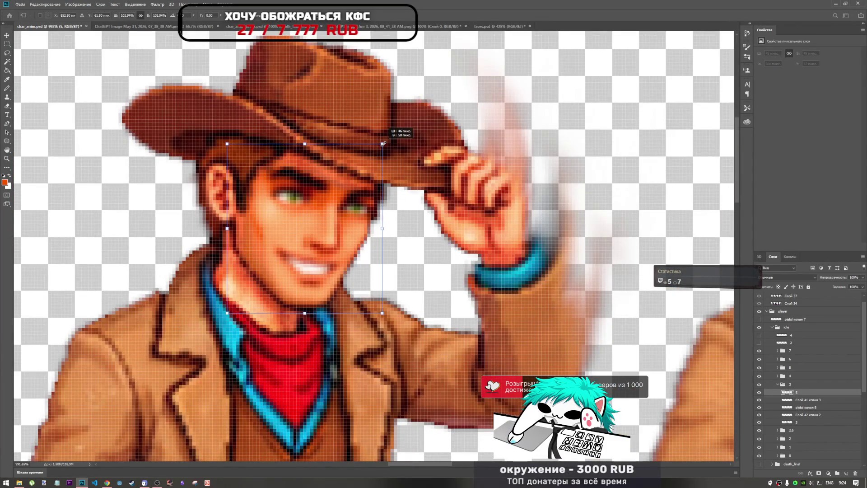
pyautogui.click(343, 12)
pyautogui.press('e')
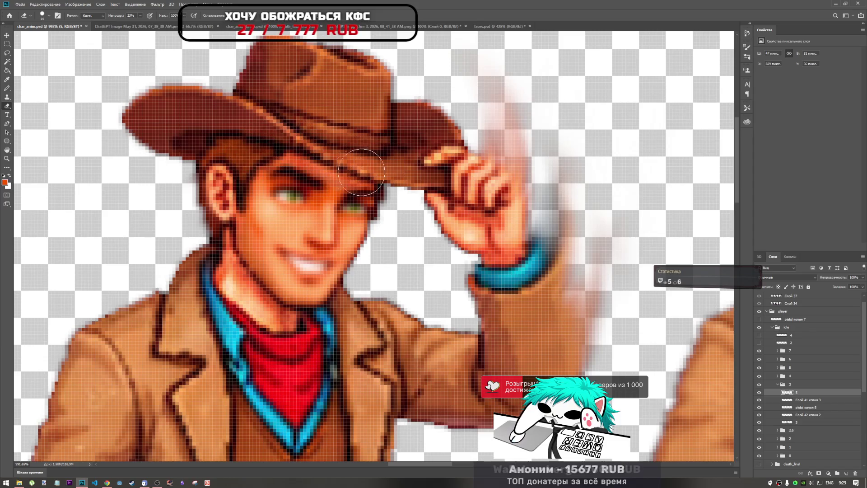
pyautogui.scroll(-8, 411, 206)
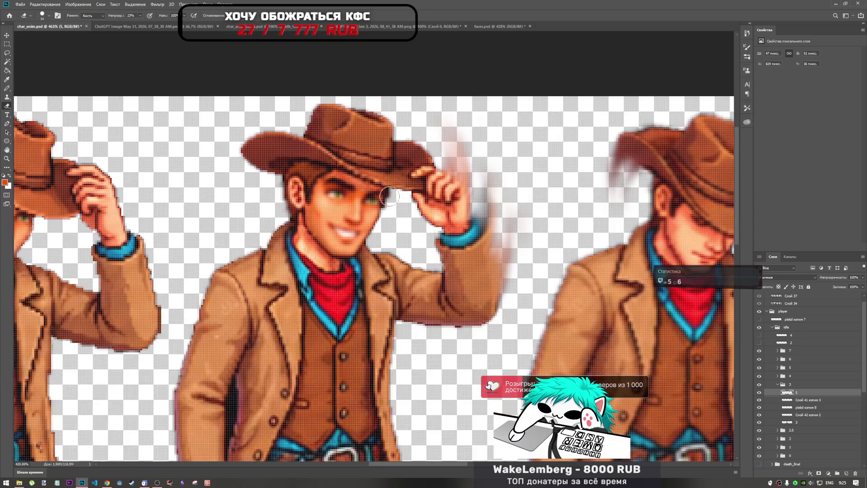
pyautogui.scroll(9, 394, 199)
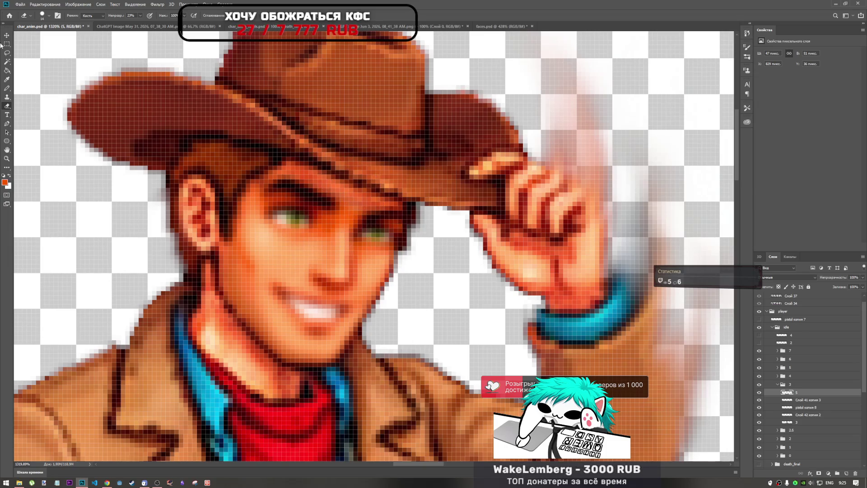
pyautogui.click(7, 88)
# - Add new layer Слой 44 and pencil a few pixels along the brow
pyautogui.click(845, 473)
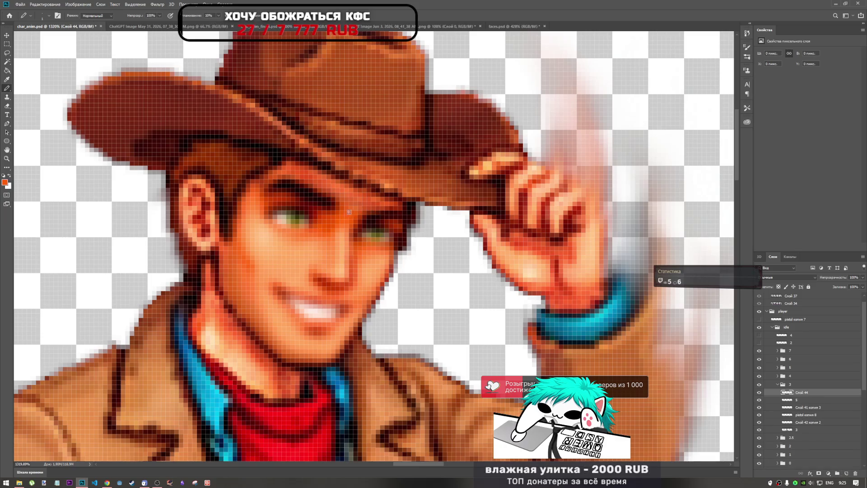
pyautogui.moveTo(367, 201)
pyautogui.mouseDown()
pyautogui.moveTo(348, 205)
pyautogui.moveTo(388, 204)
pyautogui.mouseUp()
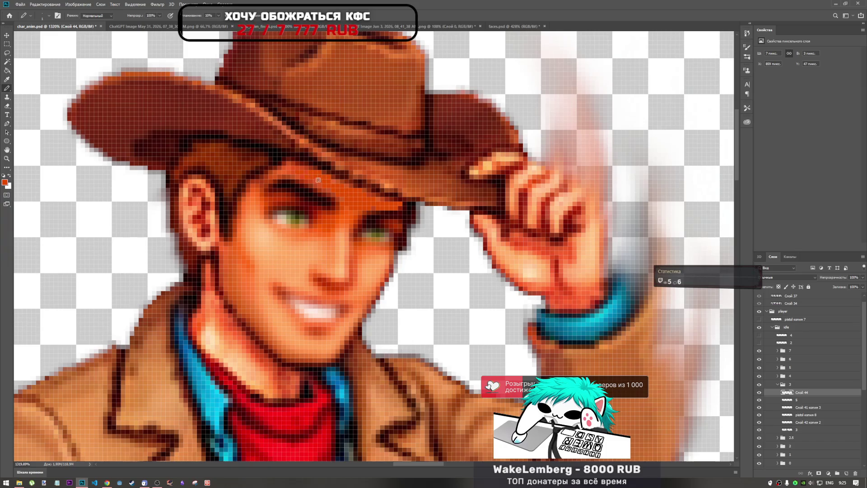
pyautogui.scroll(-5, 353, 202)
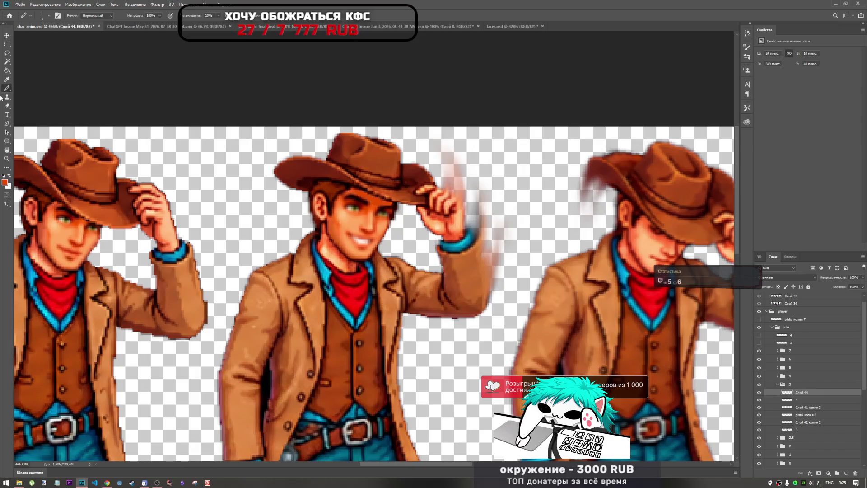
# - Blur the new brow pixels and nearby strokes over the face
pyautogui.click(8, 167)
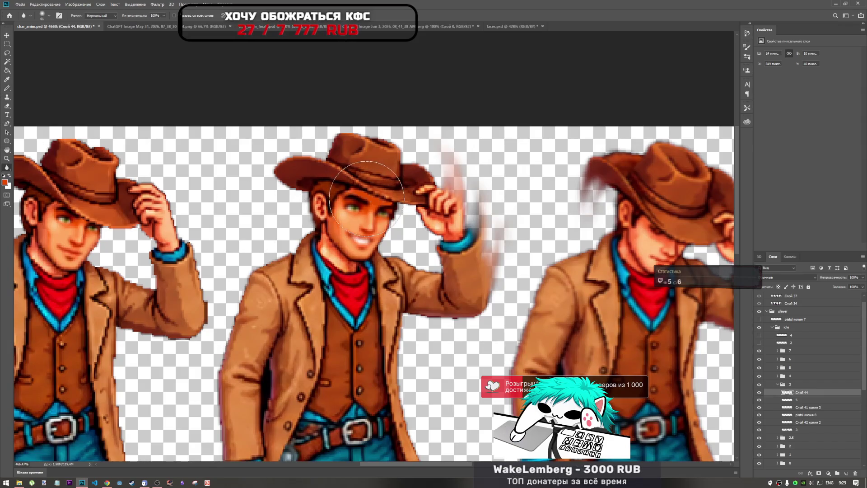
pyautogui.moveTo(373, 199)
pyautogui.mouseDown()
pyautogui.moveTo(361, 190)
pyautogui.moveTo(386, 206)
pyautogui.mouseUp()
pyautogui.scroll(5, 386, 207)
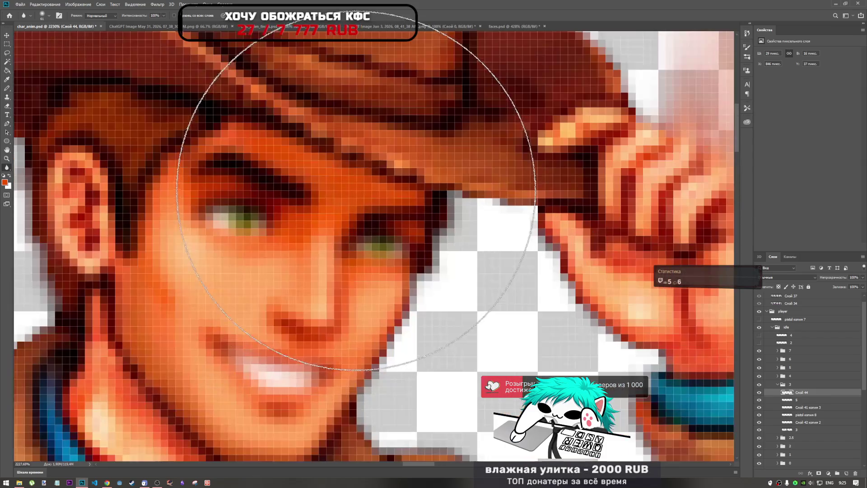
pyautogui.scroll(-5, 373, 226)
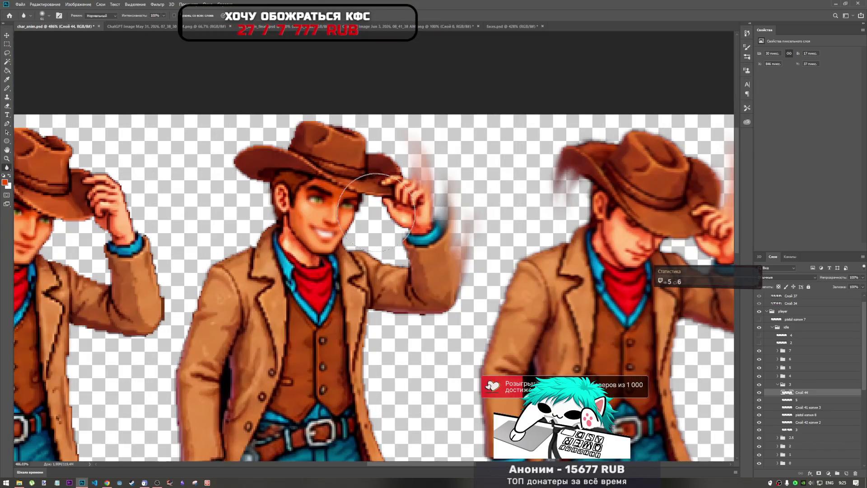
pyautogui.moveTo(376, 212)
pyautogui.mouseDown()
pyautogui.moveTo(334, 181)
pyautogui.moveTo(325, 185)
pyautogui.moveTo(362, 180)
pyautogui.moveTo(339, 192)
pyautogui.mouseUp()
# - Toggle Слой 44 to compare the face, then reselect face layer 5
pyautogui.scroll(2, 339, 193)
pyautogui.scroll(4, 343, 189)
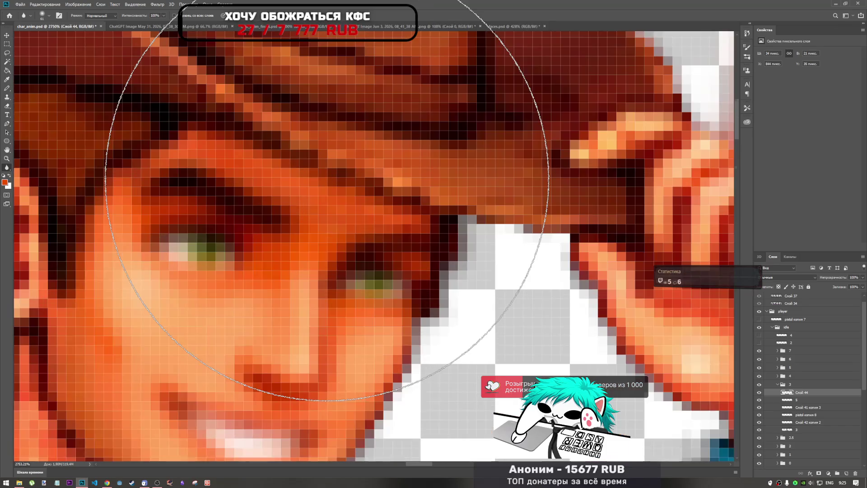
pyautogui.scroll(-4, 327, 181)
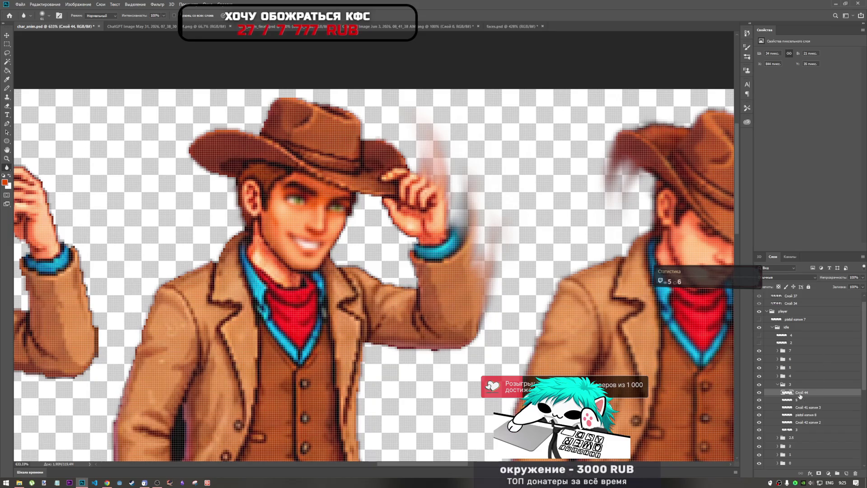
pyautogui.click(759, 393)
pyautogui.click(759, 393)
pyautogui.scroll(-2, 334, 210)
pyautogui.scroll(-3, 334, 210)
pyautogui.scroll(5, 316, 189)
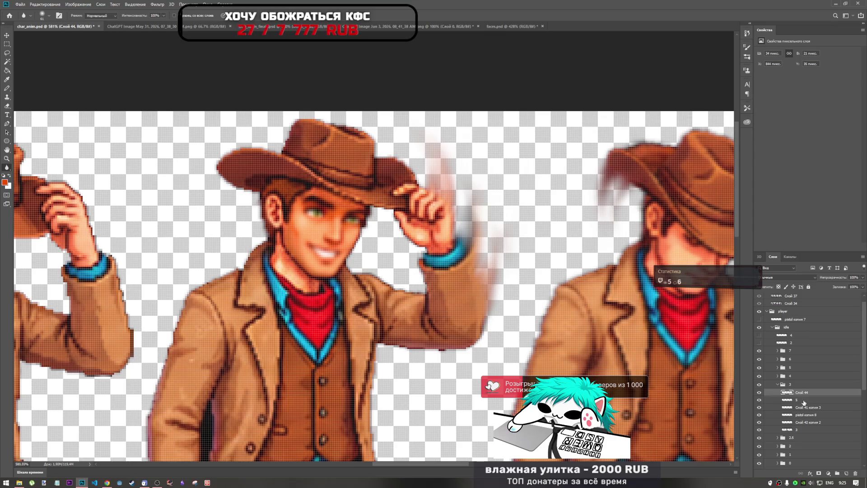
pyautogui.click(804, 401)
# - Compare the cowboy with and without the smiling face layer 5
pyautogui.scroll(-3, 377, 231)
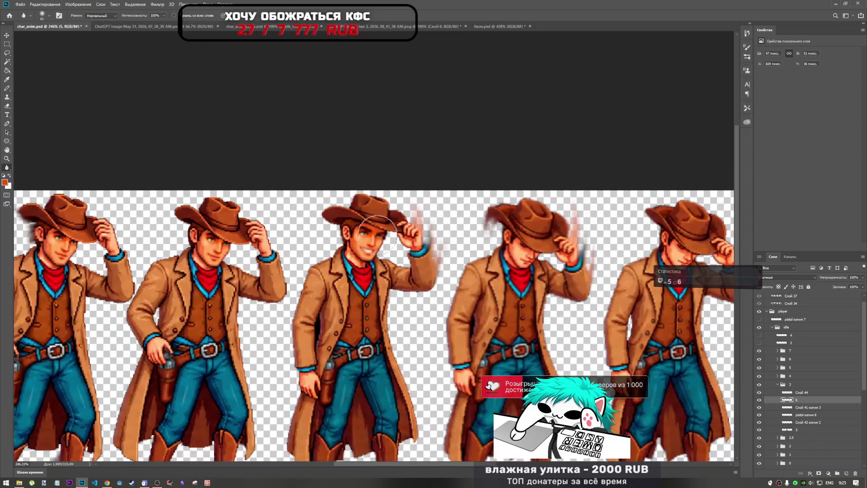
pyautogui.scroll(2, 377, 231)
pyautogui.scroll(-3, 385, 270)
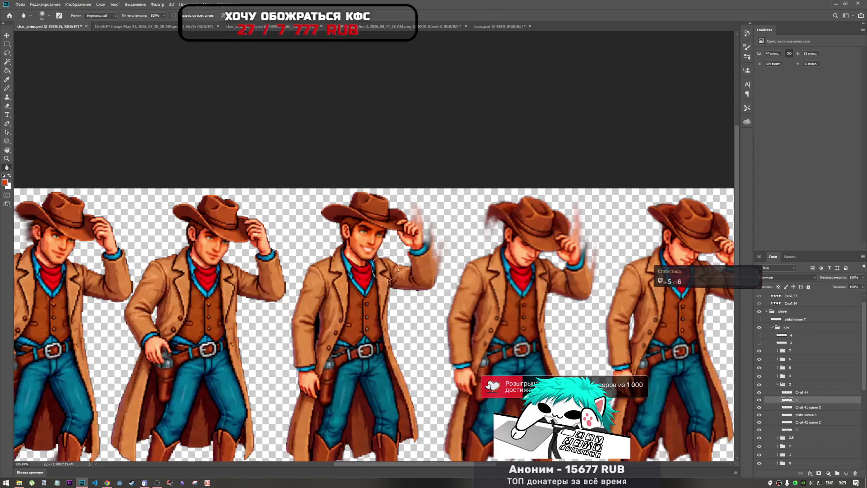
pyautogui.scroll(-2, 384, 269)
pyautogui.scroll(-2, 396, 221)
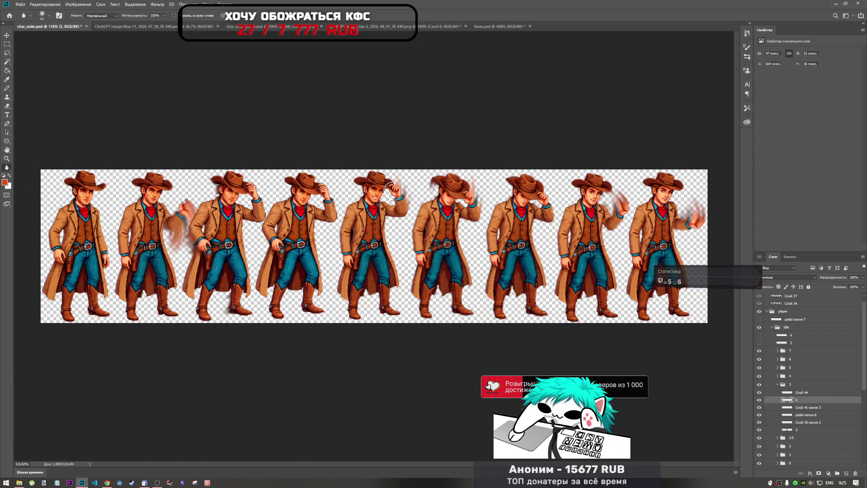
pyautogui.scroll(4, 393, 190)
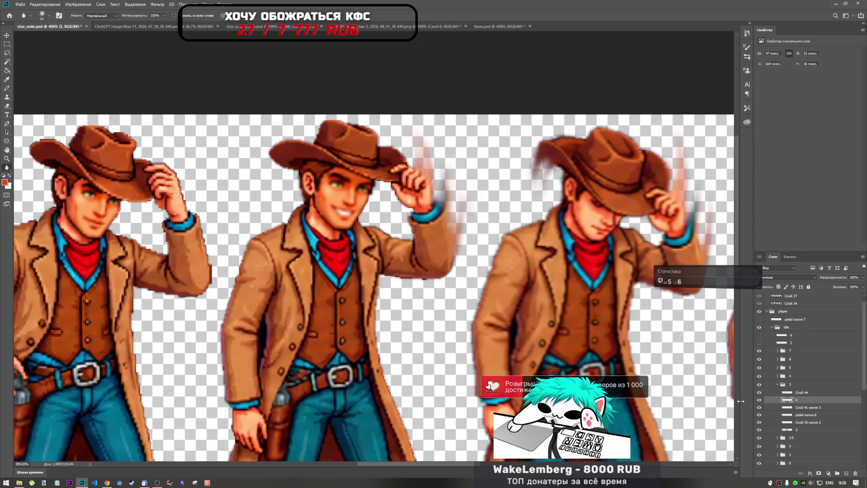
pyautogui.click(759, 400)
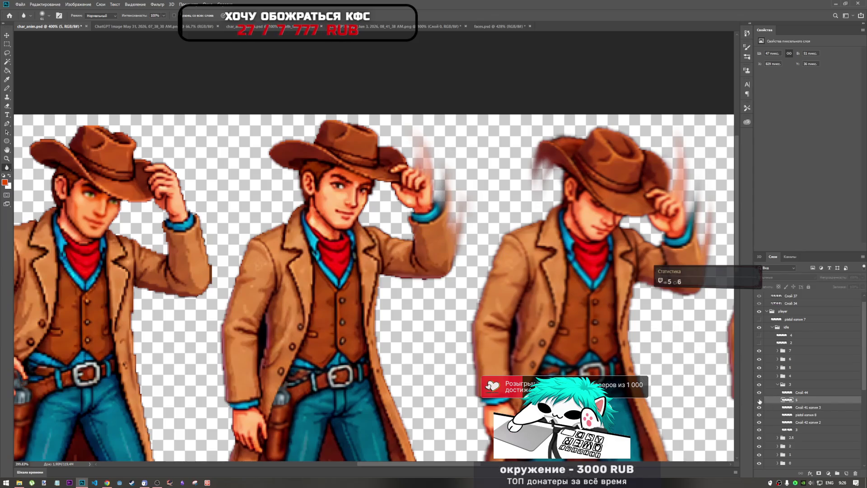
pyautogui.click(759, 400)
pyautogui.hotkey('ctrl', ',')
pyautogui.hotkey('ctrl', ',')
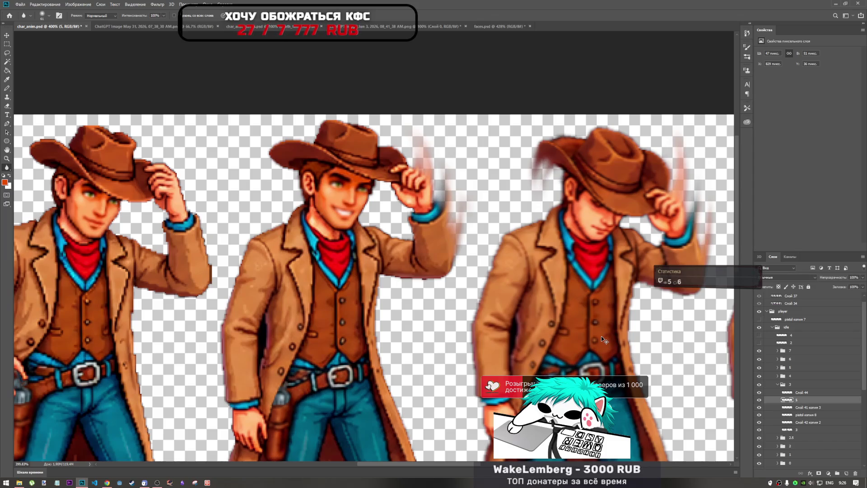
# - Try layer 5 above Слой 44, then restore Слой 44 on top and compare
pyautogui.moveTo(775, 400); pyautogui.dragTo(772, 394)
pyautogui.click(758, 392)
pyautogui.click(759, 393)
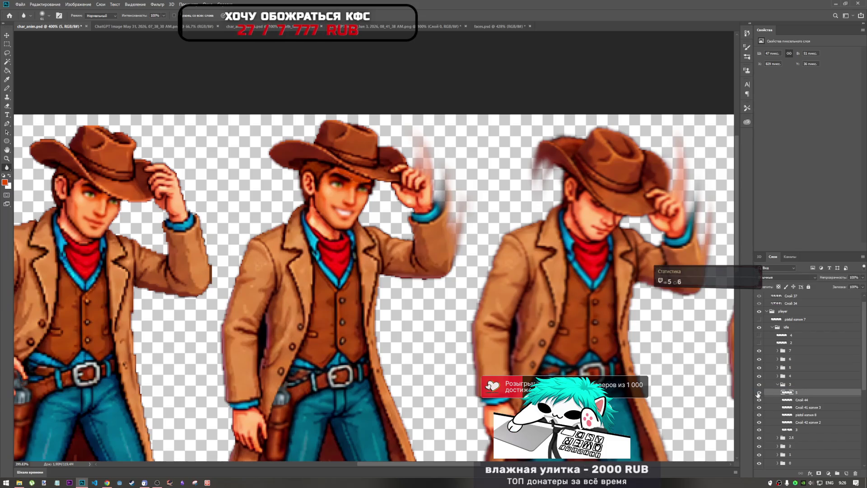
pyautogui.moveTo(768, 401); pyautogui.dragTo(767, 393)
pyautogui.click(760, 393)
pyautogui.click(759, 393)
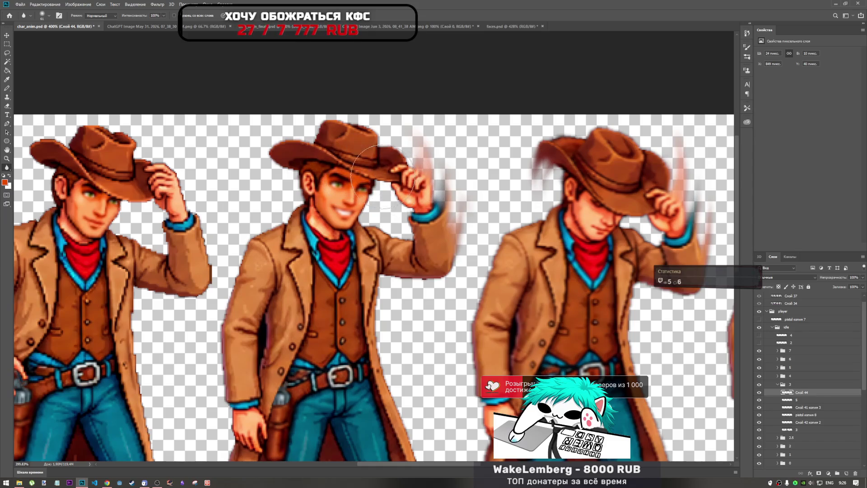
# - Blur the hat edge, undo it, then blur pixels on the middle cowboy's face
pyautogui.moveTo(361, 167)
pyautogui.mouseDown()
pyautogui.moveTo(375, 171)
pyautogui.moveTo(361, 169)
pyautogui.mouseUp()
pyautogui.scroll(4, 357, 174)
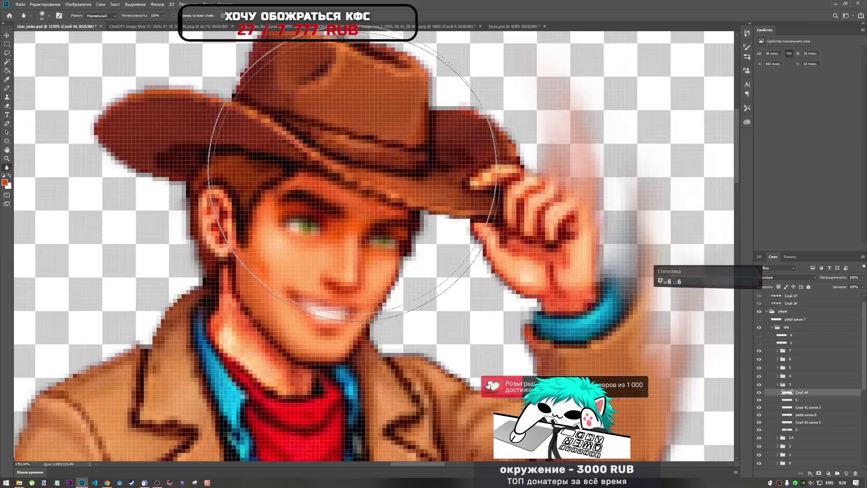
pyautogui.scroll(2, 353, 176)
pyautogui.scroll(-4, 381, 221)
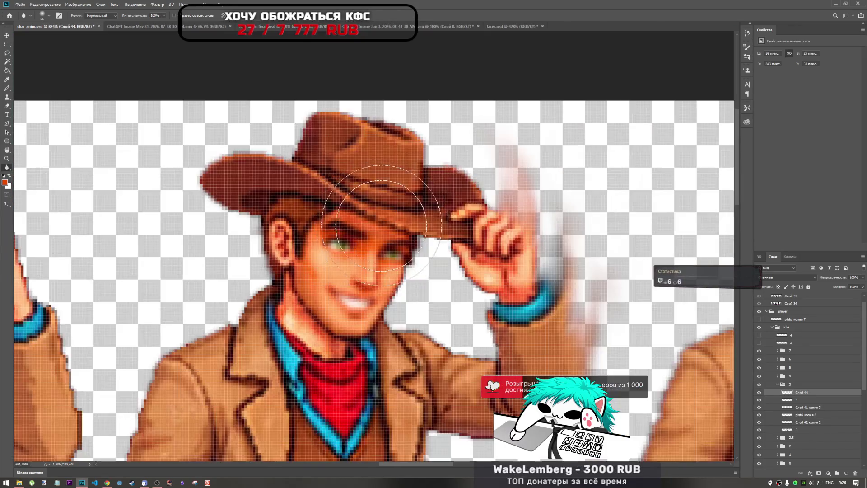
pyautogui.scroll(-3, 381, 225)
pyautogui.hotkey('ctrl', 'z')
pyautogui.moveTo(393, 222)
pyautogui.mouseDown()
pyautogui.moveTo(376, 222)
pyautogui.moveTo(397, 219)
pyautogui.mouseUp()
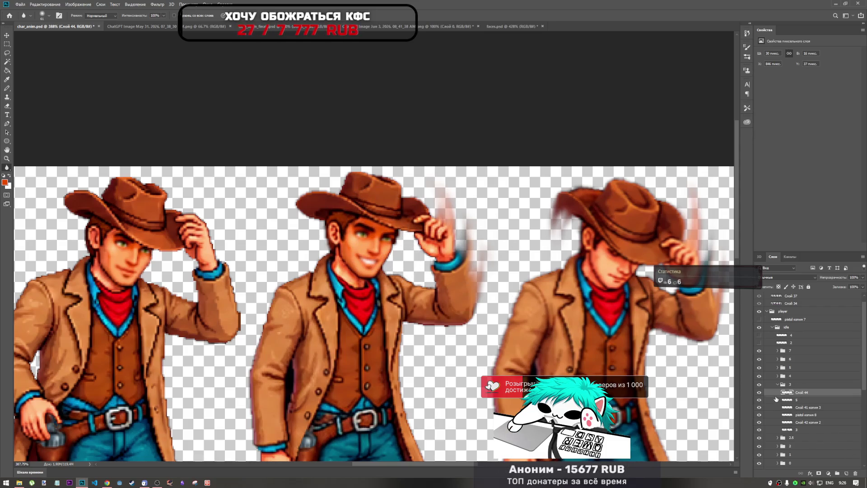
pyautogui.keyDown('ctrl'); pyautogui.click(799, 400); pyautogui.keyUp('ctrl')
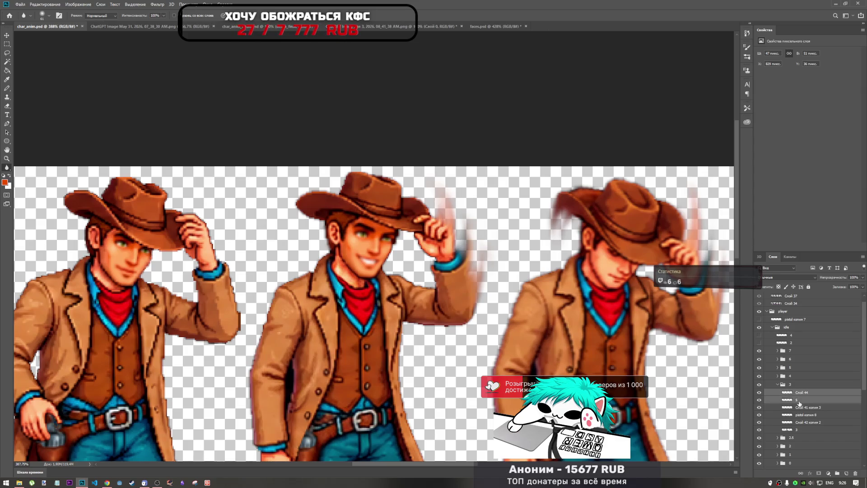
# - Merge the selected layer 5 and Слой 44 via Merge Layers
pyautogui.rightClick(800, 401)
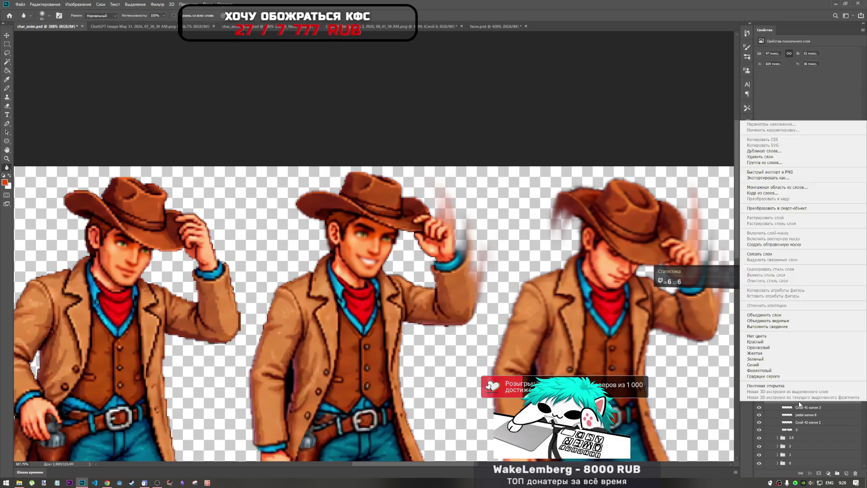
pyautogui.click(776, 315)
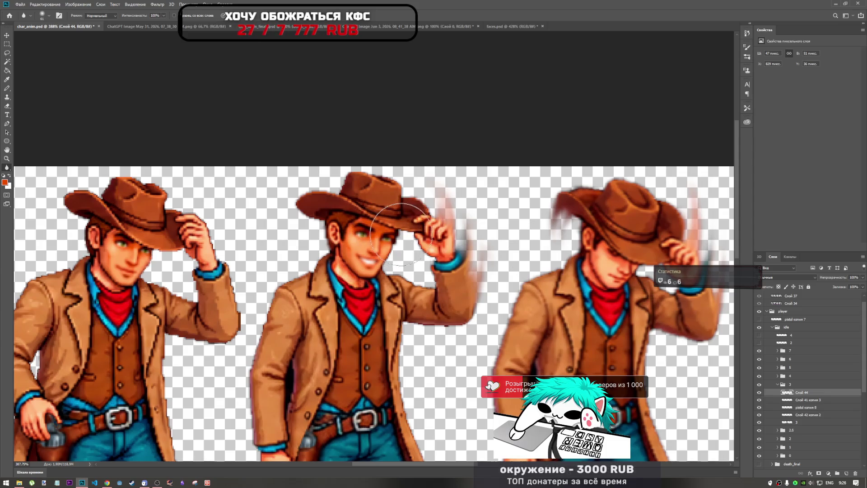
pyautogui.scroll(-3, 368, 235)
pyautogui.scroll(4, 368, 235)
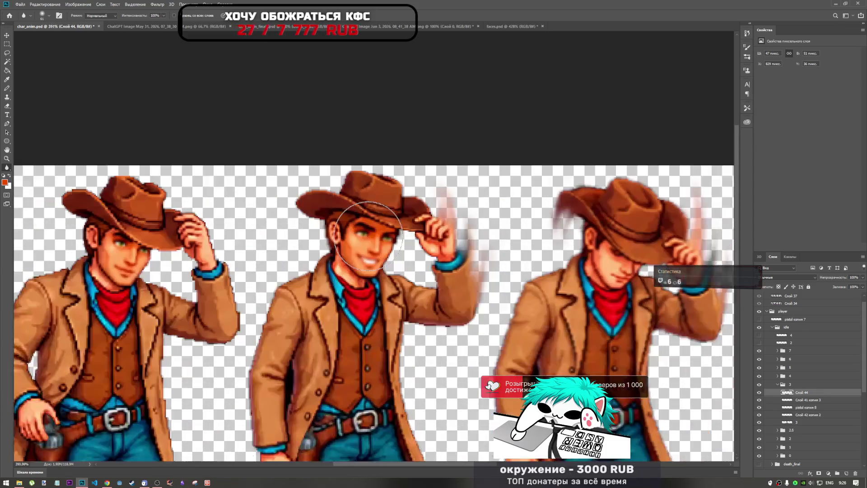
pyautogui.scroll(-1, 393, 253)
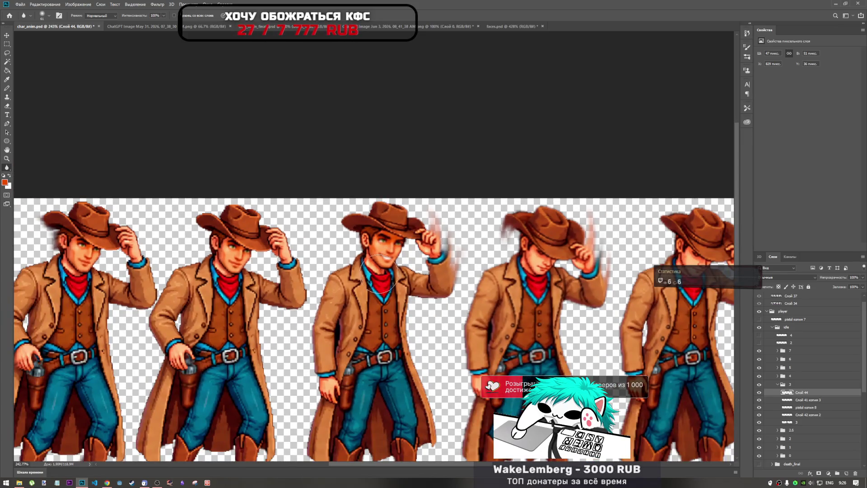
pyautogui.scroll(8, 393, 233)
pyautogui.scroll(-6, 393, 233)
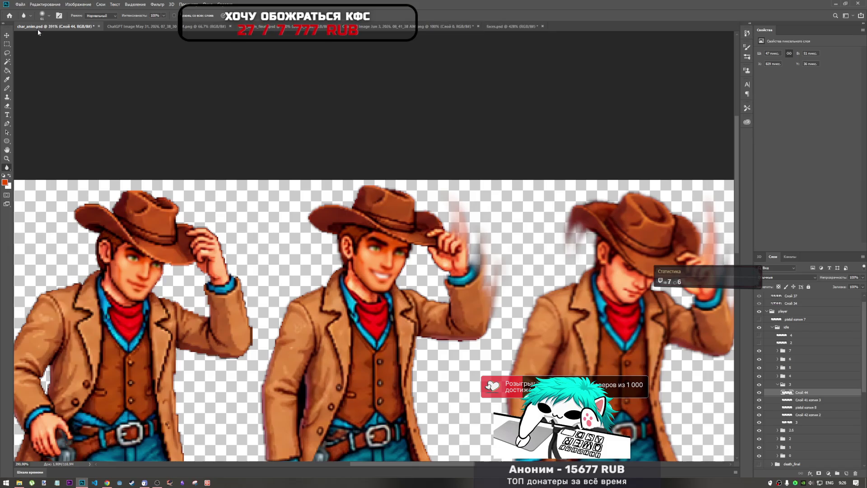
pyautogui.click(7, 44)
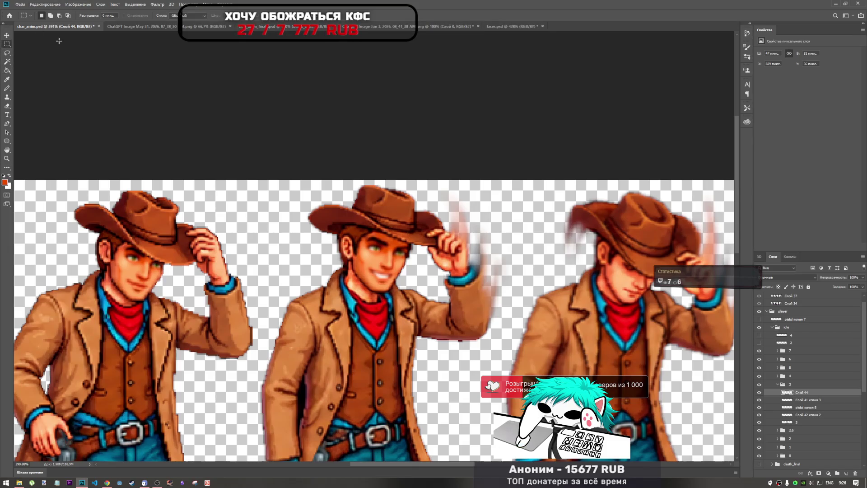
# - Switch to faces.psd and show the face layer
pyautogui.click(520, 26)
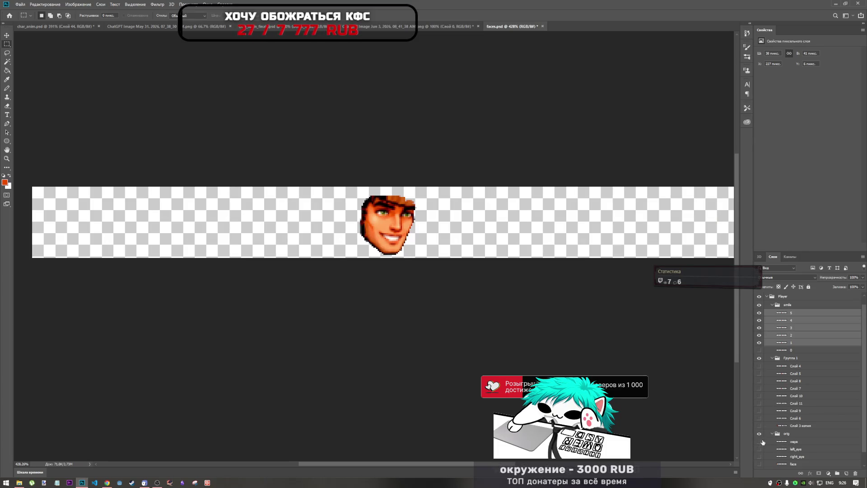
pyautogui.scroll(-1, 763, 435)
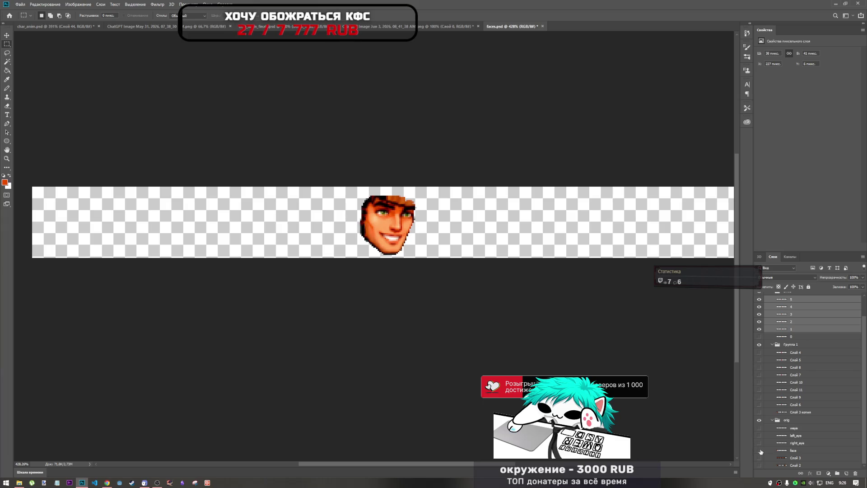
pyautogui.click(760, 450)
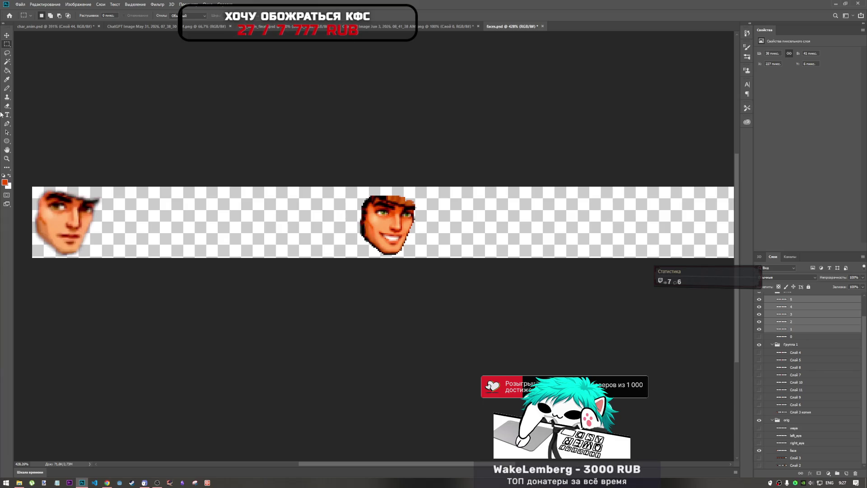
pyautogui.scroll(3, 20, 184)
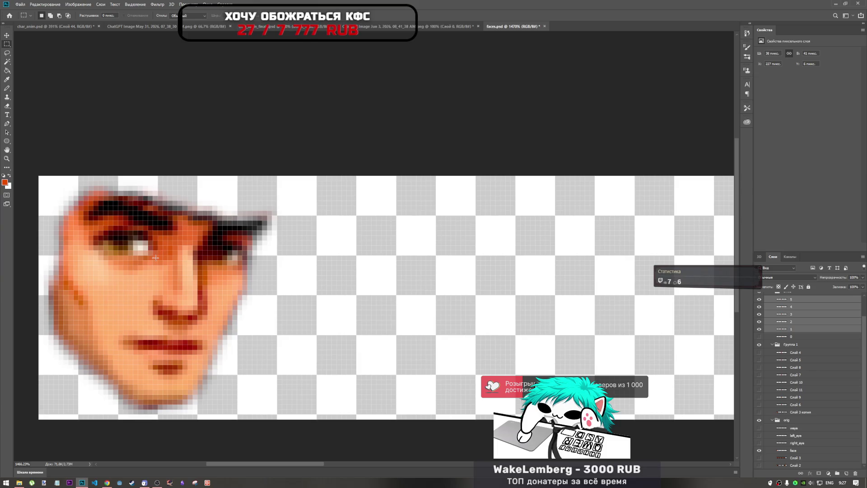
# - Lasso-select the left eye and add the right eye to the selection
pyautogui.click(7, 52)
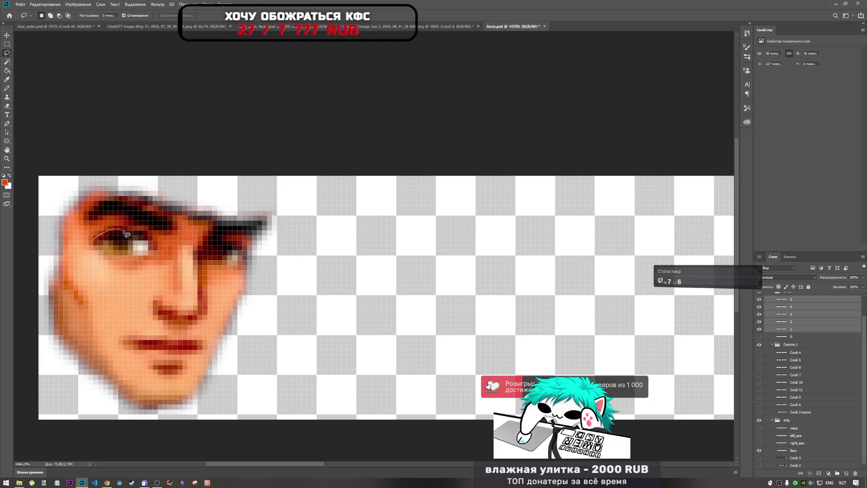
pyautogui.moveTo(147, 239); pyautogui.dragTo(160, 250)
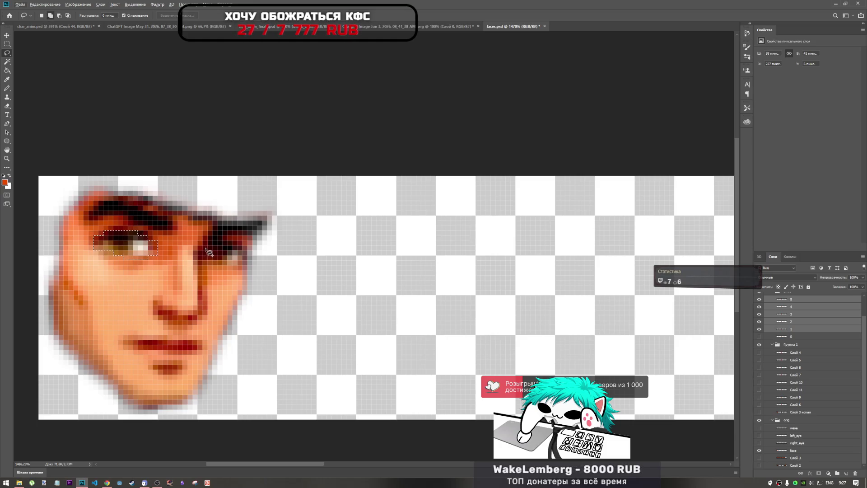
pyautogui.moveTo(246, 260); pyautogui.dragTo(203, 261)
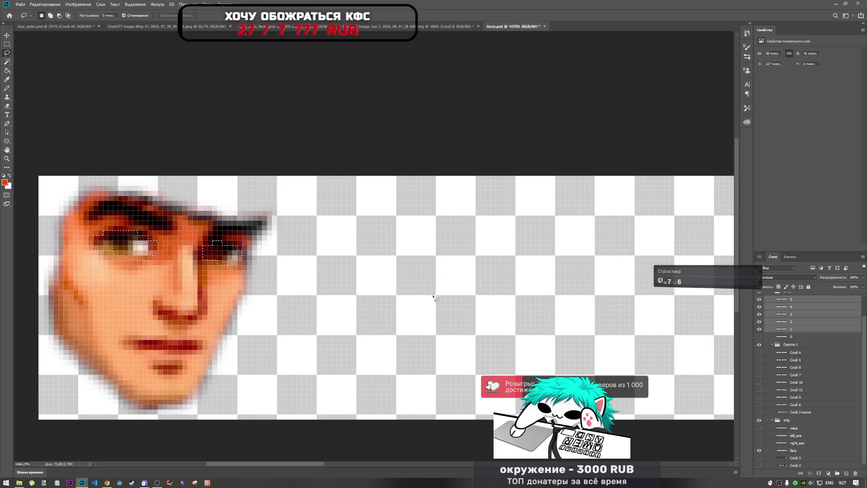
# - Toggle the face, left_eye and right_eye layers to check the eye pixels, ending with face shown
pyautogui.click(760, 451)
pyautogui.click(759, 436)
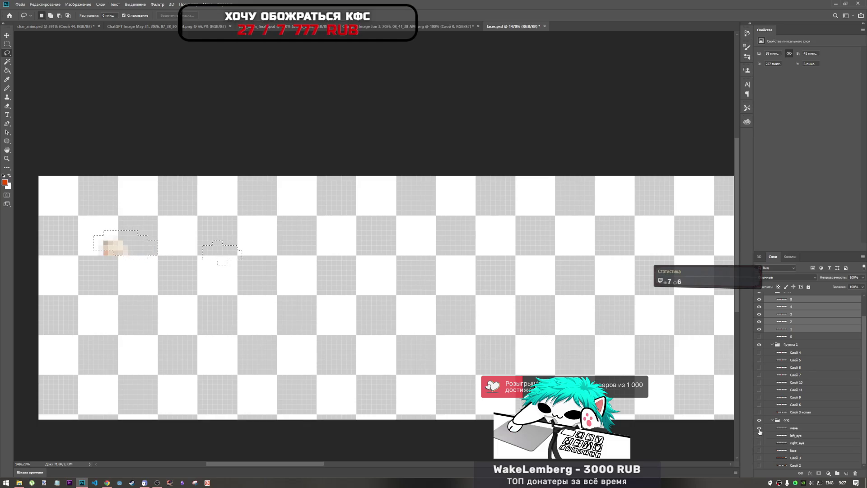
pyautogui.click(759, 436)
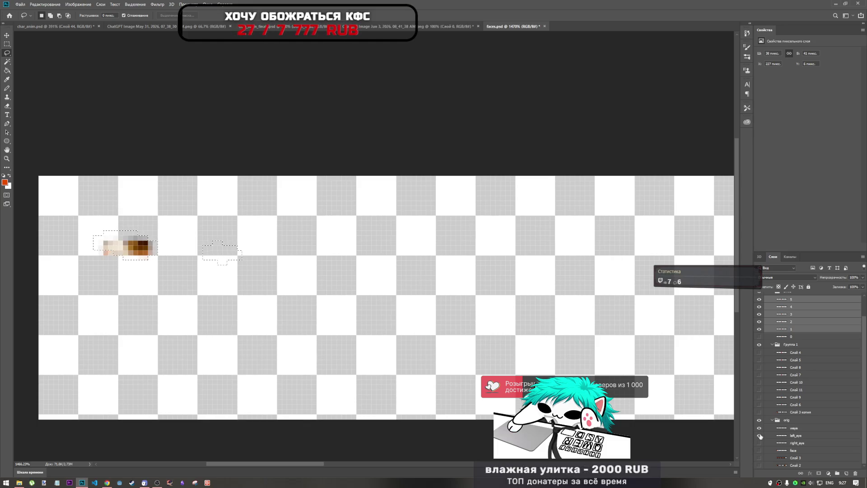
pyautogui.click(759, 450)
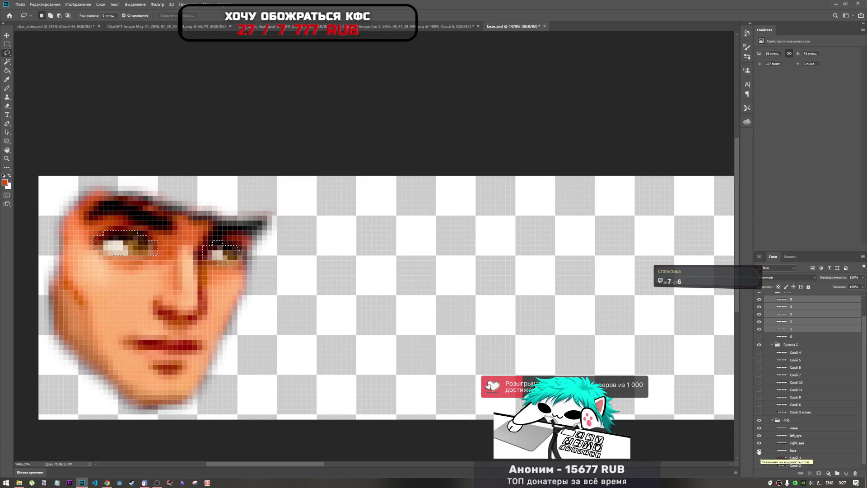
pyautogui.click(758, 450)
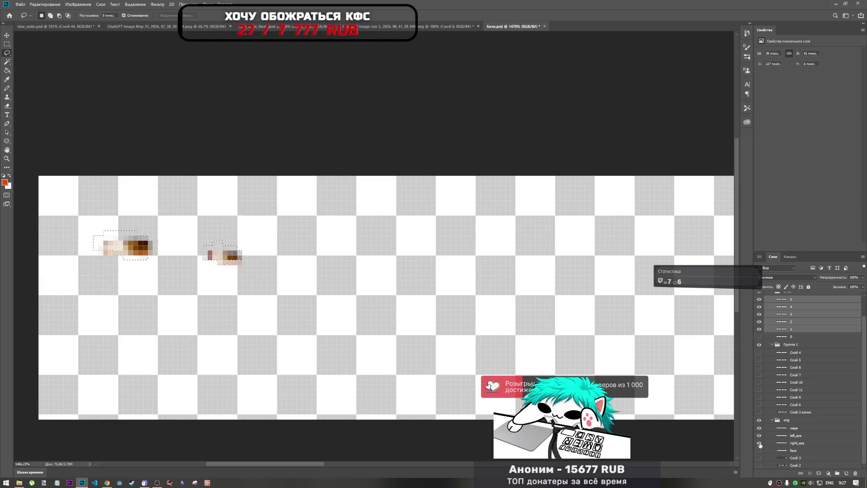
pyautogui.click(759, 442)
pyautogui.click(759, 435)
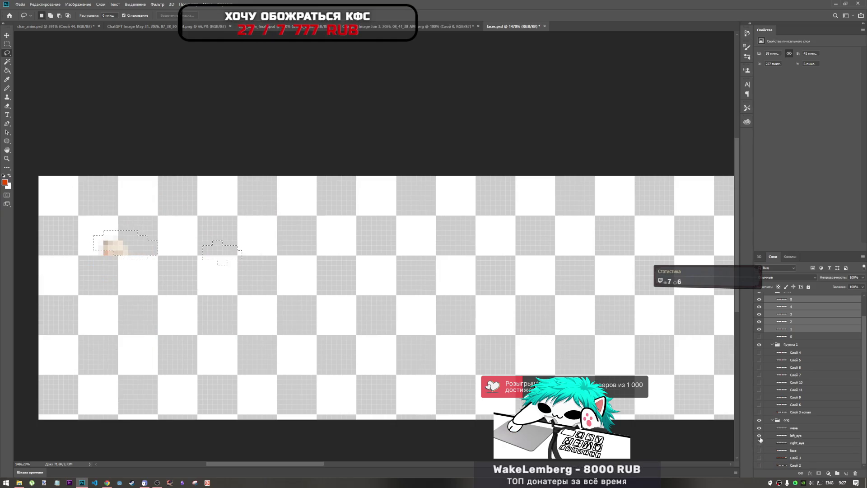
pyautogui.click(760, 450)
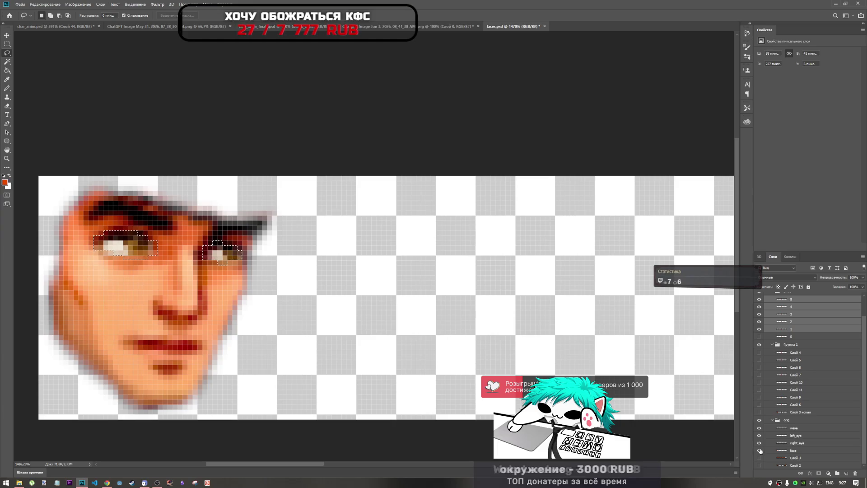
pyautogui.click(759, 449)
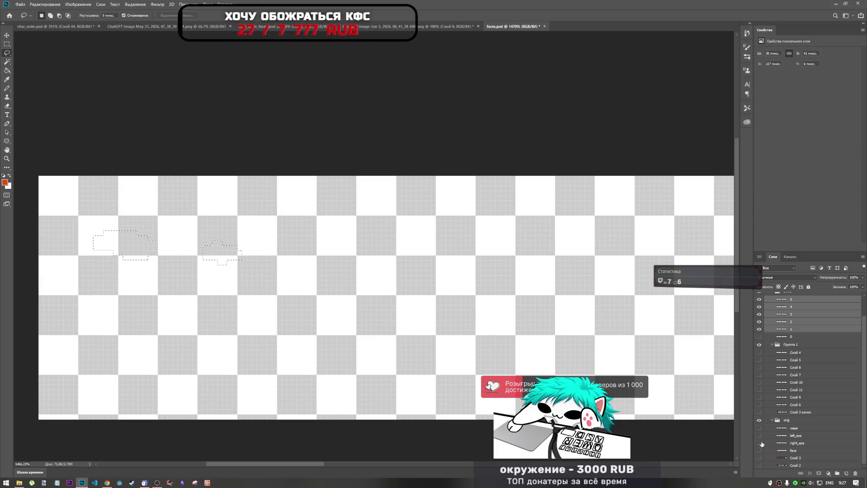
pyautogui.click(759, 451)
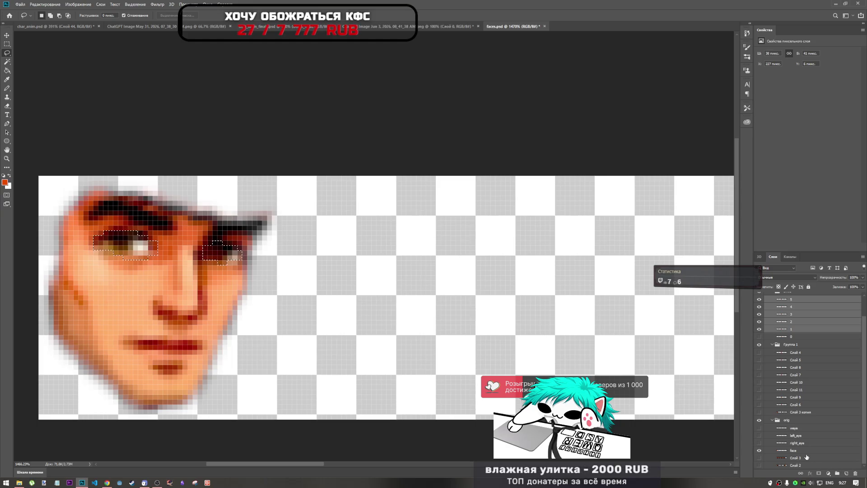
# - Duplicate the face and left_eye layers and hide the original face layer
pyautogui.moveTo(807, 447); pyautogui.dragTo(774, 458)
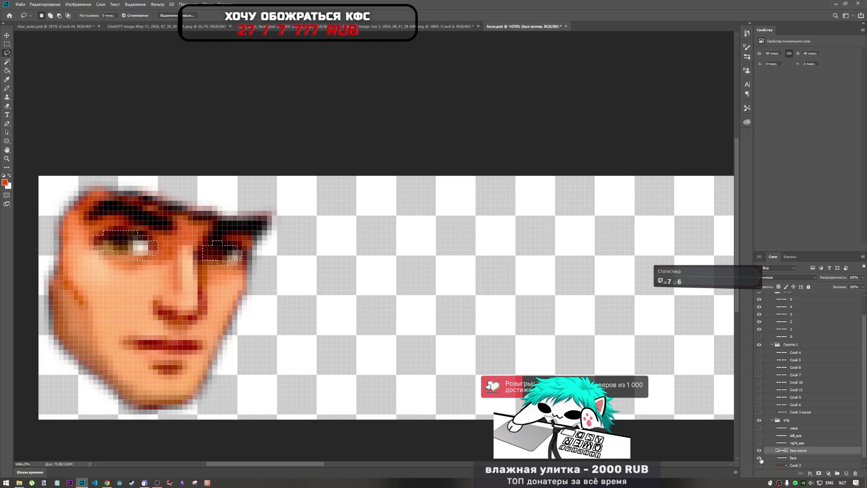
pyautogui.click(759, 435)
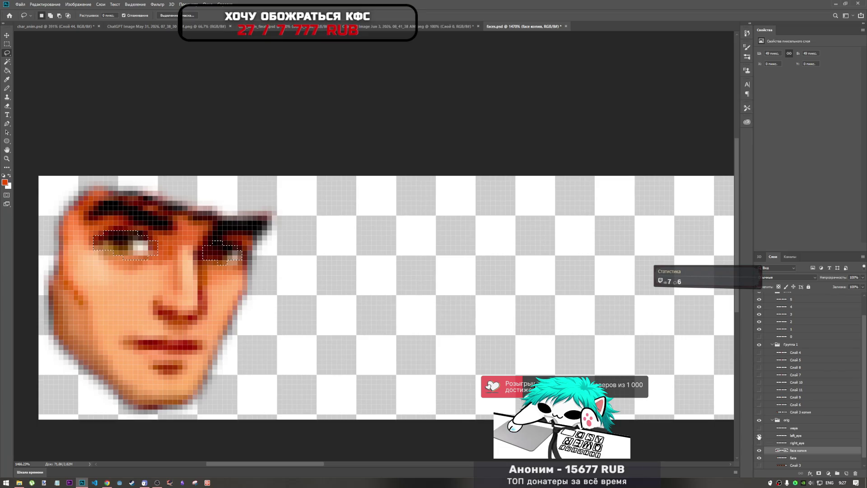
pyautogui.click(759, 435)
pyautogui.click(797, 435)
pyautogui.moveTo(798, 435)
pyautogui.mouseDown()
pyautogui.moveTo(798, 465)
pyautogui.moveTo(772, 436)
pyautogui.mouseUp()
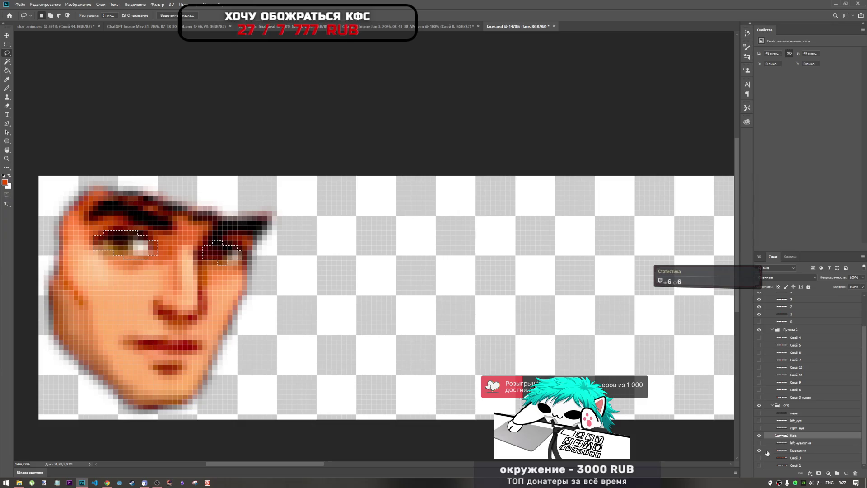
pyautogui.click(759, 436)
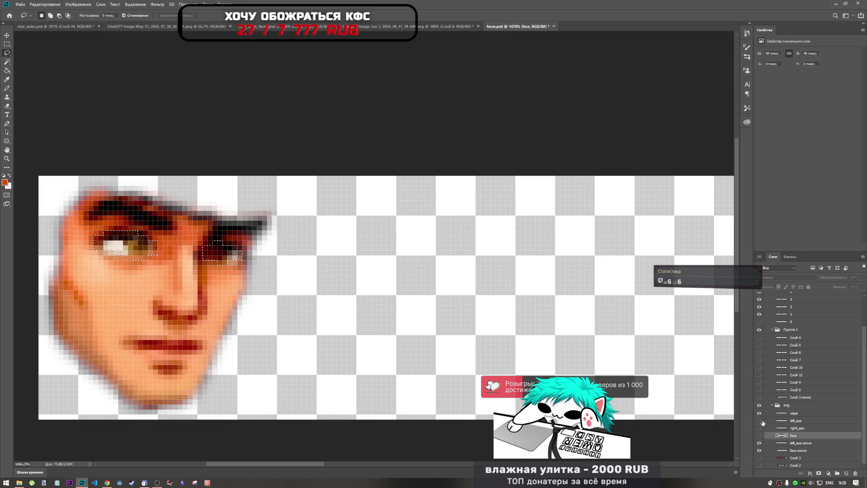
# - Deselect, duplicate the weye layer, and nudge the eye-white copy slightly right and up
pyautogui.hotkey('ctrl', 'd')
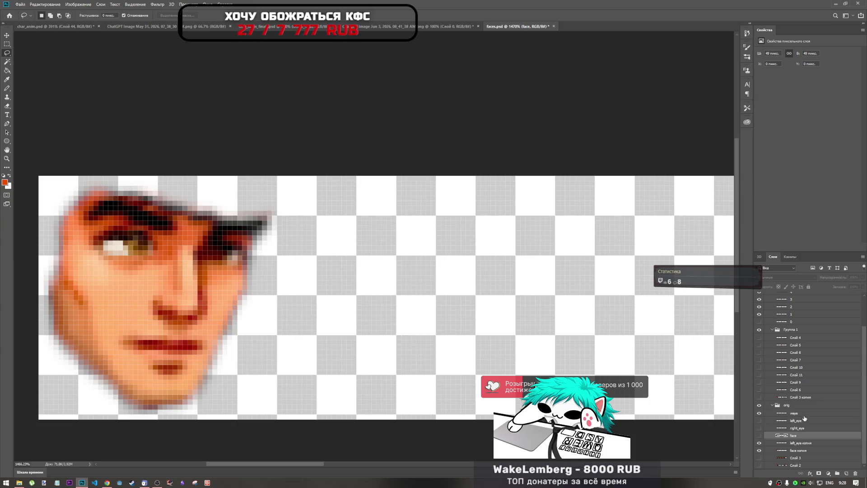
pyautogui.moveTo(805, 428); pyautogui.dragTo(802, 441)
pyautogui.click(759, 443)
pyautogui.click(759, 443)
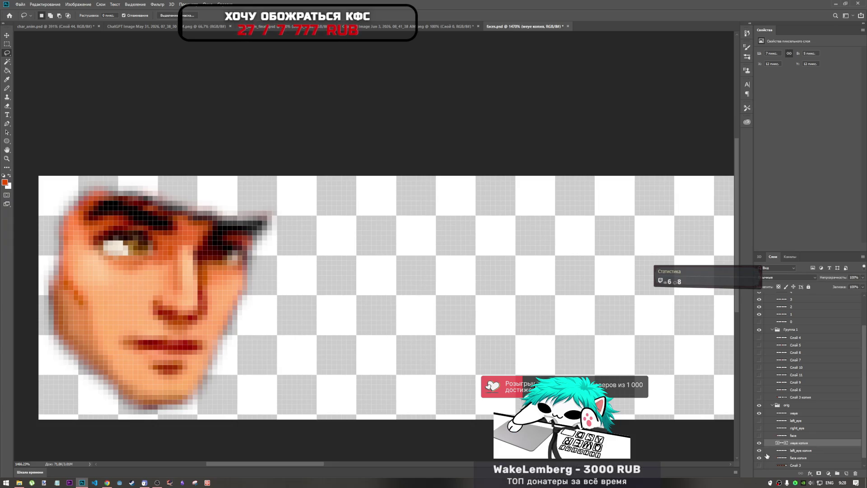
pyautogui.scroll(-1, 789, 438)
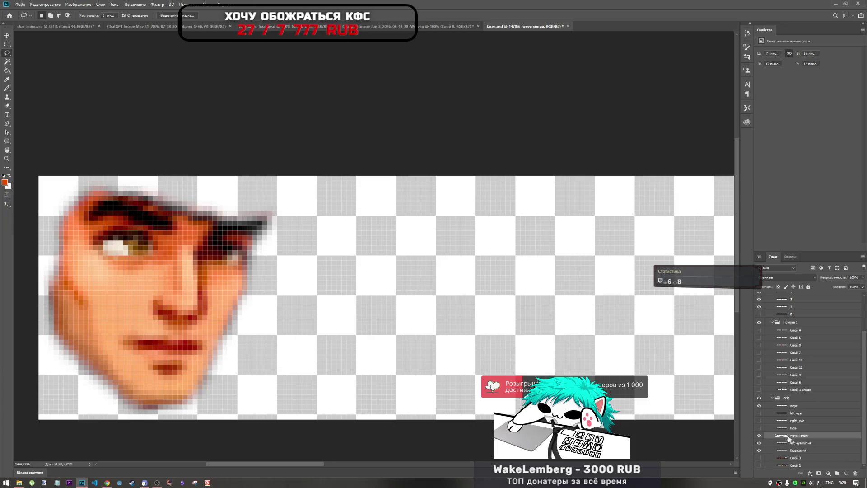
pyautogui.hotkey('ctrl', 't')
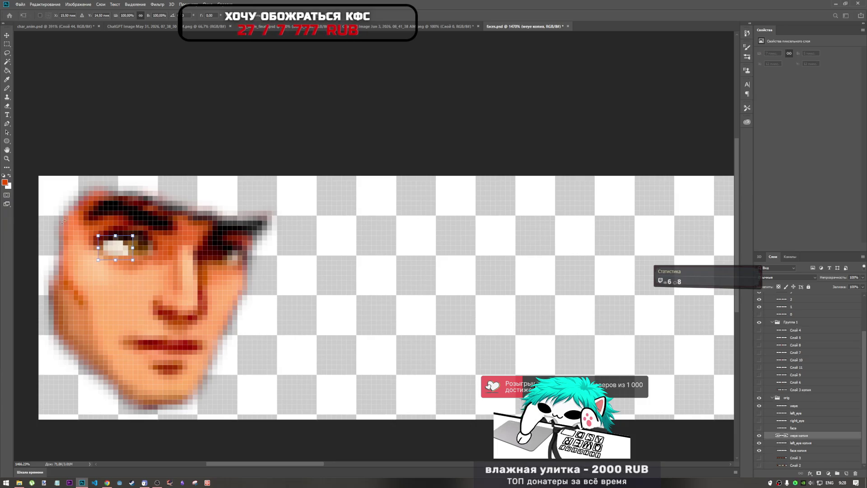
pyautogui.moveTo(112, 249); pyautogui.dragTo(134, 247)
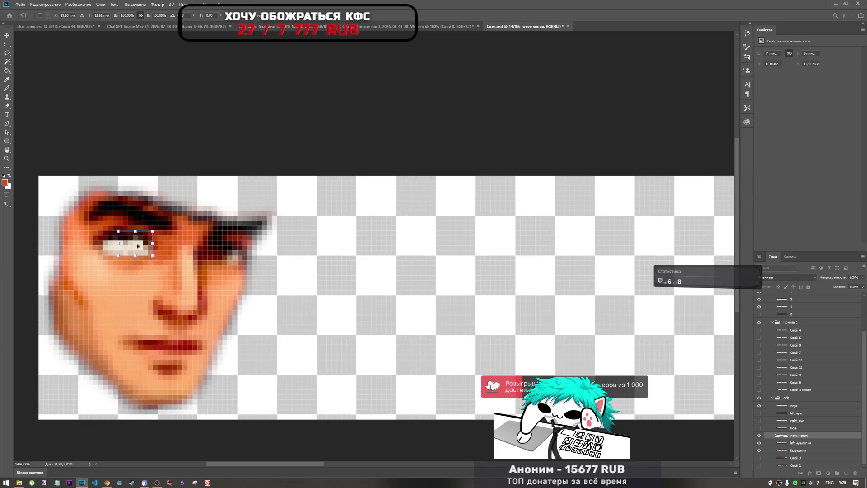
# - Move the left eye copy above the white copy and toggle the eye layers to compare
pyautogui.moveTo(795, 444); pyautogui.dragTo(779, 436)
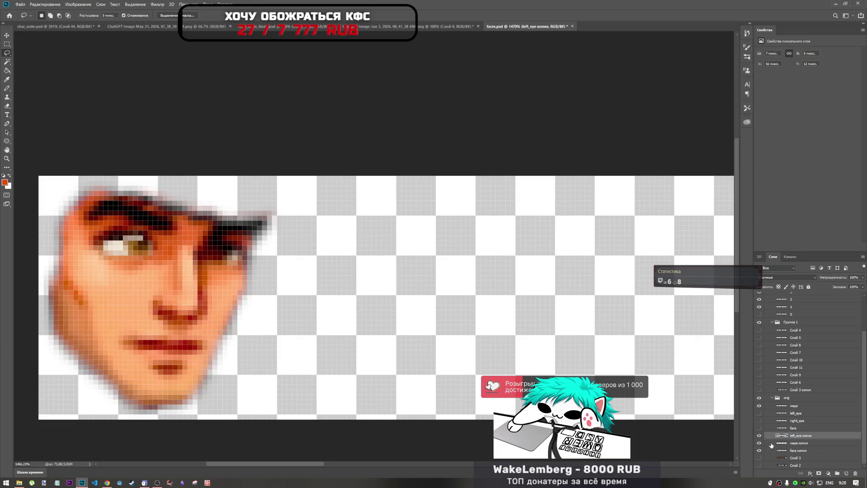
pyautogui.click(759, 436)
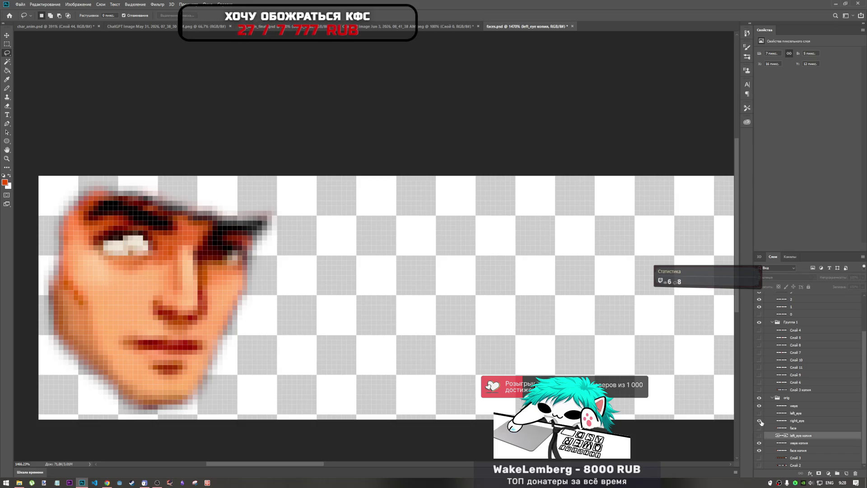
pyautogui.click(759, 421)
pyautogui.click(759, 420)
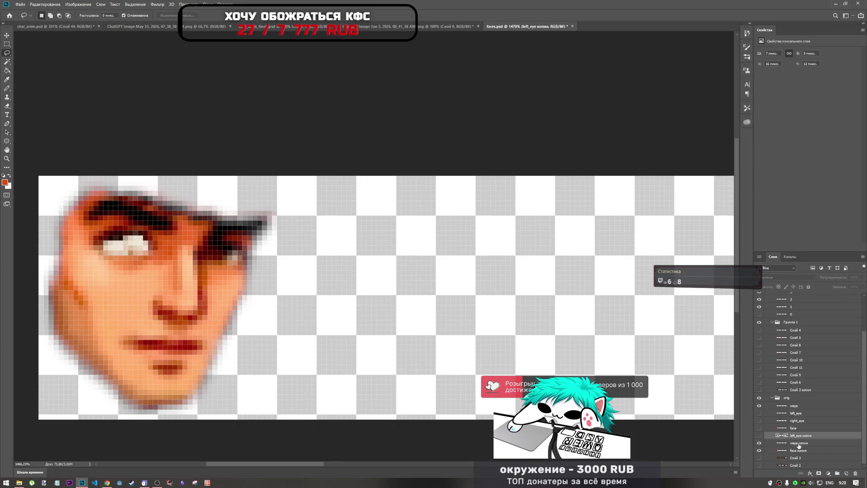
pyautogui.click(799, 445)
pyautogui.click(761, 451)
pyautogui.click(760, 448)
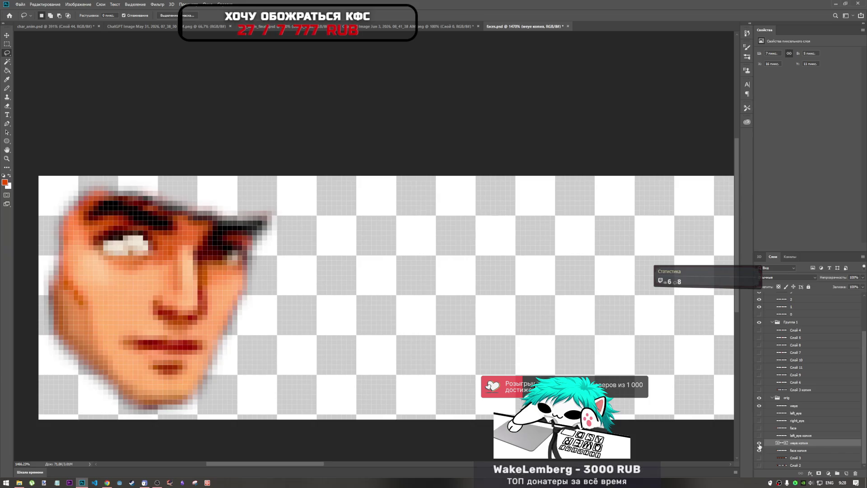
pyautogui.click(759, 443)
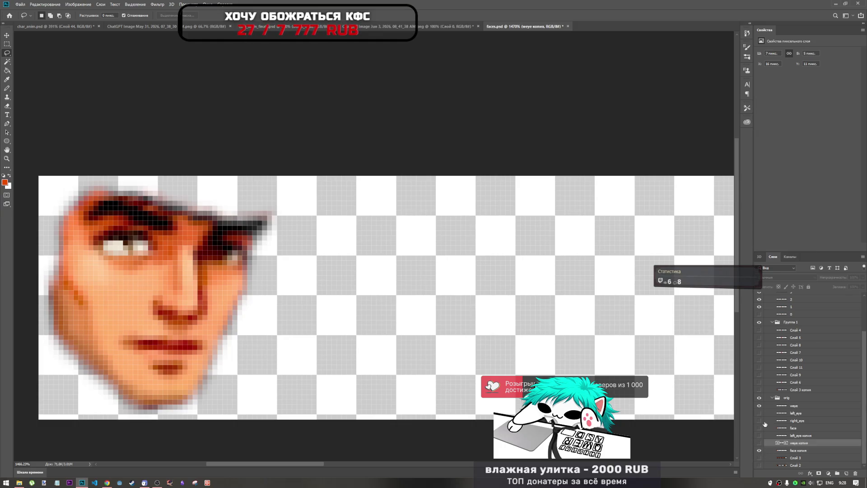
# - Hide the original weye layer and compare combinations of the eye-white and iris copies
pyautogui.click(763, 405)
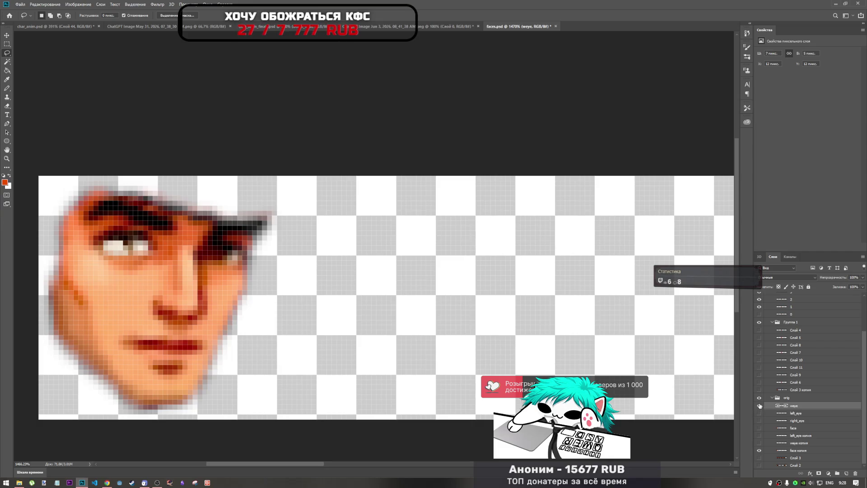
pyautogui.click(759, 406)
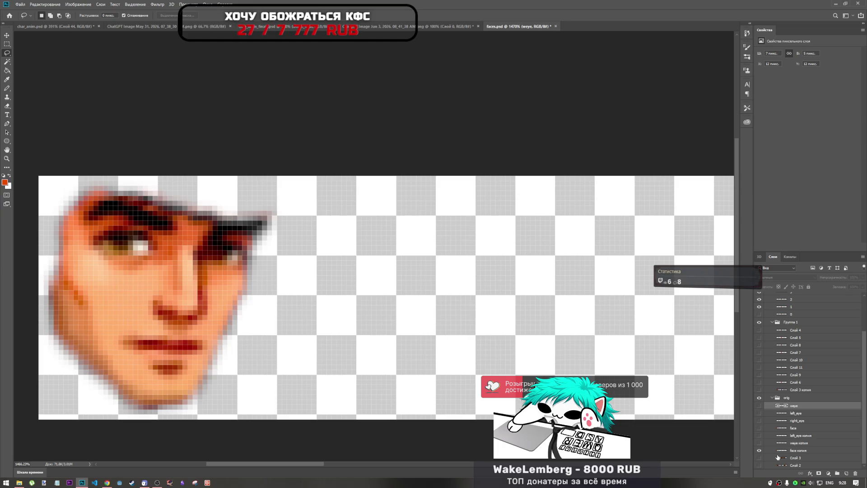
pyautogui.click(758, 444)
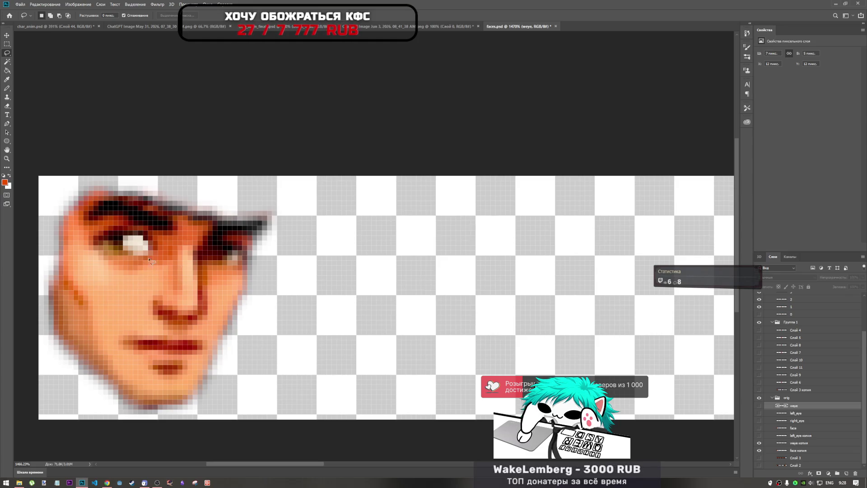
pyautogui.click(759, 436)
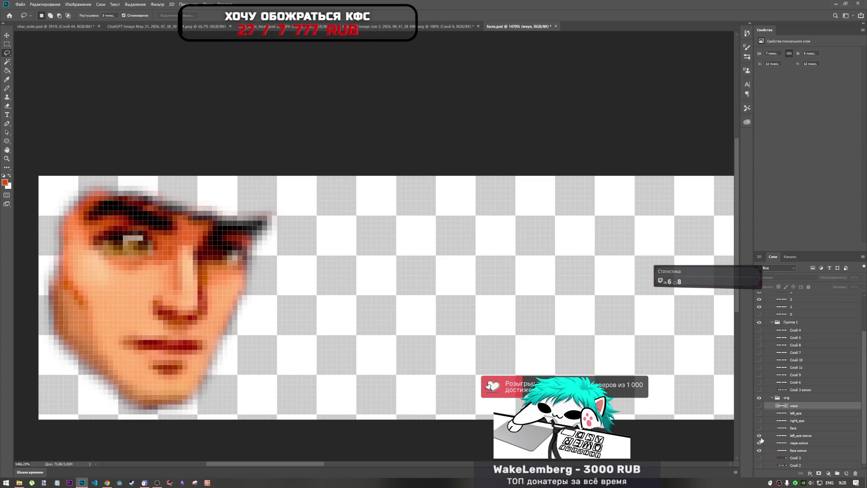
pyautogui.click(759, 442)
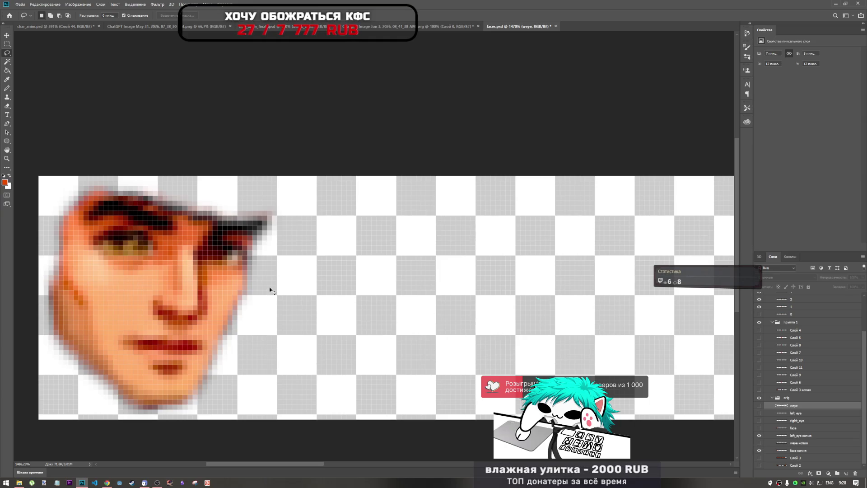
pyautogui.click(801, 436)
pyautogui.hotkey('ctrl', 't')
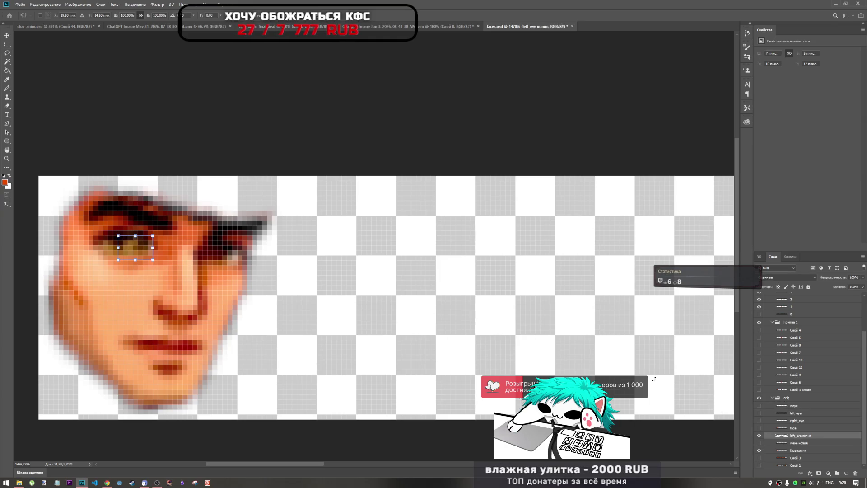
# - Move the left_eye копия iris onto the right eye, undoing accidental rotations, and commit it
pyautogui.moveTo(128, 252)
pyautogui.mouseDown()
pyautogui.moveTo(248, 247)
pyautogui.moveTo(217, 282)
pyautogui.moveTo(198, 263)
pyautogui.moveTo(219, 262)
pyautogui.moveTo(219, 311)
pyautogui.moveTo(216, 253)
pyautogui.moveTo(169, 267)
pyautogui.mouseUp()
pyautogui.hotkey('ctrl', 'z')
pyautogui.hotkey('ctrl', 'z')
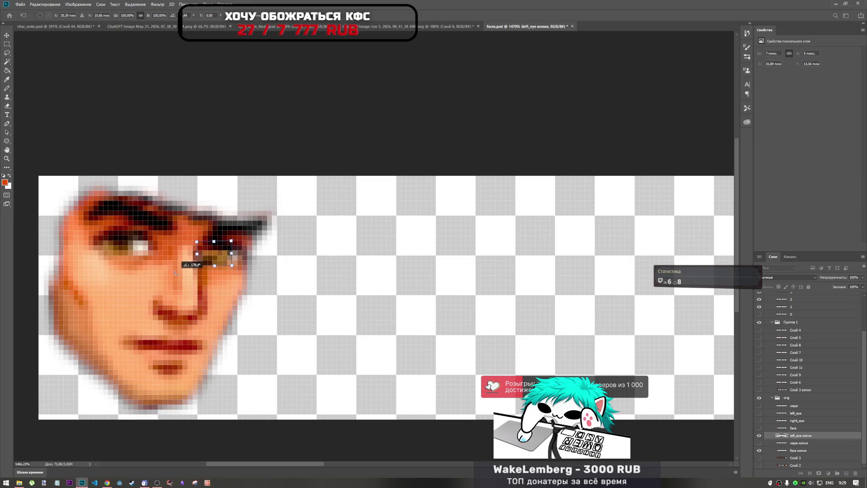
pyautogui.moveTo(217, 254)
pyautogui.mouseDown()
pyautogui.moveTo(216, 262)
pyautogui.moveTo(230, 248)
pyautogui.moveTo(249, 252)
pyautogui.moveTo(247, 261)
pyautogui.moveTo(215, 244)
pyautogui.moveTo(230, 252)
pyautogui.moveTo(220, 257)
pyautogui.moveTo(228, 235)
pyautogui.mouseUp()
pyautogui.hotkey('ctrl', 'z')
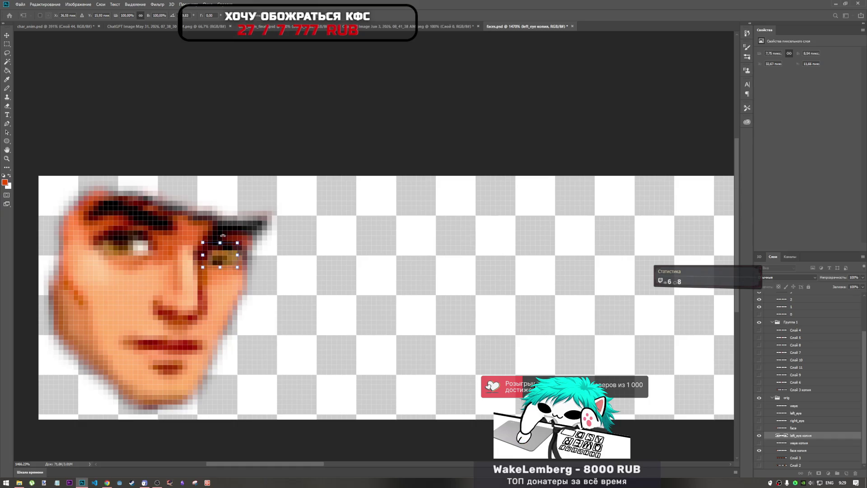
pyautogui.click(317, 50)
pyautogui.press('l')
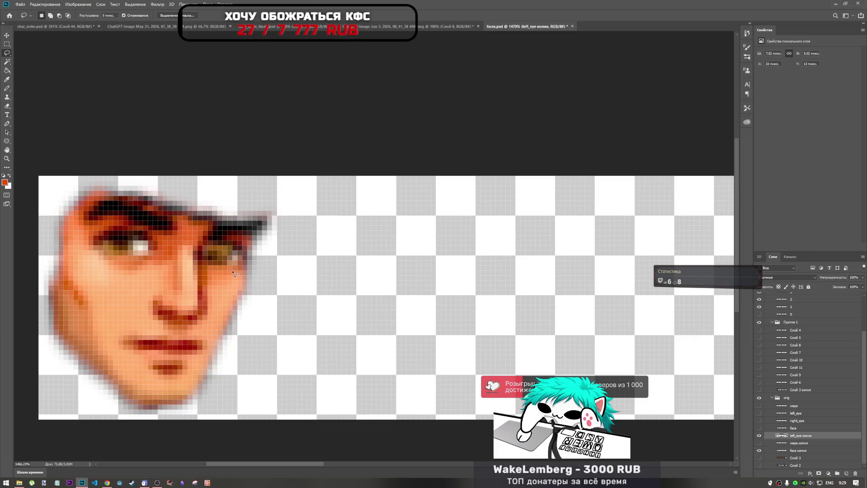
# - Place the weye копия eye white over the right eye, stacked above the iris copy
pyautogui.click(798, 442)
pyautogui.click(759, 443)
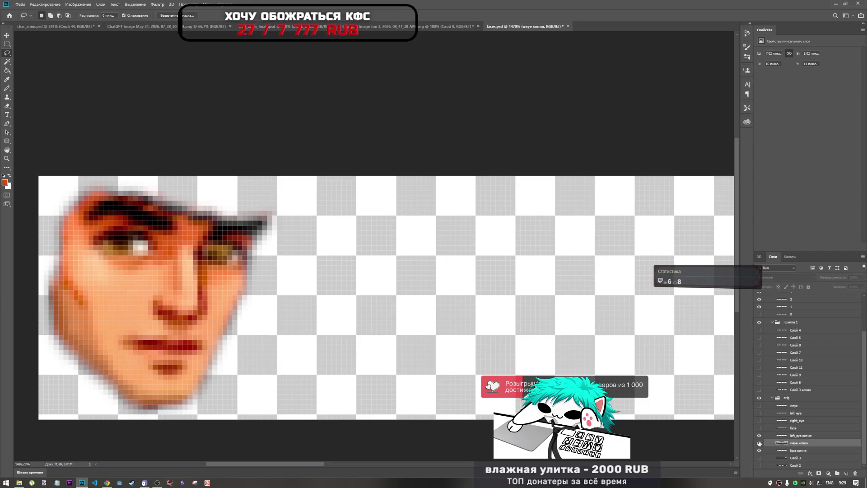
pyautogui.hotkey('ctrl', 't')
pyautogui.moveTo(108, 238); pyautogui.dragTo(237, 256)
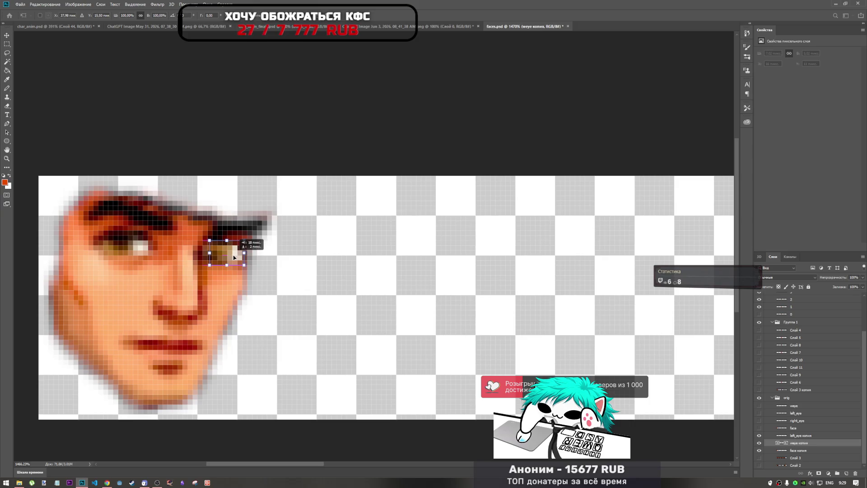
pyautogui.press('Return')
pyautogui.moveTo(800, 437); pyautogui.dragTo(801, 446)
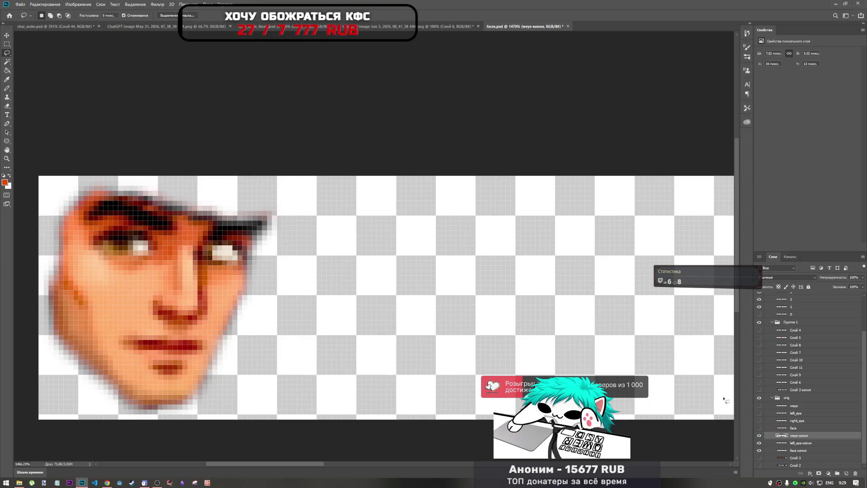
pyautogui.moveTo(233, 257)
pyautogui.mouseDown()
pyautogui.moveTo(257, 235)
pyautogui.moveTo(235, 253)
pyautogui.mouseUp()
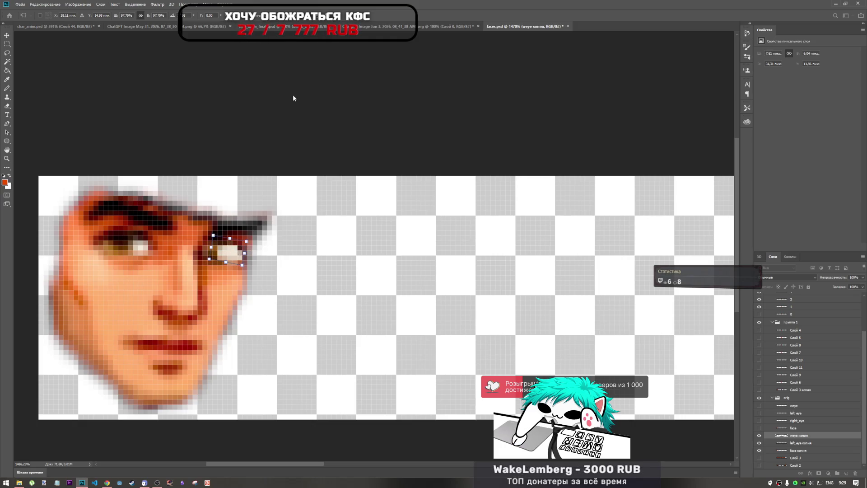
pyautogui.press('l')
pyautogui.scroll(-3, 260, 268)
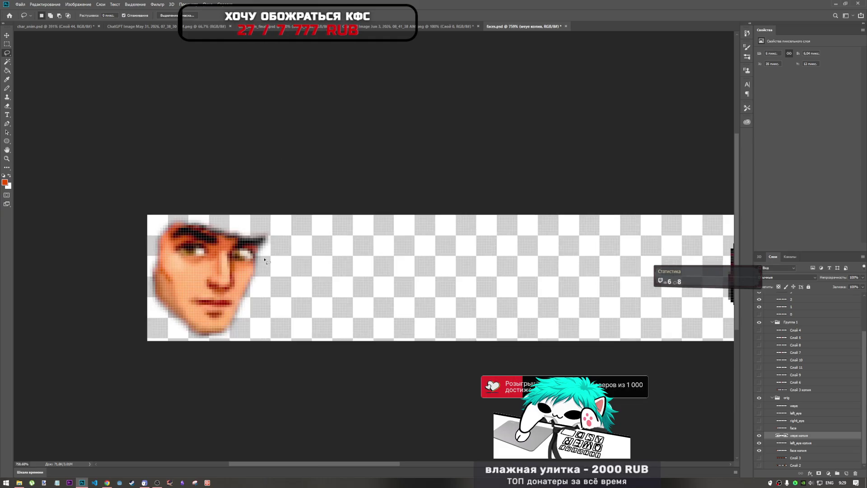
# - Reposition the left_eye копия patch over the right eye
pyautogui.scroll(3, 260, 268)
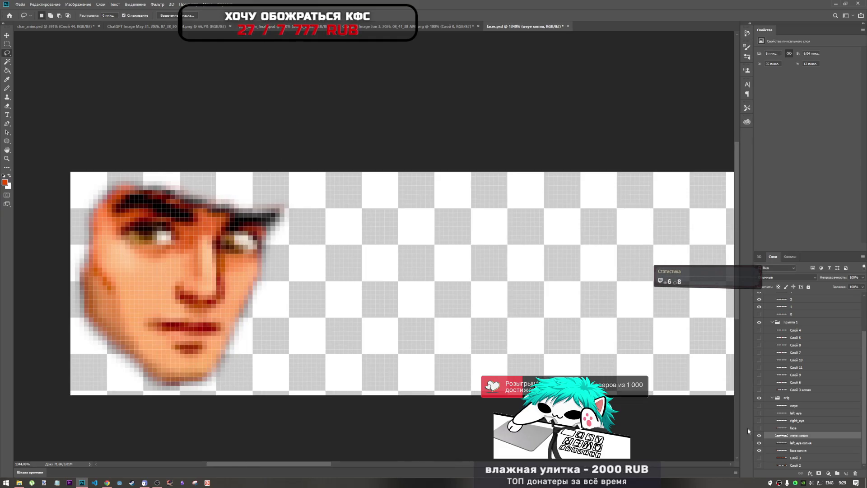
pyautogui.click(805, 443)
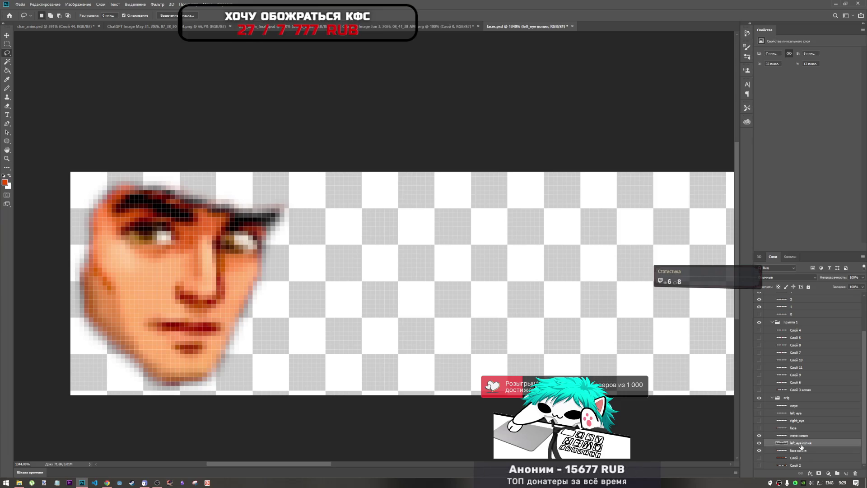
pyautogui.hotkey('ctrl', 't')
pyautogui.moveTo(231, 247); pyautogui.dragTo(268, 251)
pyautogui.hotkey('ctrl', 'z')
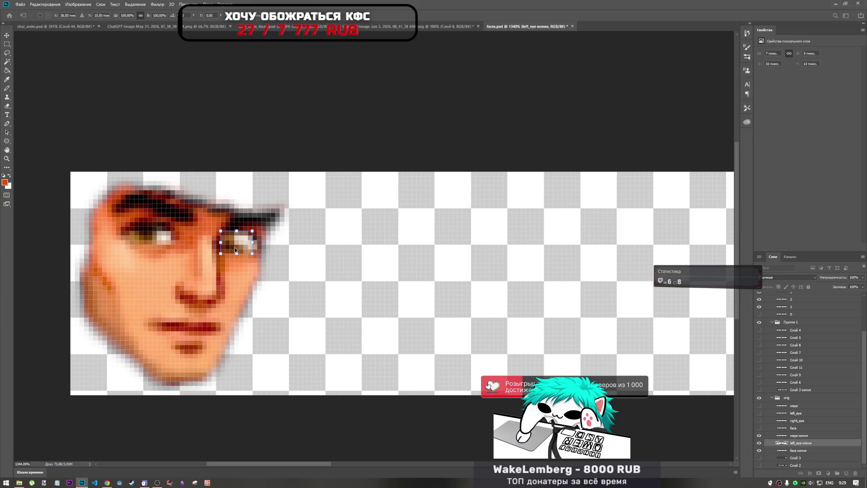
pyautogui.moveTo(247, 242); pyautogui.dragTo(232, 245)
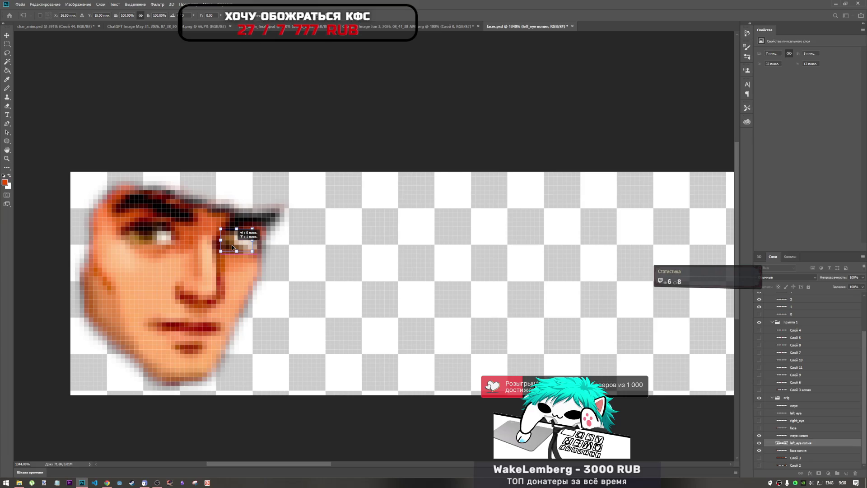
pyautogui.moveTo(231, 245); pyautogui.dragTo(233, 243)
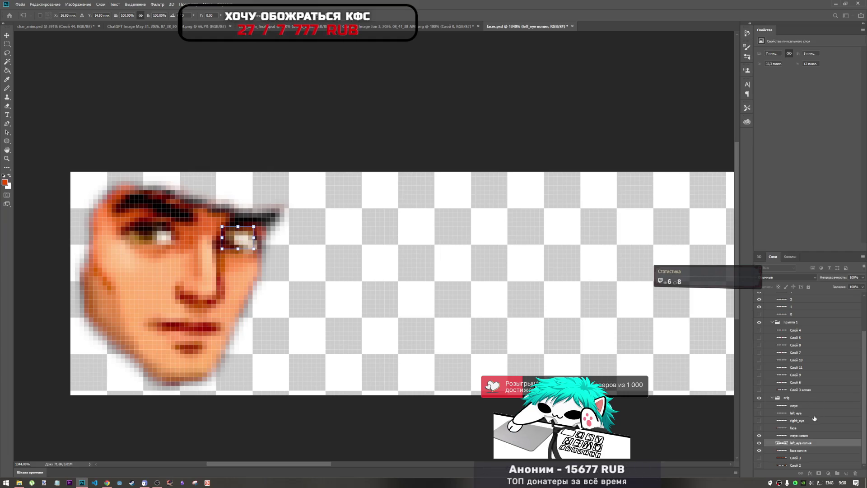
pyautogui.press('l')
# - Stack left_eye копия above weye копия, scale it to about 86%, and nudge it lower
pyautogui.moveTo(795, 442); pyautogui.dragTo(795, 434)
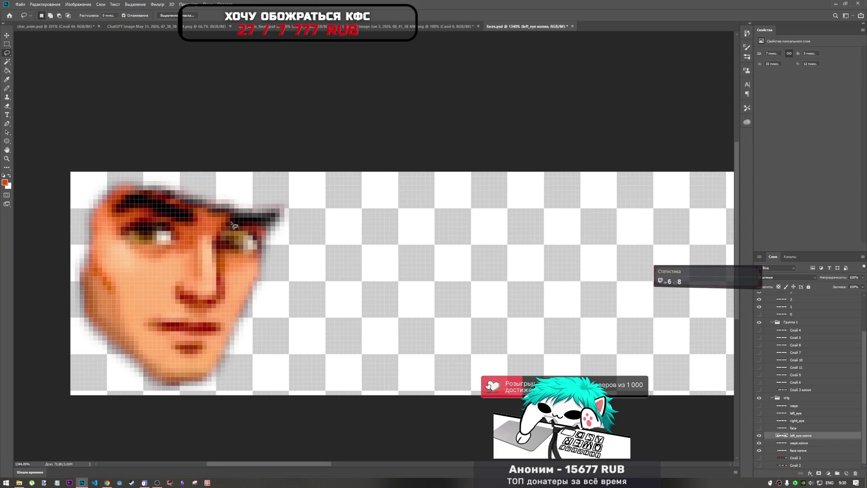
pyautogui.hotkey('ctrl', 't')
pyautogui.moveTo(255, 225); pyautogui.dragTo(238, 241)
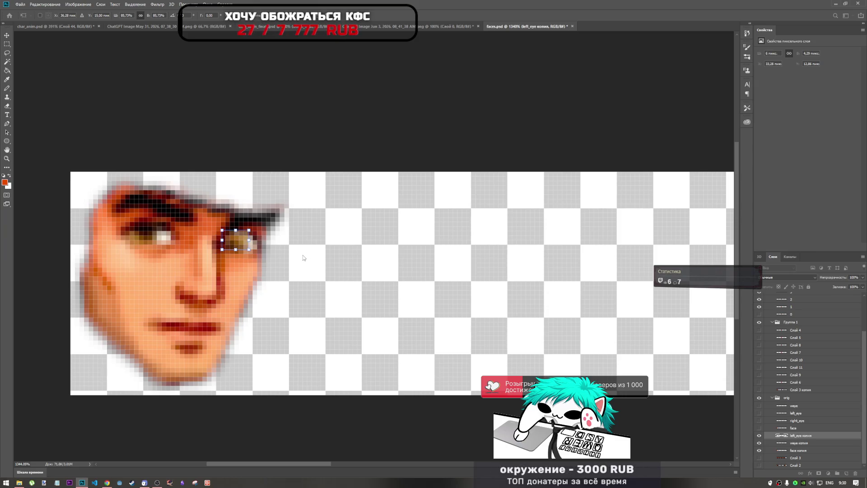
pyautogui.press('Up')
pyautogui.press('Down')
pyautogui.press('Left')
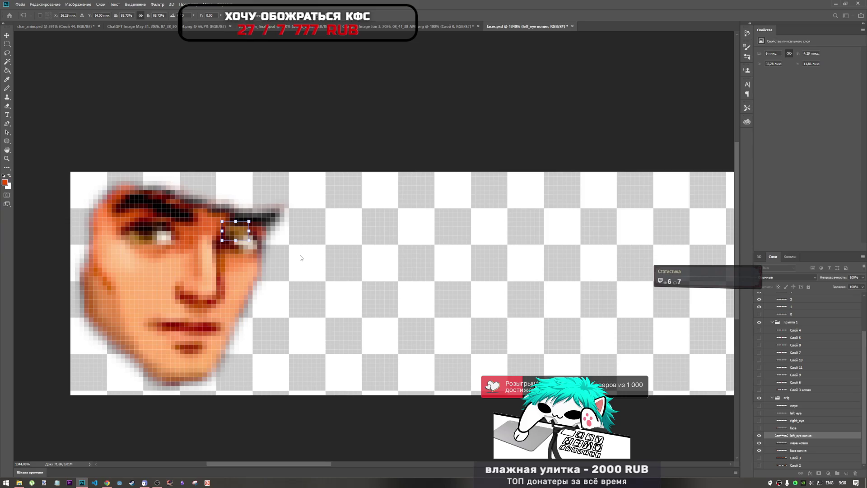
pyautogui.moveTo(239, 244); pyautogui.dragTo(239, 242)
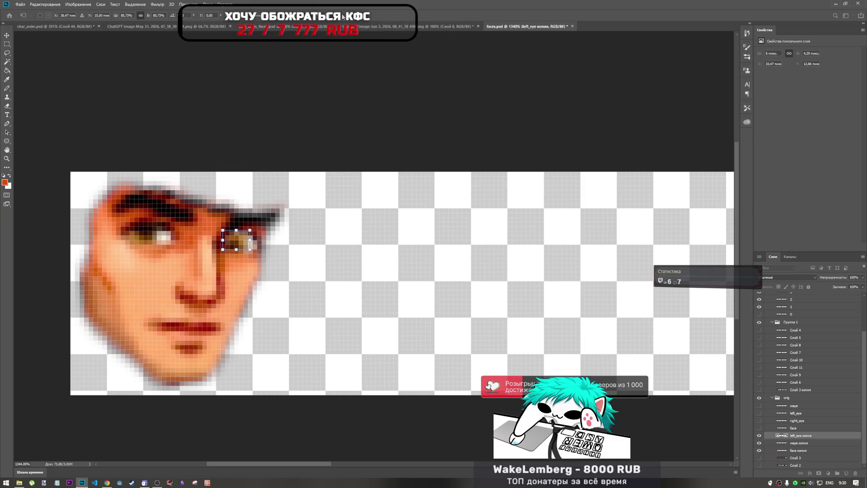
pyautogui.press('Return')
pyautogui.press('l')
pyautogui.scroll(-5, 330, 218)
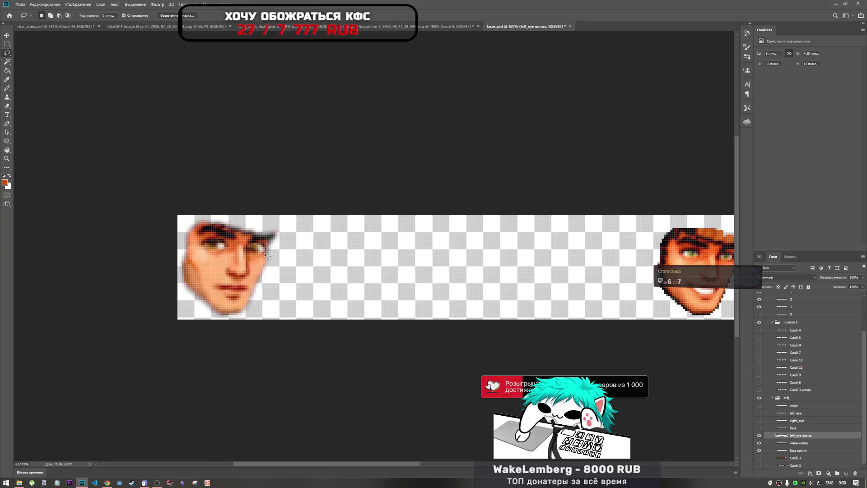
# - Toggle the copied eye, eye-white and face копия layers on and off to compare the eyes
pyautogui.scroll(3, 67, 233)
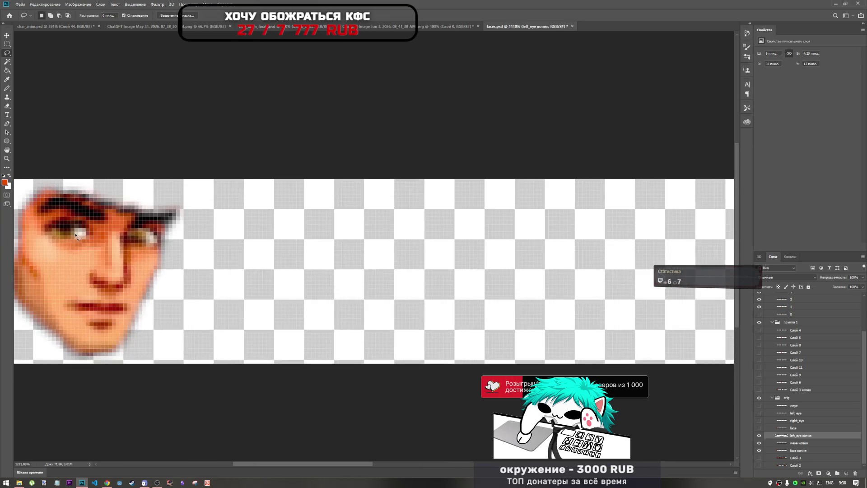
pyautogui.scroll(1, 167, 230)
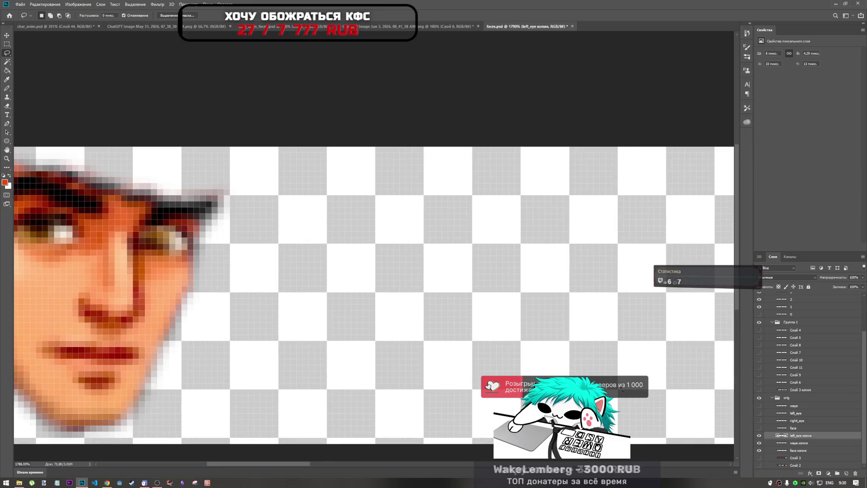
pyautogui.scroll(-5, 262, 247)
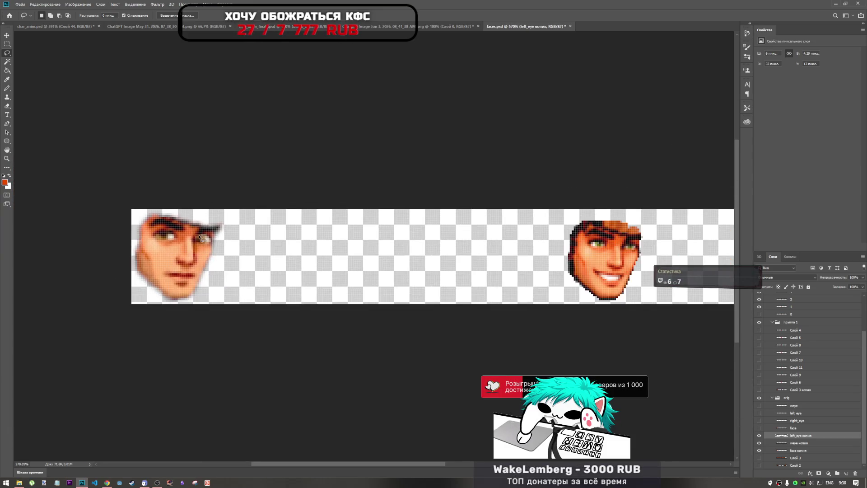
pyautogui.scroll(4, 181, 242)
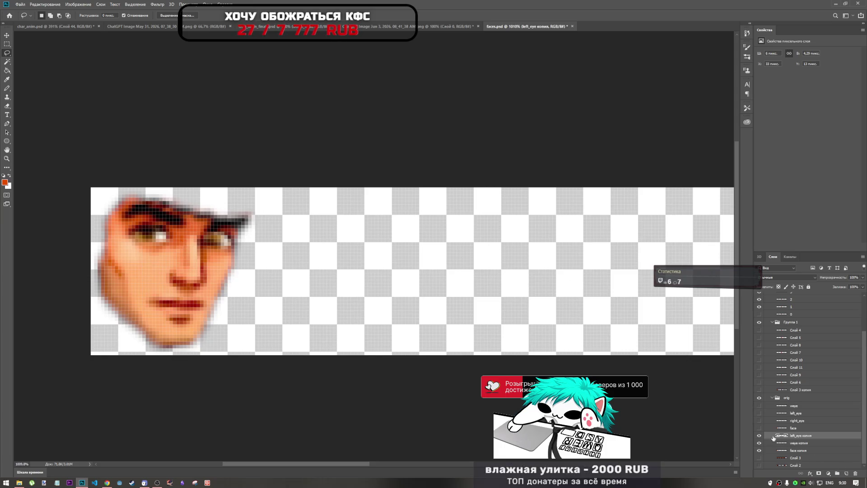
pyautogui.click(759, 436)
pyautogui.click(759, 443)
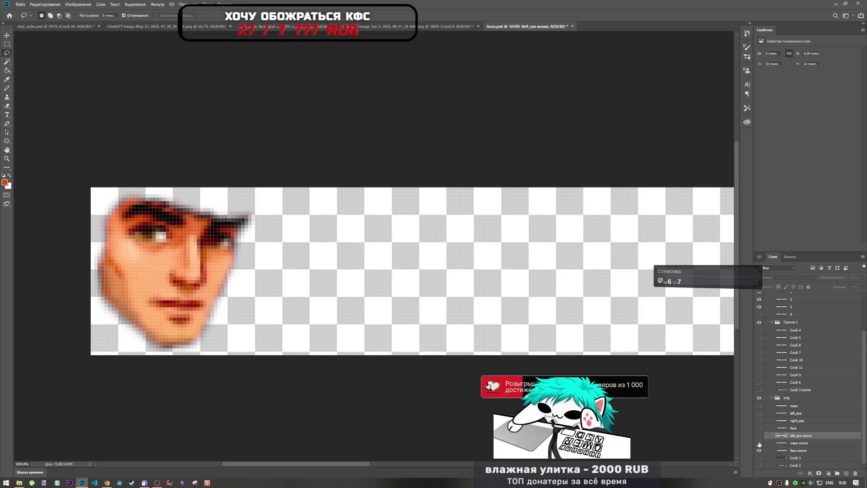
pyautogui.click(760, 450)
pyautogui.click(759, 450)
pyautogui.scroll(-5, 231, 214)
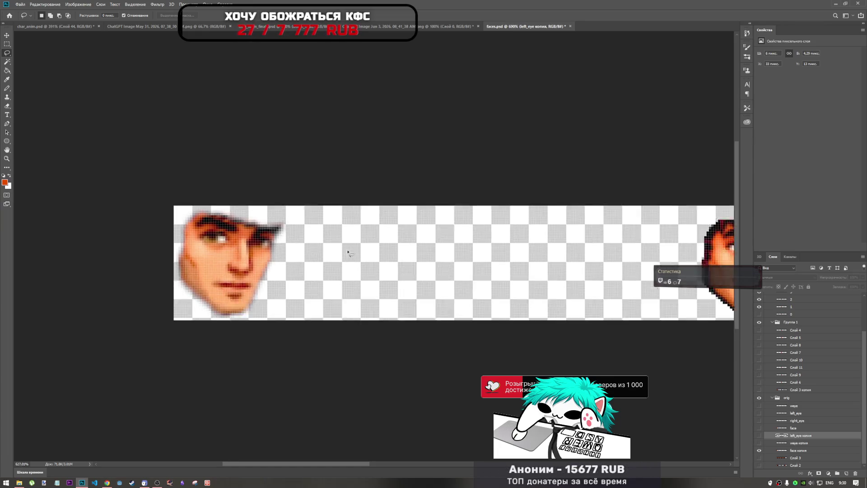
pyautogui.scroll(2, 91, 247)
pyautogui.scroll(3, 91, 247)
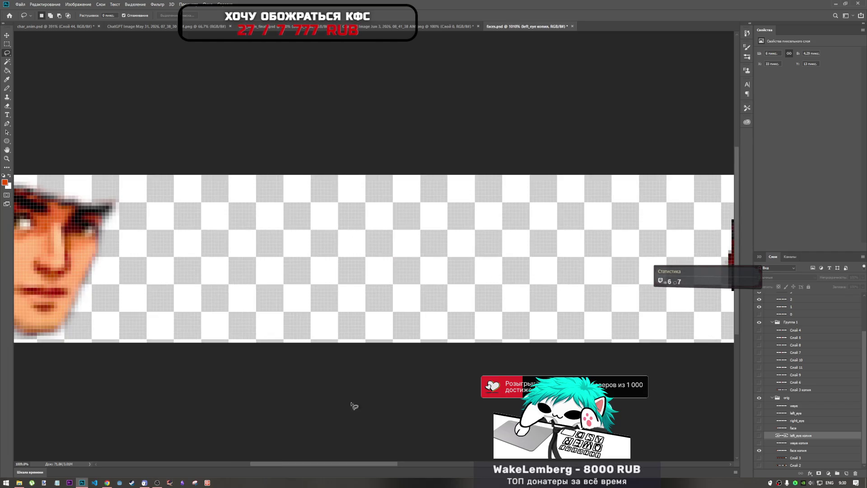
pyautogui.moveTo(391, 464); pyautogui.dragTo(349, 460)
# - Try shifting the left_eye копия patch about 2 px down-left, then delete the layer
pyautogui.click(758, 435)
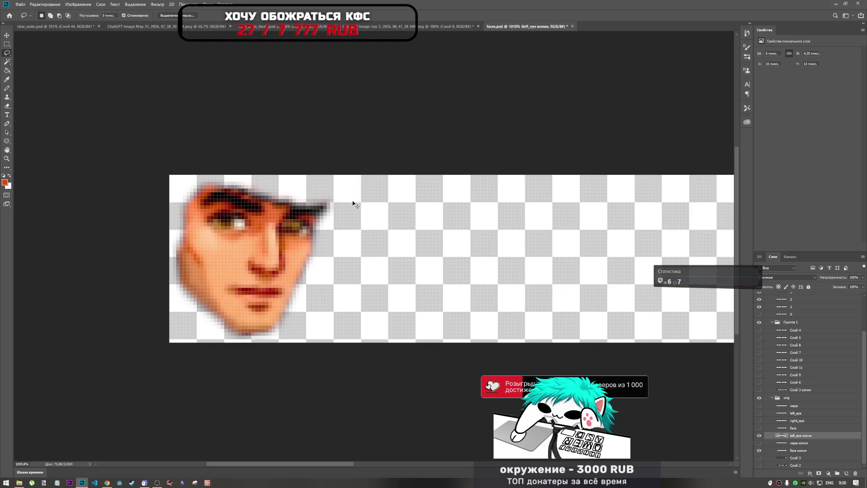
pyautogui.hotkey('ctrl', 't')
pyautogui.scroll(3, 289, 229)
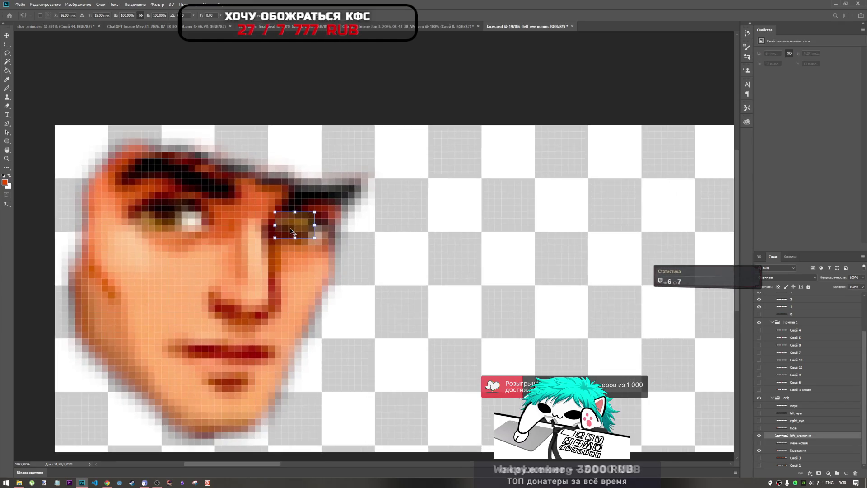
pyautogui.press('Return')
pyautogui.click(760, 435)
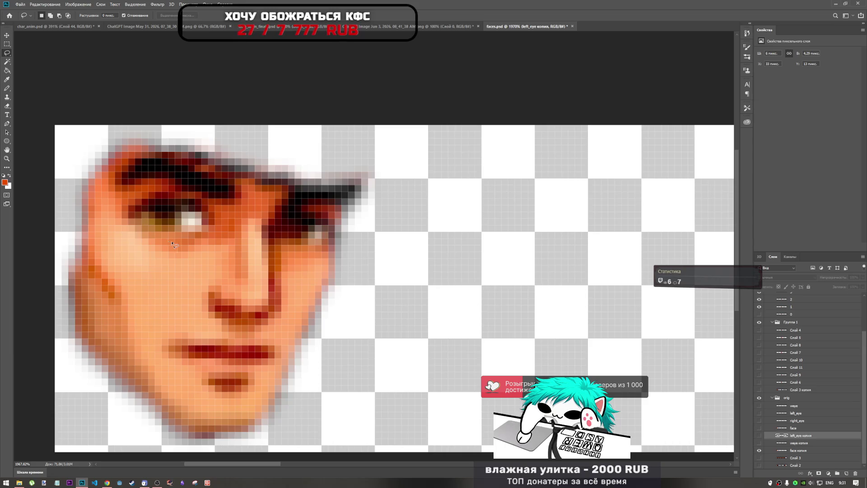
pyautogui.click(760, 436)
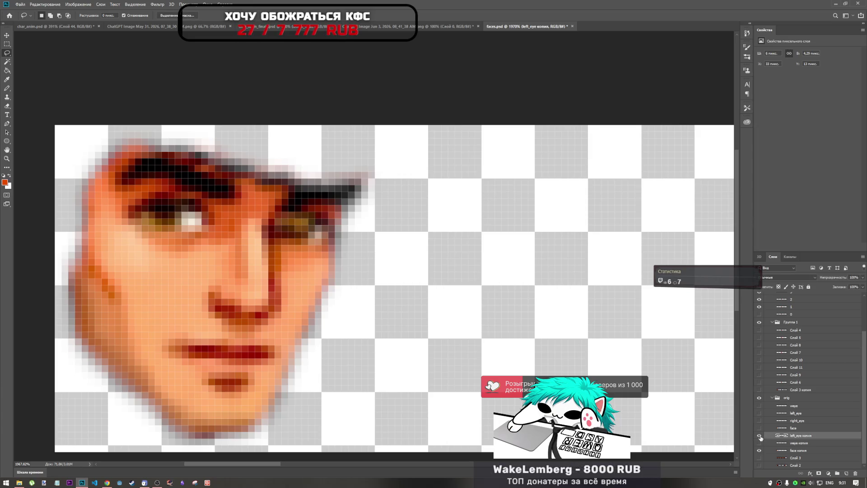
pyautogui.hotkey('ctrl', 't')
pyautogui.moveTo(305, 223)
pyautogui.mouseDown()
pyautogui.moveTo(287, 241)
pyautogui.moveTo(435, 259)
pyautogui.mouseUp()
pyautogui.press('Return')
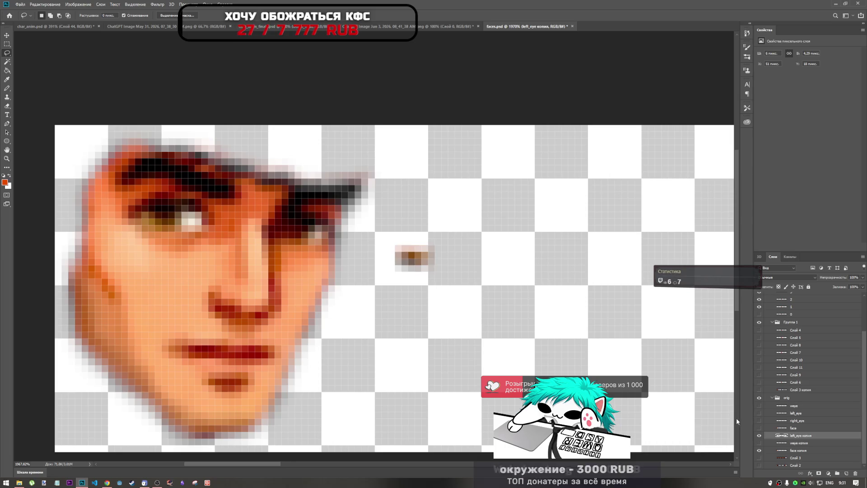
pyautogui.press('l')
pyautogui.press('Delete')
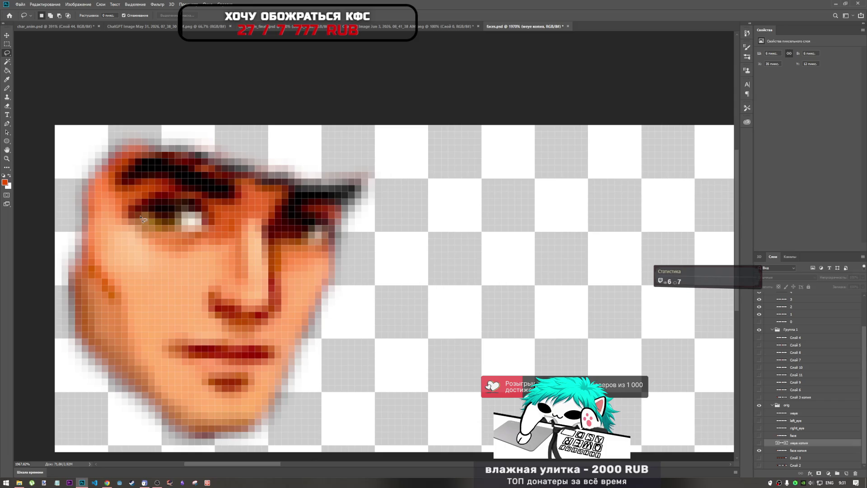
# - Lasso the left eye on face копия, copy it to Слой 14, and drag it over the right eye
pyautogui.moveTo(183, 221)
pyautogui.mouseDown()
pyautogui.moveTo(176, 234)
pyautogui.moveTo(143, 218)
pyautogui.mouseUp()
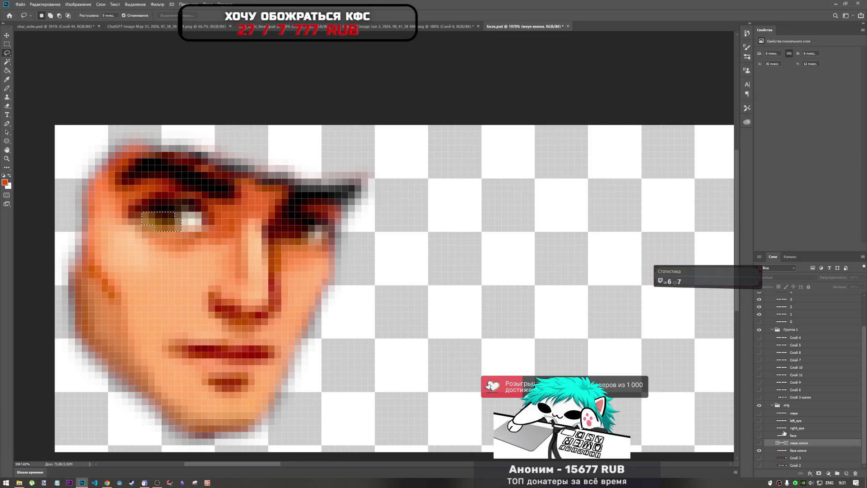
pyautogui.click(798, 450)
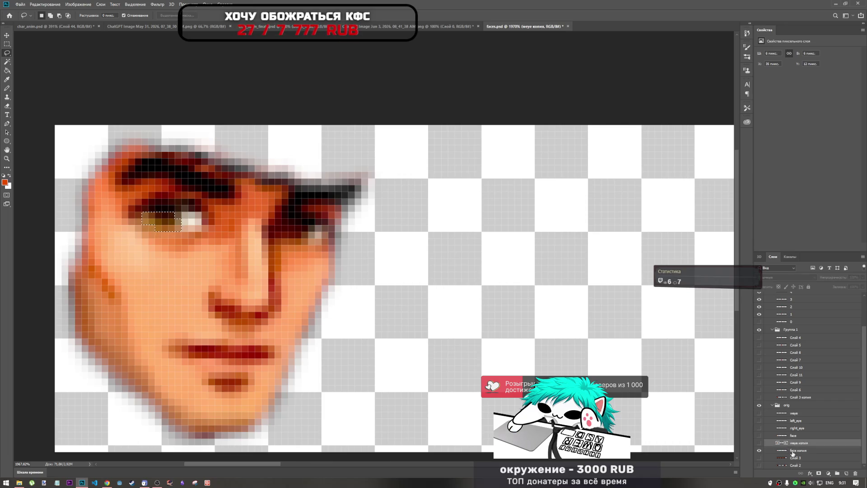
pyautogui.hotkey('ctrl', 'j')
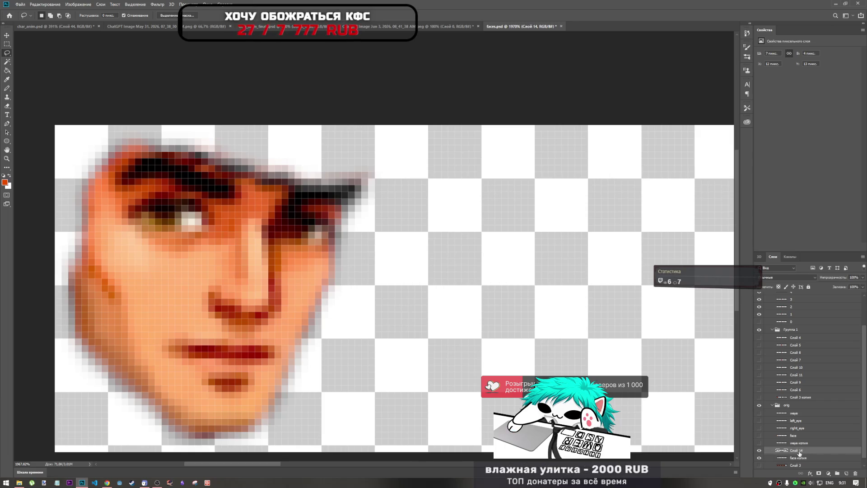
pyautogui.hotkey('ctrl', 't')
pyautogui.moveTo(199, 227)
pyautogui.mouseDown()
pyautogui.moveTo(297, 230)
pyautogui.moveTo(297, 237)
pyautogui.mouseUp()
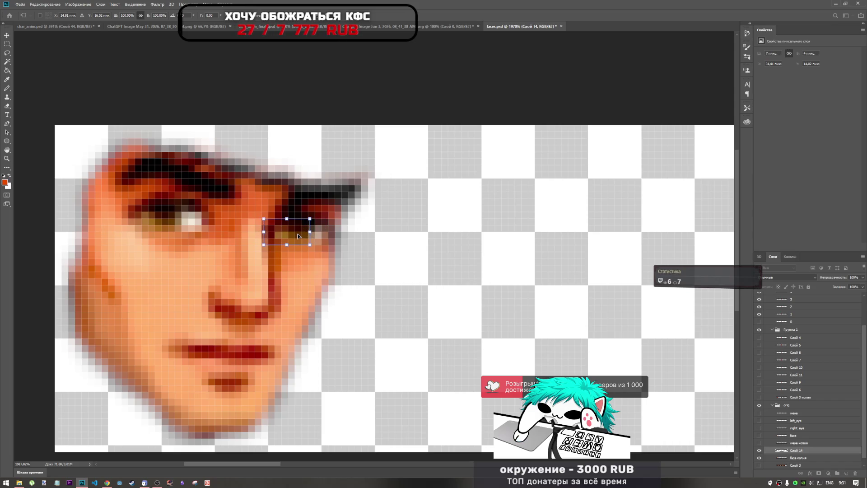
# - Shrink the Слой 14 eye copy to about 82% and compare the change with undo/redo
pyautogui.scroll(-5, 323, 262)
pyautogui.scroll(5, 322, 261)
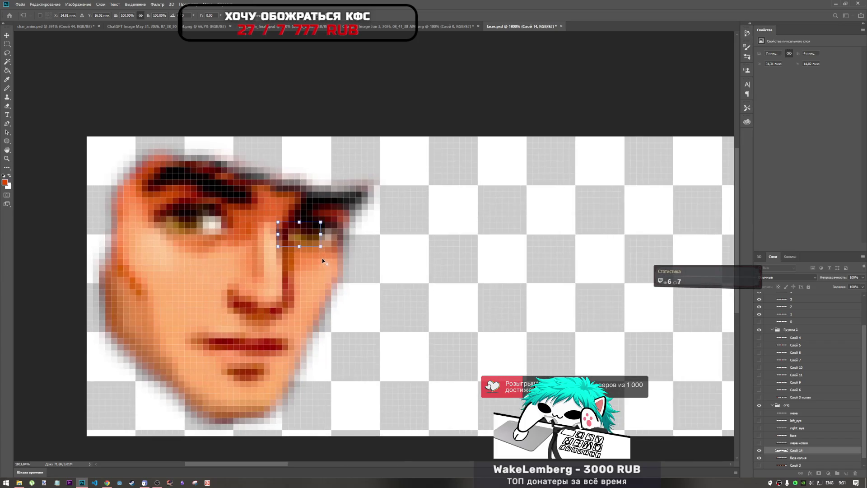
pyautogui.press('l')
pyautogui.scroll(-4, 327, 267)
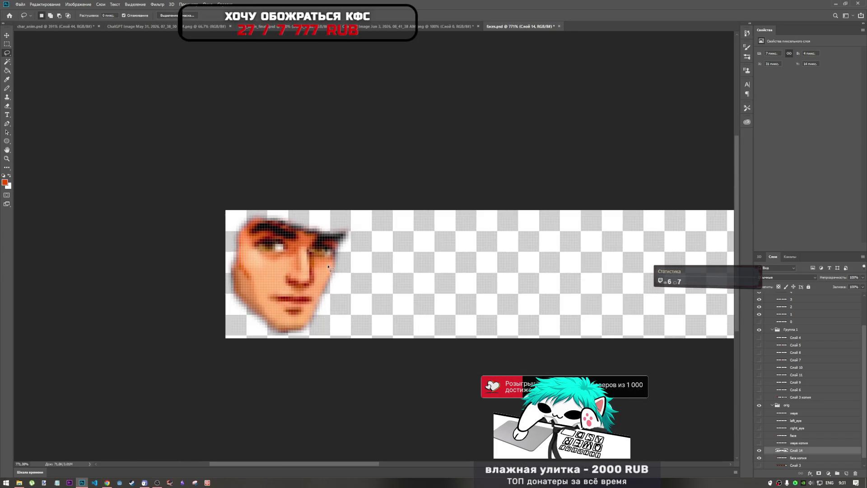
pyautogui.scroll(5, 328, 267)
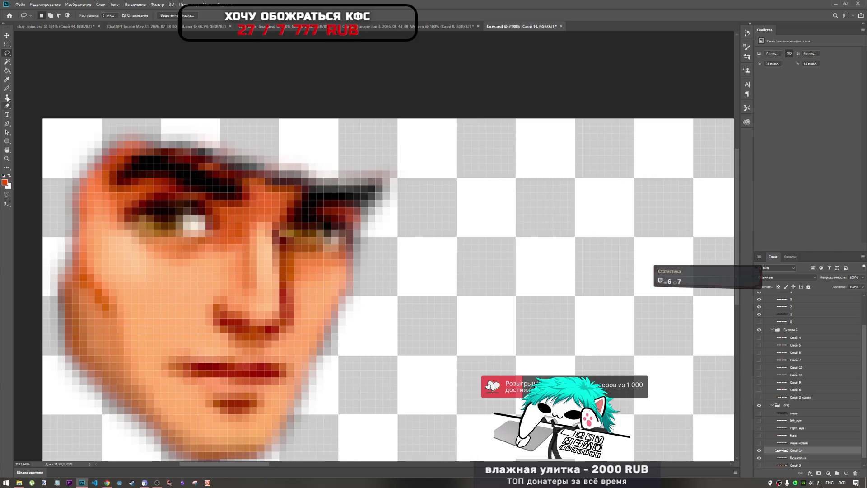
pyautogui.hotkey('ctrl', 't')
pyautogui.moveTo(324, 236)
pyautogui.mouseDown()
pyautogui.moveTo(306, 238)
pyautogui.moveTo(333, 219)
pyautogui.mouseUp()
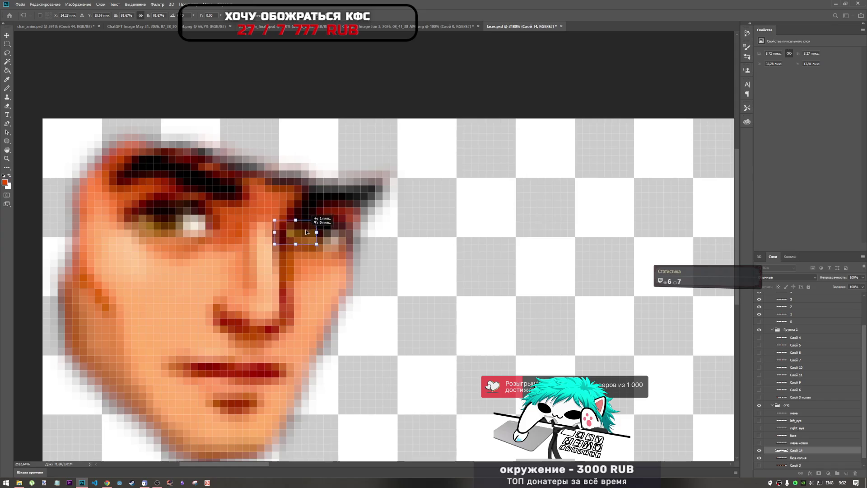
pyautogui.moveTo(300, 240); pyautogui.dragTo(407, 271)
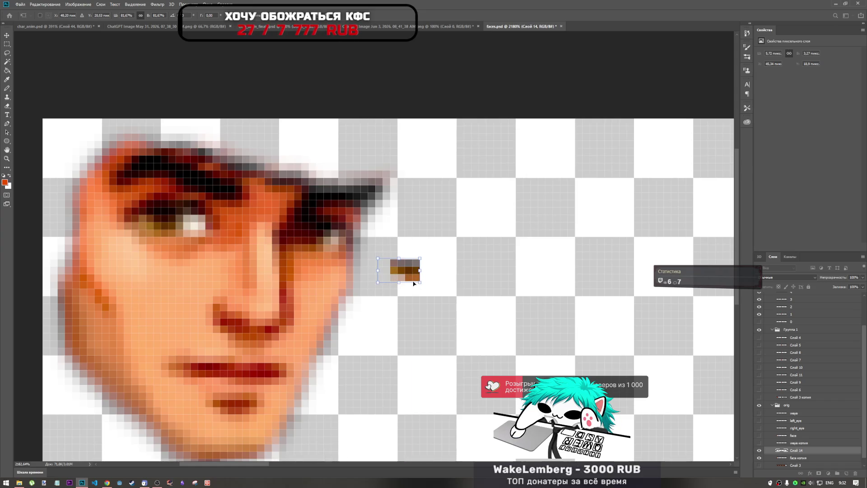
pyautogui.hotkey('ctrl', 'z')
pyautogui.press('Return')
pyautogui.press('l')
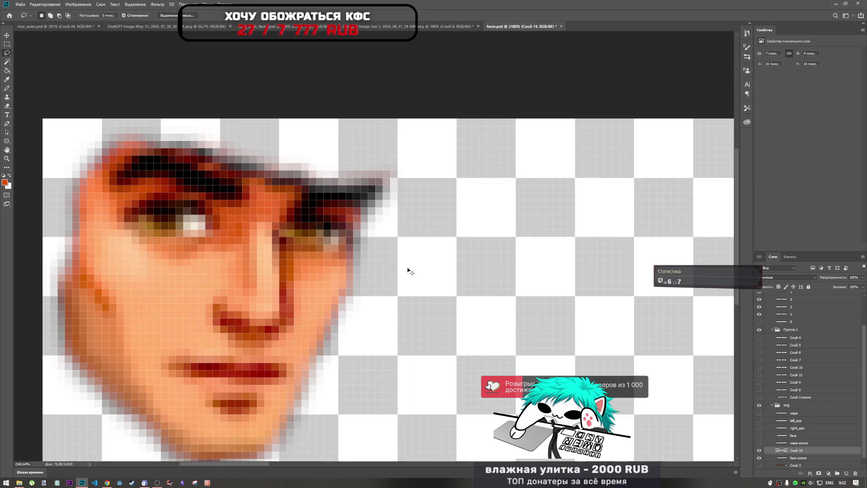
pyautogui.hotkey('ctrl', 'z')
pyautogui.hotkey('ctrl', 'shift', 'z')
# - Nudge the Слой 14 eye patch slightly down and commit it
pyautogui.hotkey('ctrl', 't')
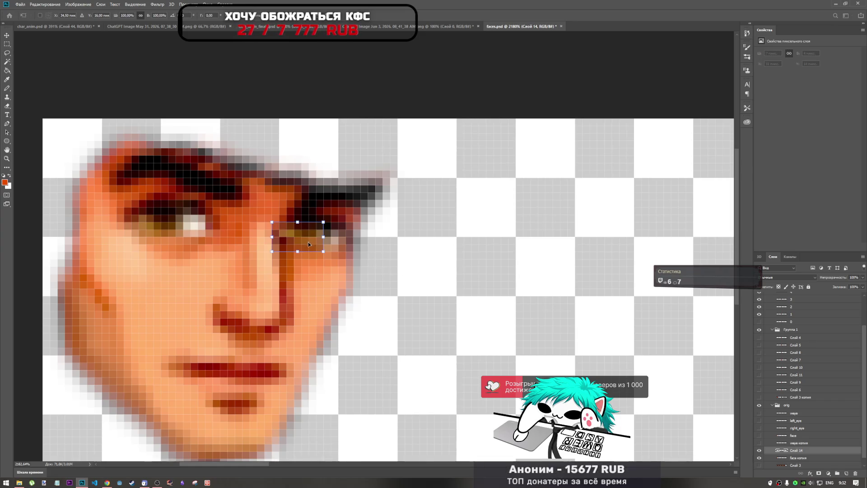
pyautogui.moveTo(310, 238)
pyautogui.mouseDown()
pyautogui.moveTo(503, 250)
pyautogui.moveTo(513, 277)
pyautogui.moveTo(456, 285)
pyautogui.moveTo(422, 262)
pyautogui.moveTo(463, 251)
pyautogui.moveTo(472, 254)
pyautogui.moveTo(470, 276)
pyautogui.moveTo(446, 254)
pyautogui.moveTo(462, 249)
pyautogui.moveTo(460, 257)
pyautogui.moveTo(308, 238)
pyautogui.mouseUp()
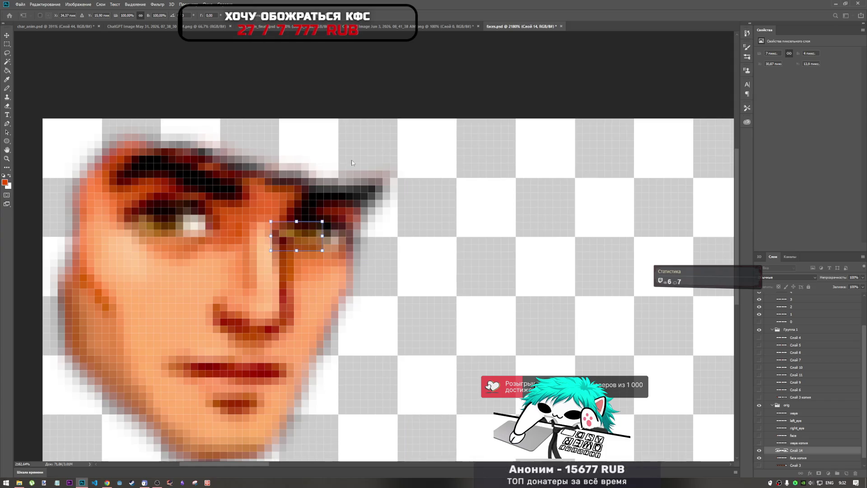
pyautogui.press('Return')
pyautogui.press('l')
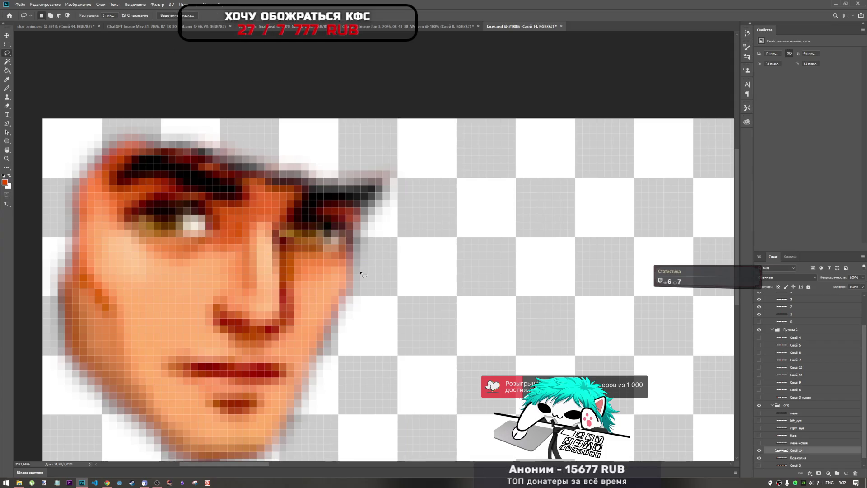
pyautogui.scroll(-3, 280, 235)
pyautogui.scroll(3, 282, 239)
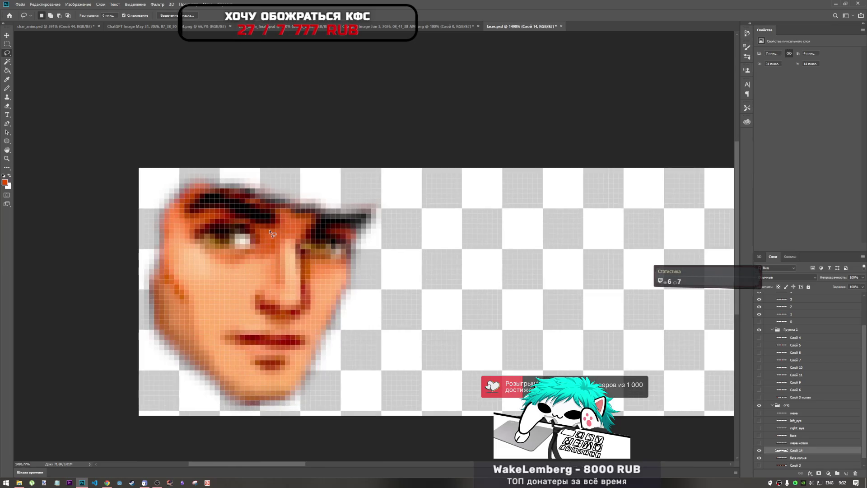
# - Erase part of the eye patch with the Eraser at 100% opacity
pyautogui.click(7, 106)
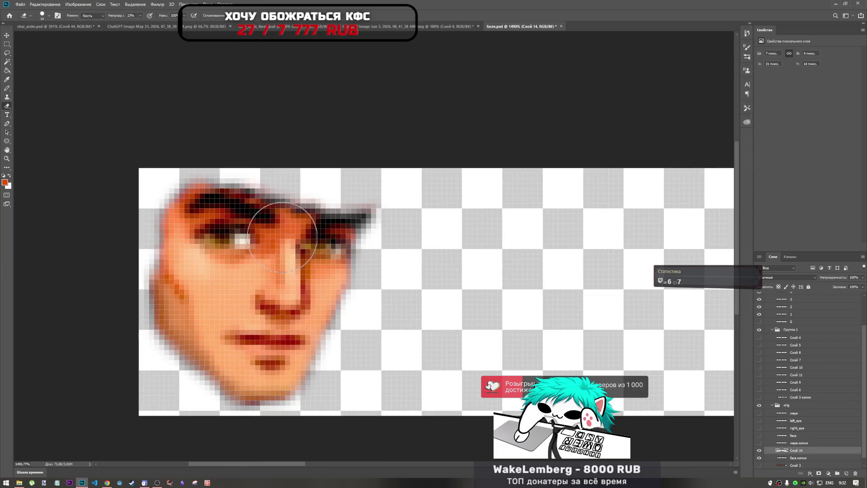
pyautogui.click(140, 15)
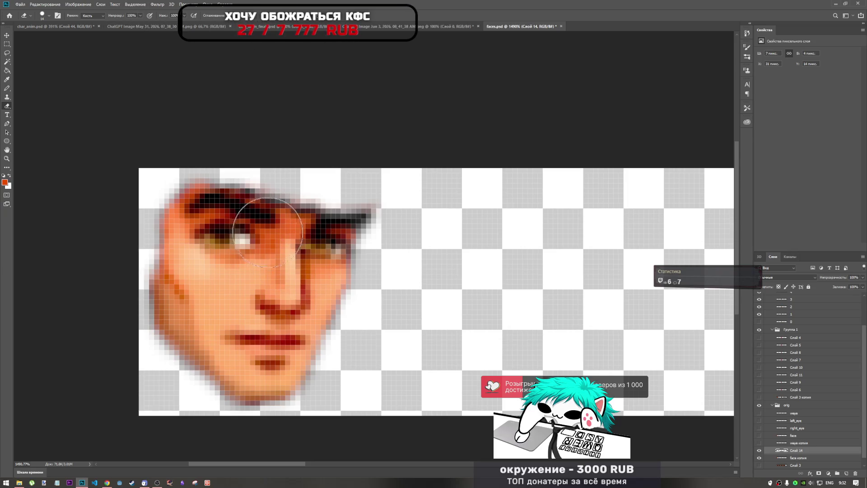
pyautogui.click(325, 302)
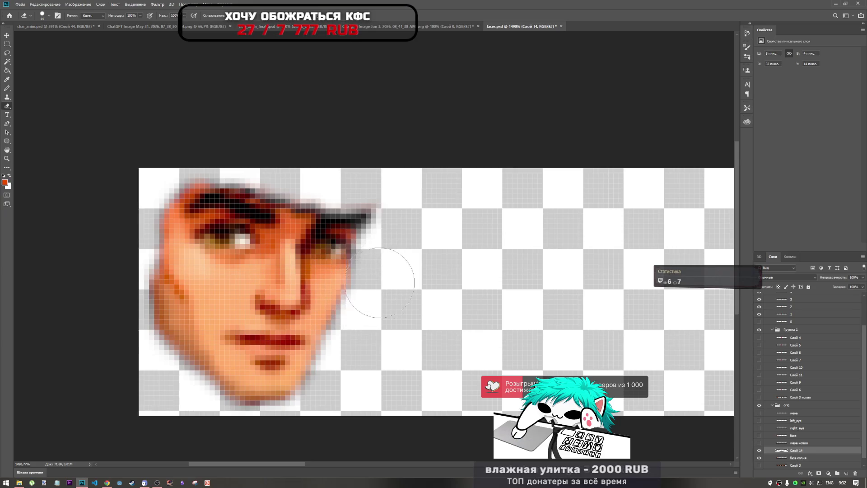
pyautogui.scroll(-5, 389, 284)
pyautogui.scroll(3, 381, 300)
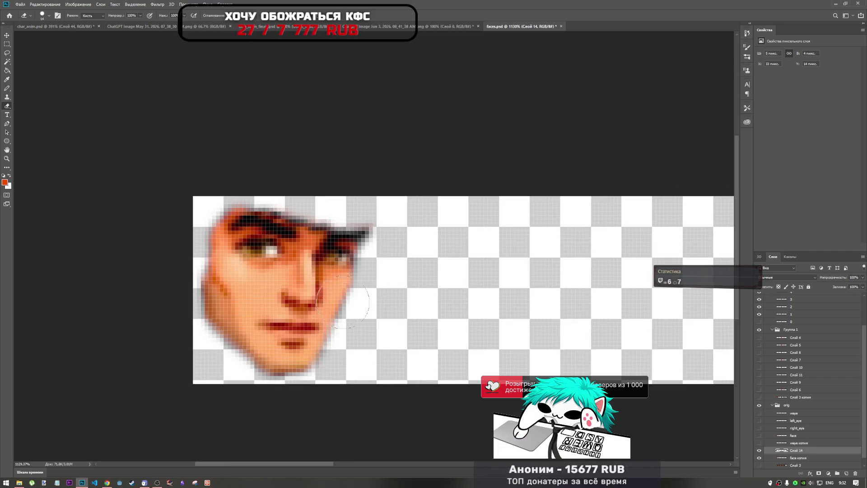
pyautogui.scroll(-3, 351, 310)
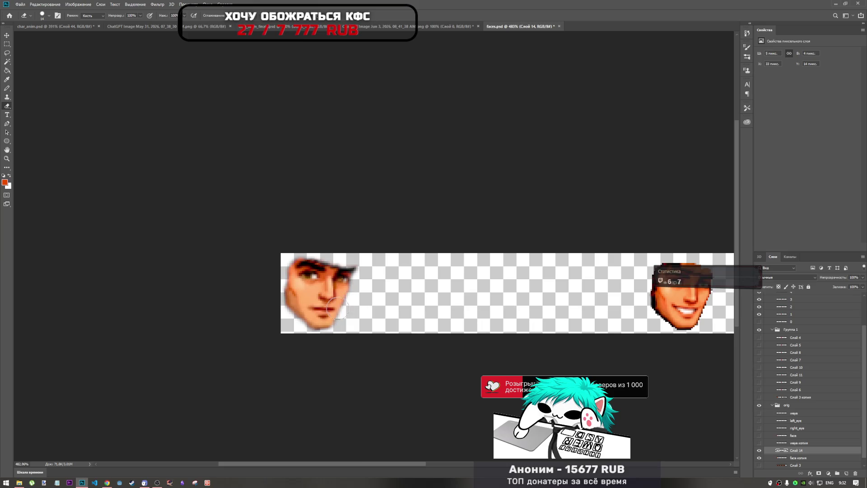
pyautogui.scroll(4, 335, 271)
pyautogui.scroll(2, 384, 243)
# - Shift the eye patch slightly up and left, commit it, and hide Слой 14
pyautogui.hotkey('ctrl', 't')
pyautogui.moveTo(328, 221)
pyautogui.mouseDown()
pyautogui.moveTo(278, 249)
pyautogui.moveTo(321, 224)
pyautogui.mouseUp()
pyautogui.press('Return')
pyautogui.press('e')
pyautogui.scroll(-6, 352, 303)
pyautogui.scroll(-1, 354, 307)
pyautogui.scroll(5, 351, 298)
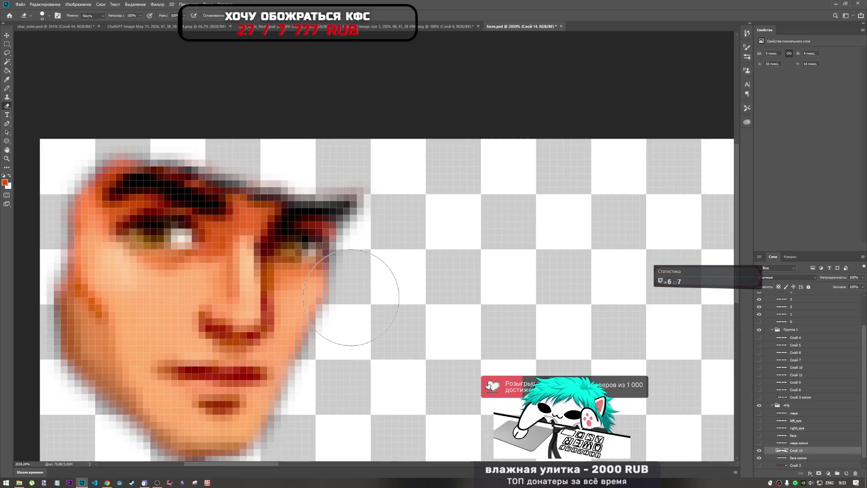
pyautogui.click(759, 450)
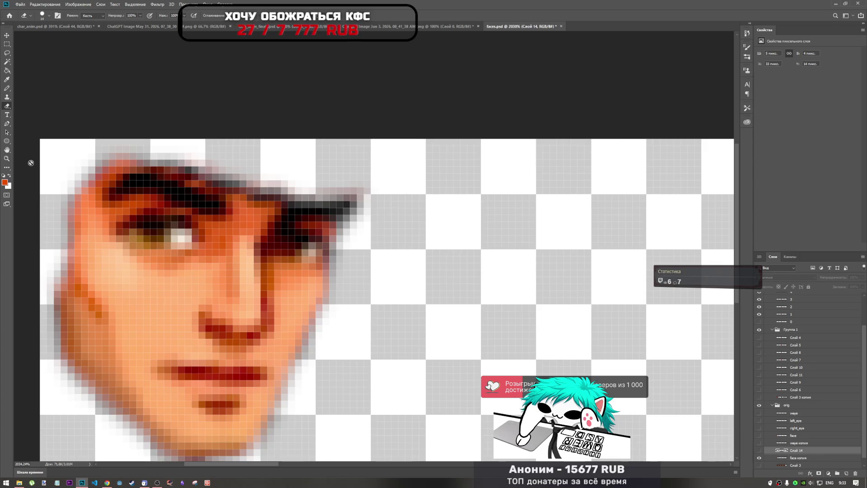
pyautogui.click(6, 88)
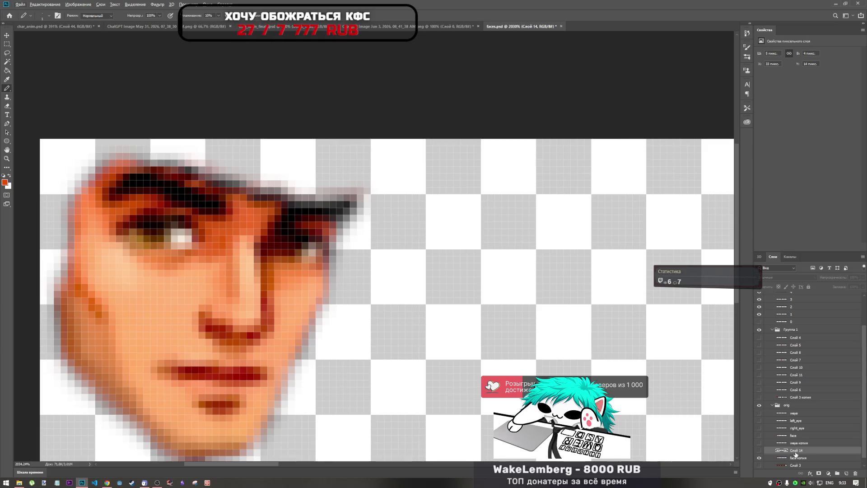
# - Delete the eye-patch layer Слой 14 and add a fresh empty layer above face копия
pyautogui.click(853, 473)
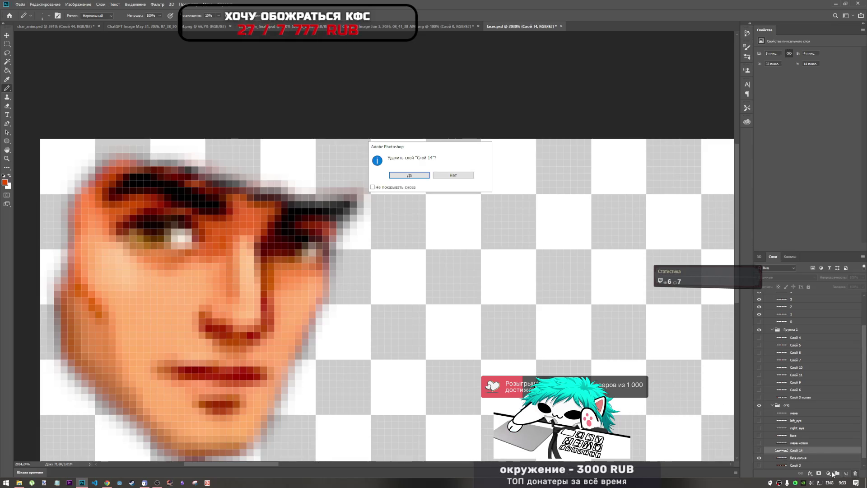
pyautogui.press('Return')
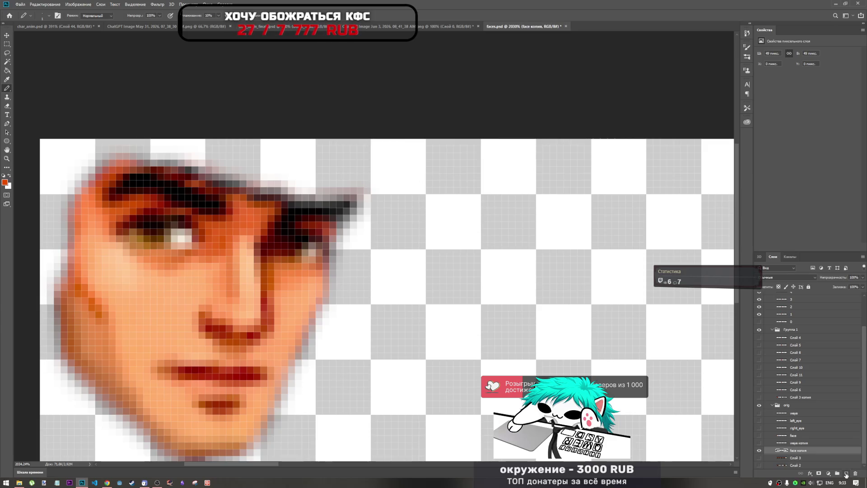
pyautogui.click(846, 473)
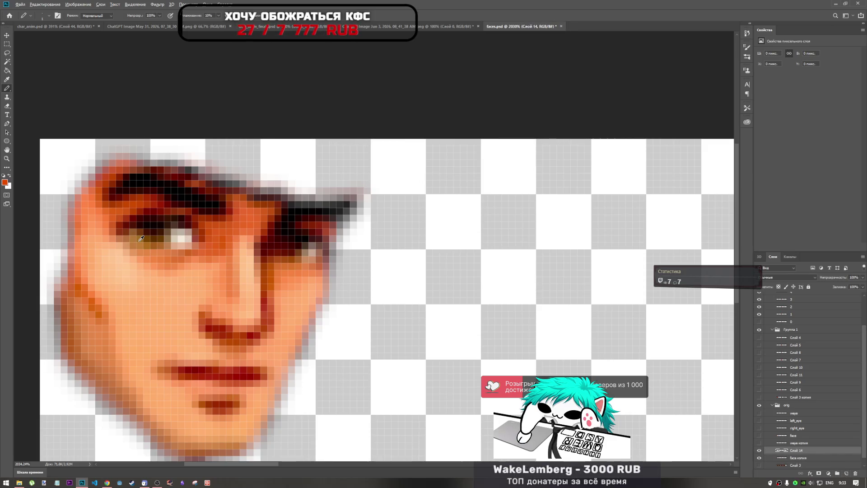
# - Paint three single pixels around the right eye with the Pencil
pyautogui.click(292, 260)
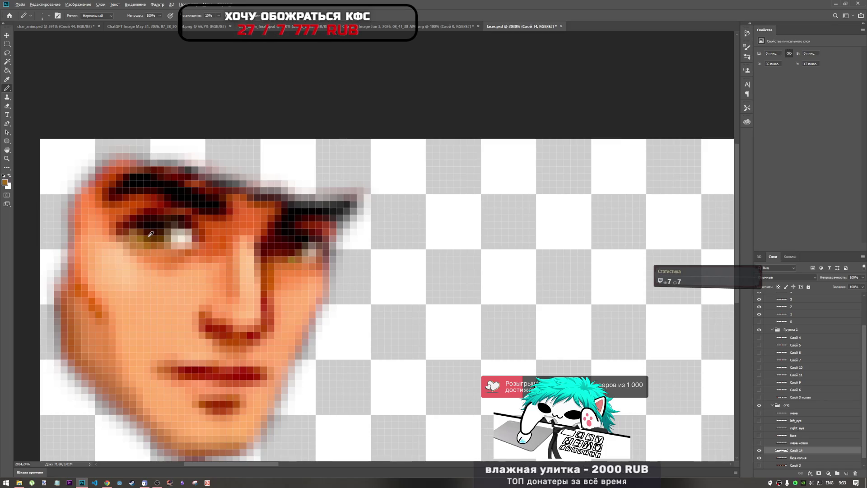
pyautogui.click(286, 246)
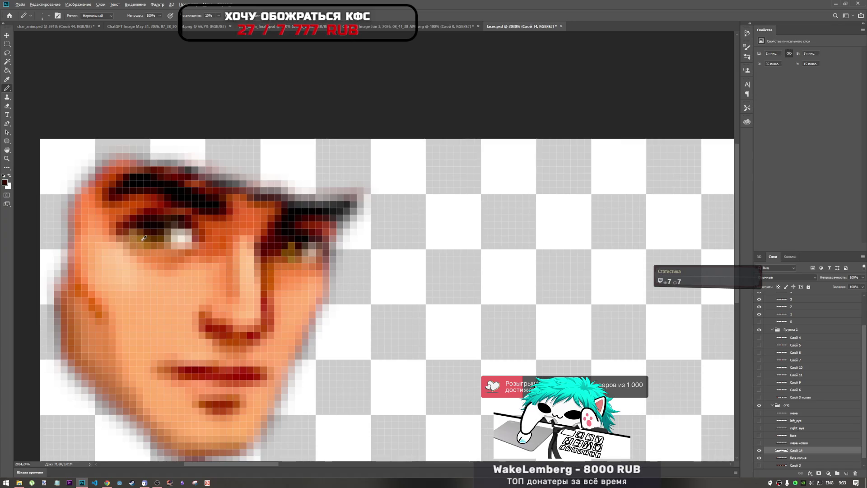
pyautogui.click(298, 246)
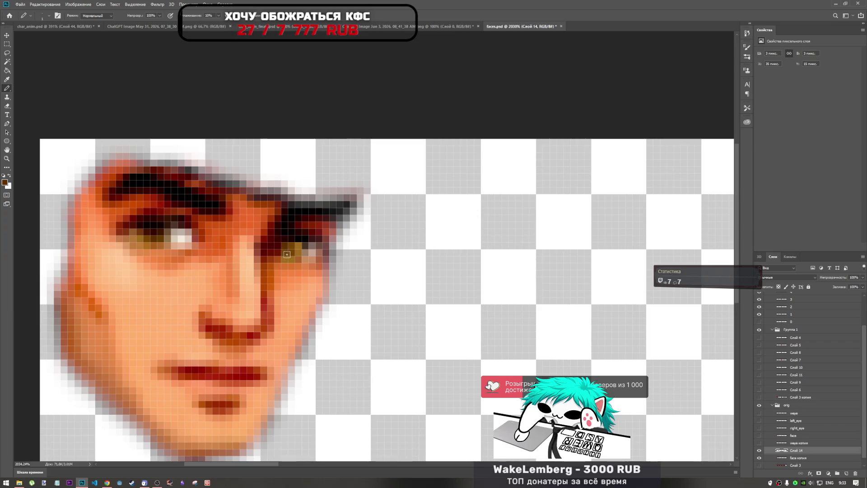
# - Sample a dark red-brown colour from the left eye as the painting colour
pyautogui.scroll(-5, 273, 285)
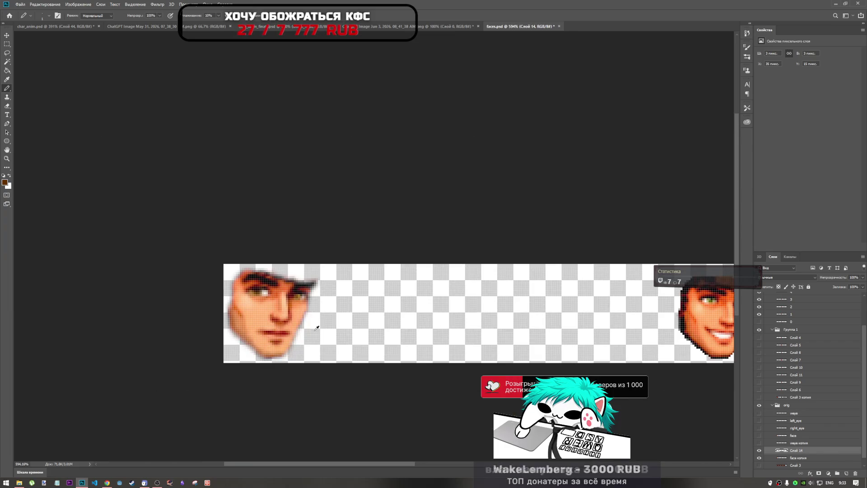
pyautogui.scroll(4, 289, 298)
pyautogui.scroll(2, 294, 287)
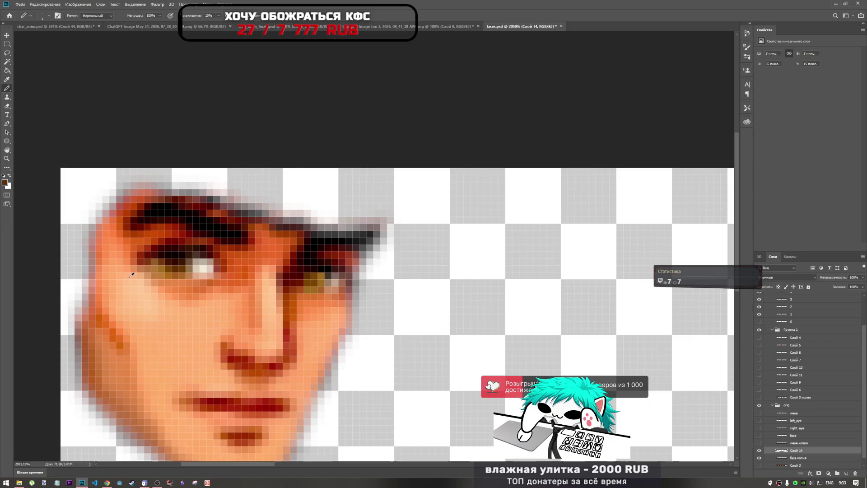
pyautogui.keyDown('alt'); pyautogui.click(180, 266); pyautogui.keyUp('alt')
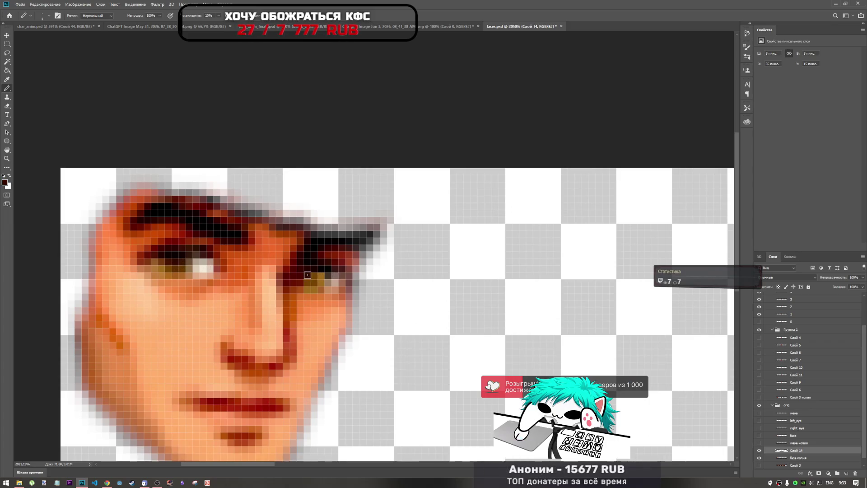
pyautogui.scroll(-4, 311, 300)
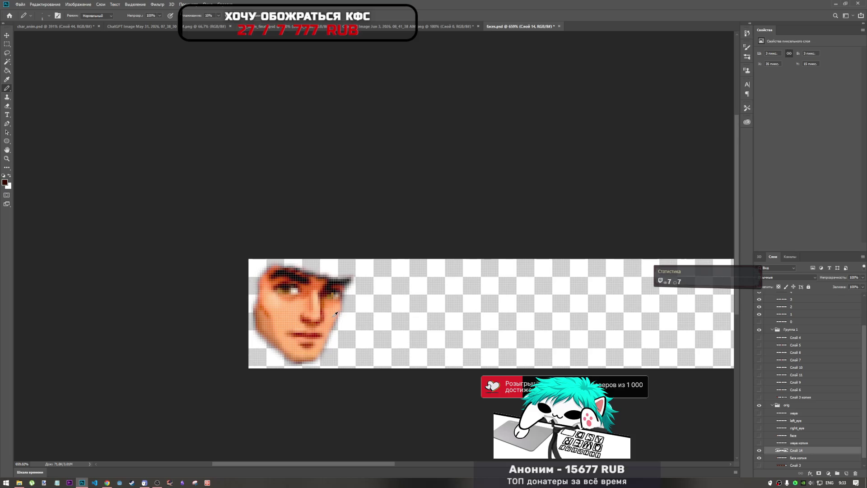
pyautogui.scroll(4, 319, 302)
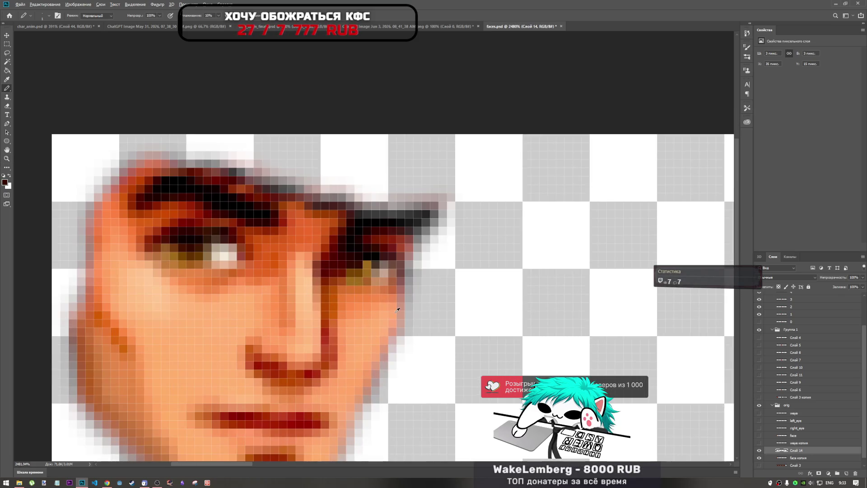
pyautogui.scroll(-6, 397, 309)
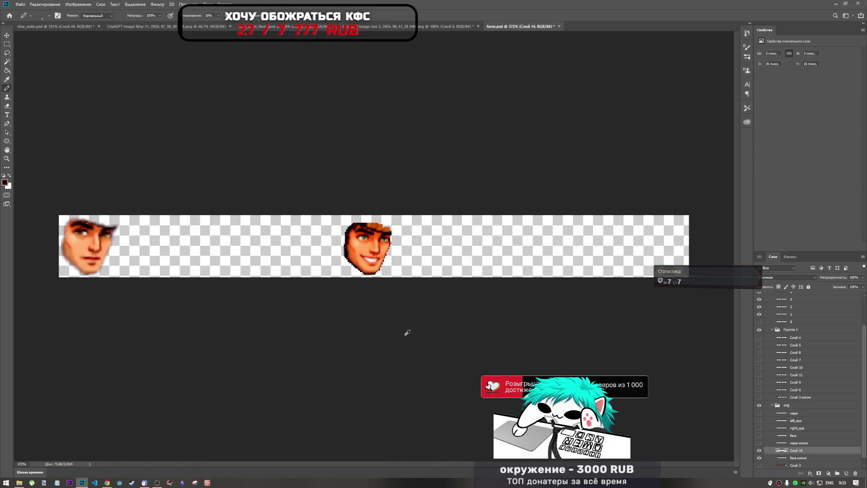
pyautogui.scroll(2, 105, 244)
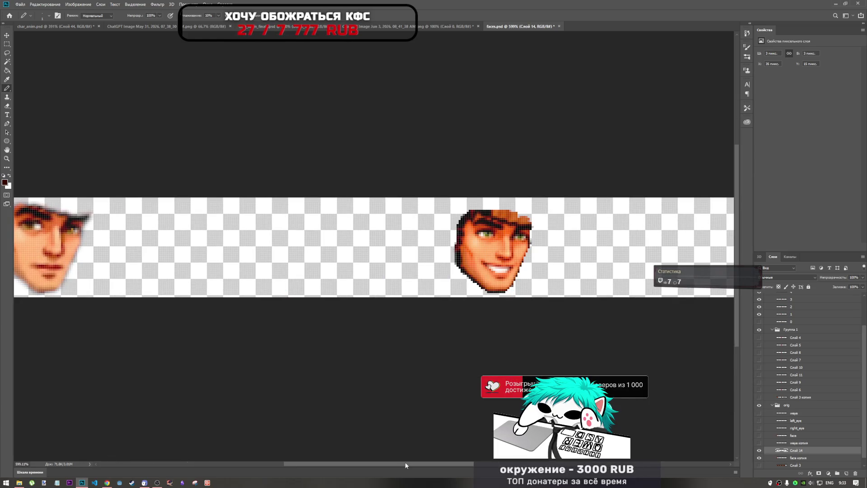
pyautogui.moveTo(405, 465); pyautogui.dragTo(345, 451)
pyautogui.scroll(4, 300, 230)
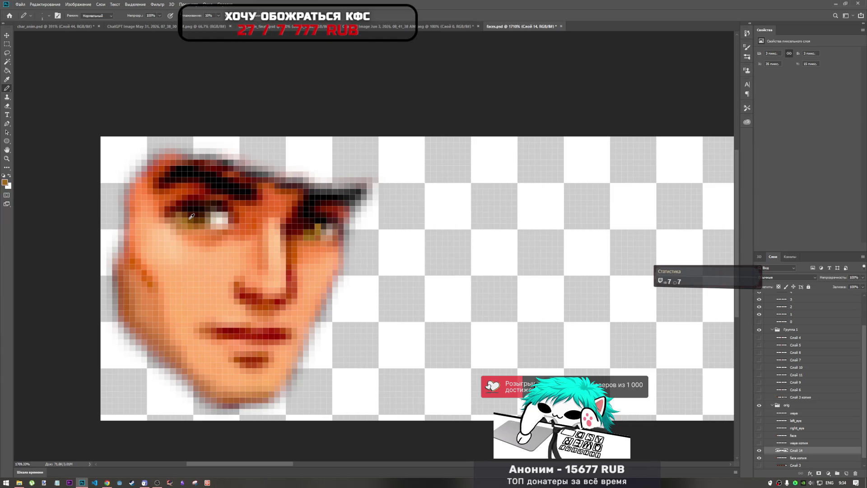
# - Zoom in and recolour two stray dark pixels beside the right eye in brown
pyautogui.scroll(-5, 358, 291)
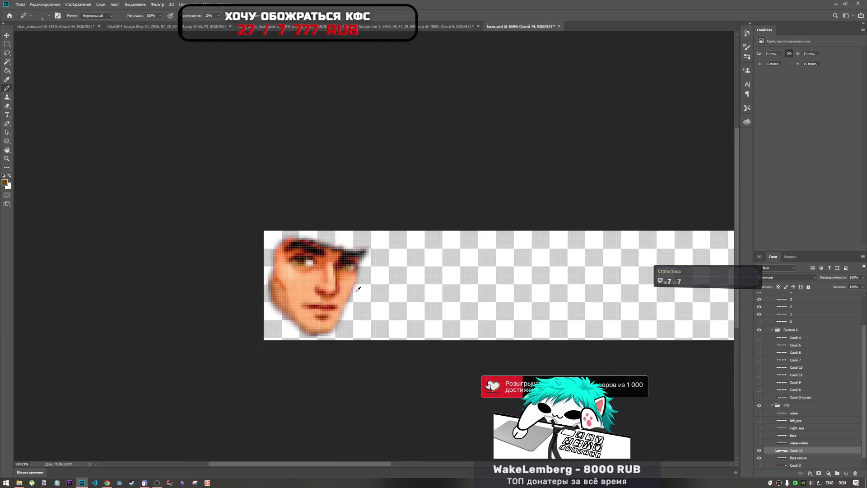
pyautogui.scroll(4, 102, 235)
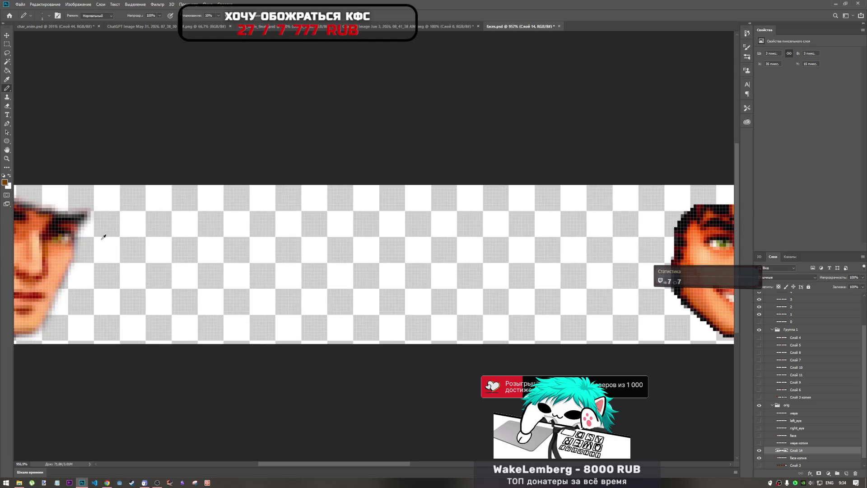
pyautogui.hscroll(-4, 229, 233)
pyautogui.scroll(5, 229, 234)
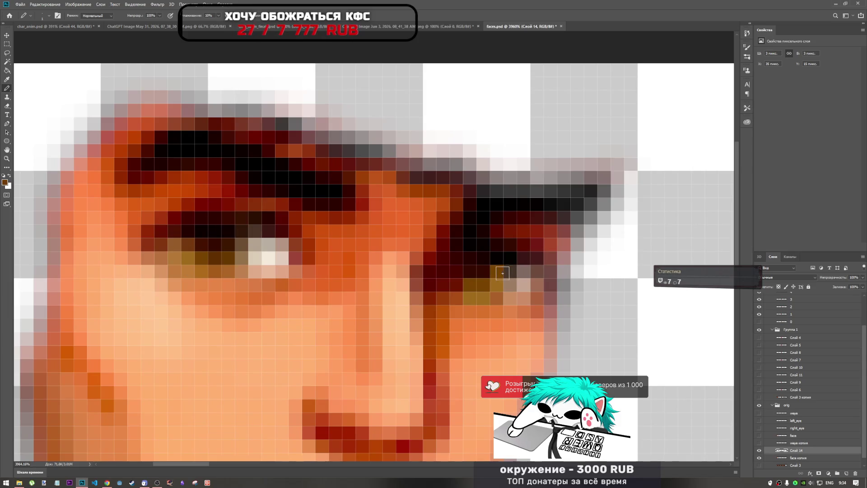
pyautogui.scroll(-2, 499, 277)
pyautogui.scroll(-3, 452, 278)
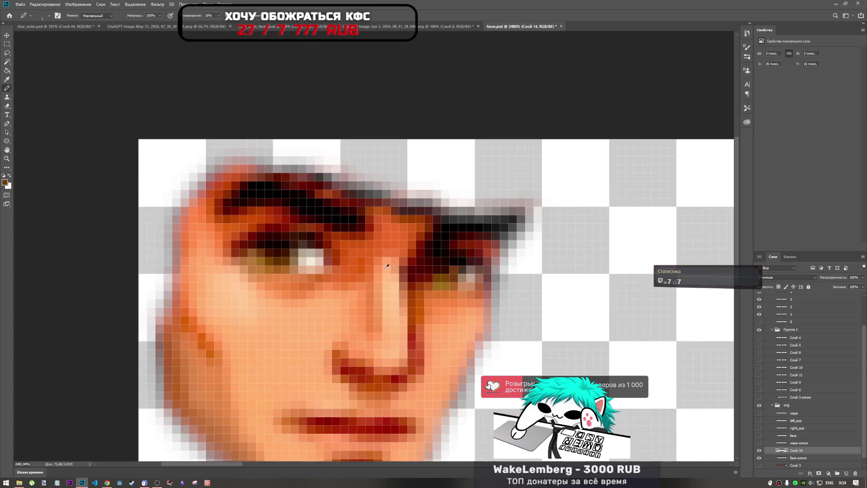
pyautogui.scroll(-2, 422, 281)
pyautogui.scroll(6, 417, 293)
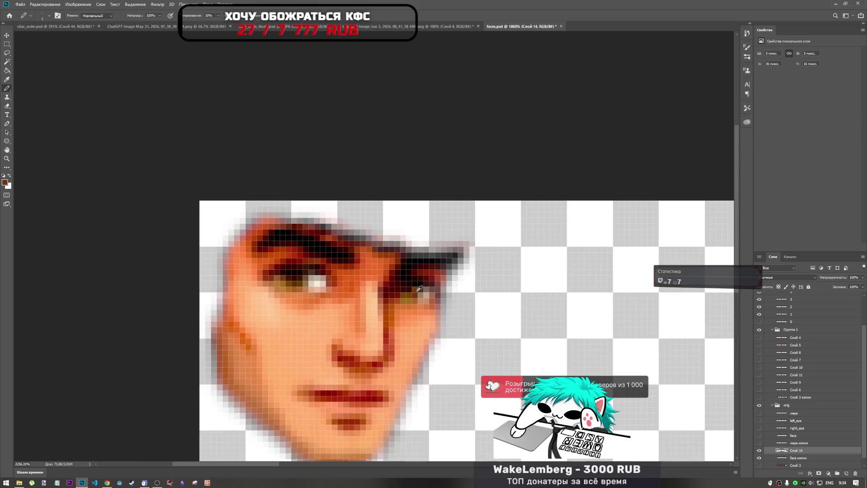
pyautogui.click(414, 286)
pyautogui.scroll(-2, 113, 267)
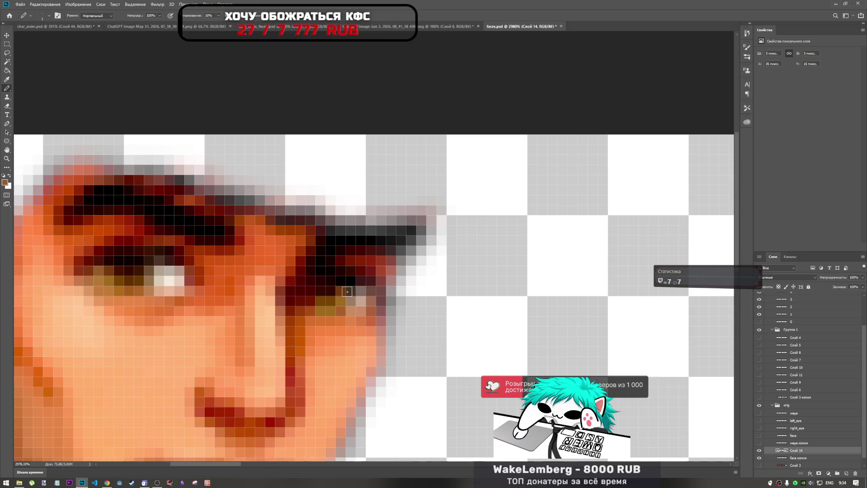
pyautogui.click(347, 300)
# - Pick up the dark maroon eyebrow colour as the drawing colour
pyautogui.scroll(-7, 347, 299)
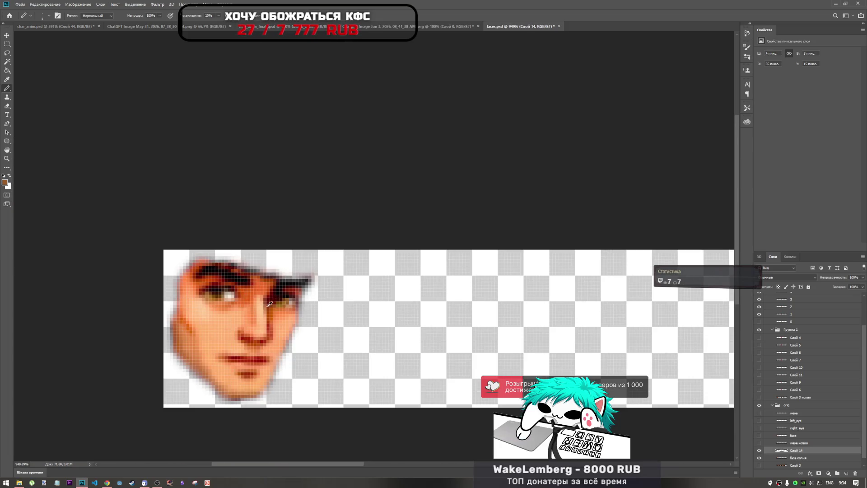
pyautogui.scroll(4, 284, 316)
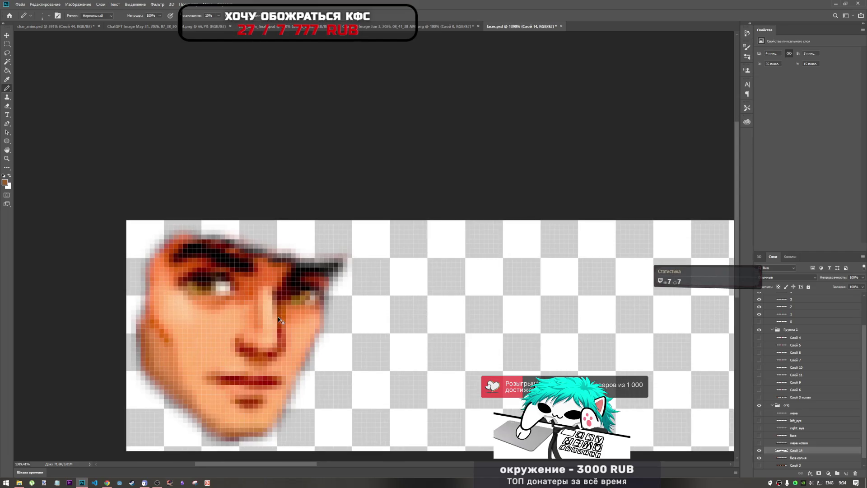
pyautogui.scroll(-1, 284, 312)
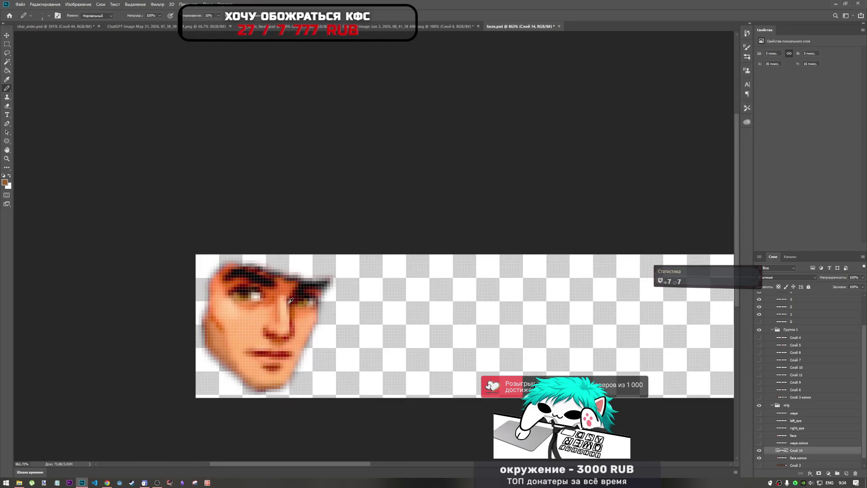
pyautogui.scroll(2, 291, 301)
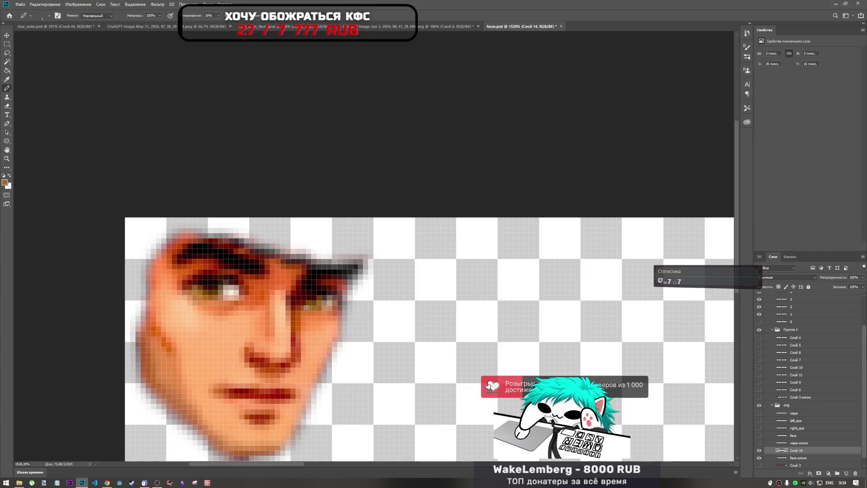
pyautogui.scroll(-3, 306, 312)
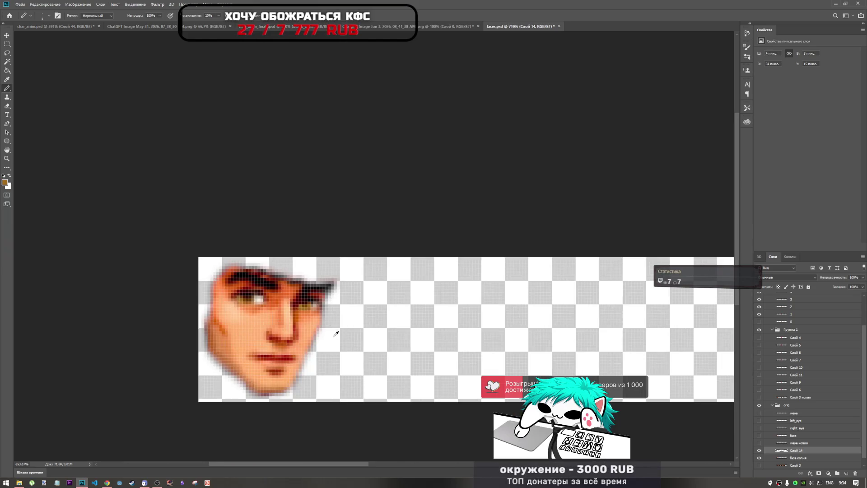
pyautogui.scroll(4, 299, 316)
pyautogui.keyDown('alt'); pyautogui.click(220, 285); pyautogui.keyUp('alt')
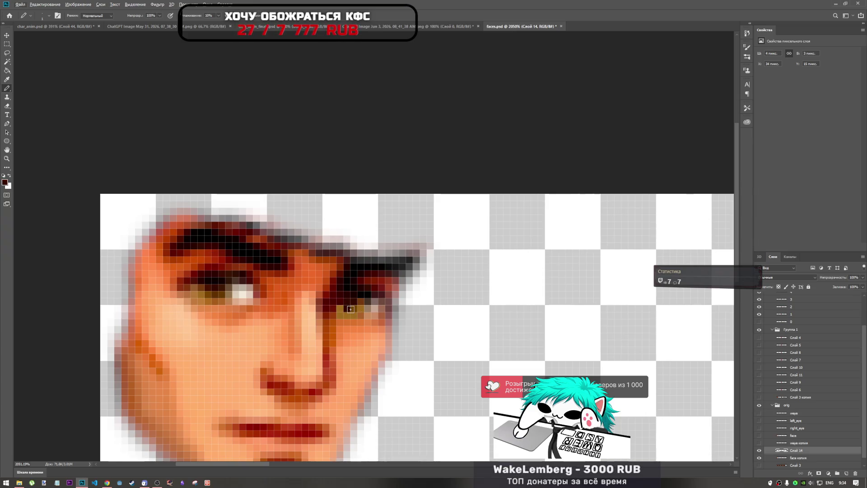
pyautogui.scroll(-5, 348, 313)
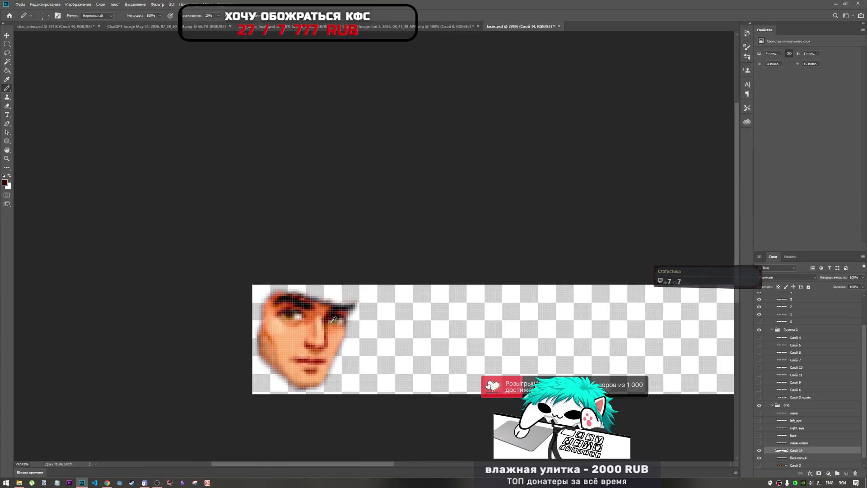
pyautogui.scroll(4, 333, 320)
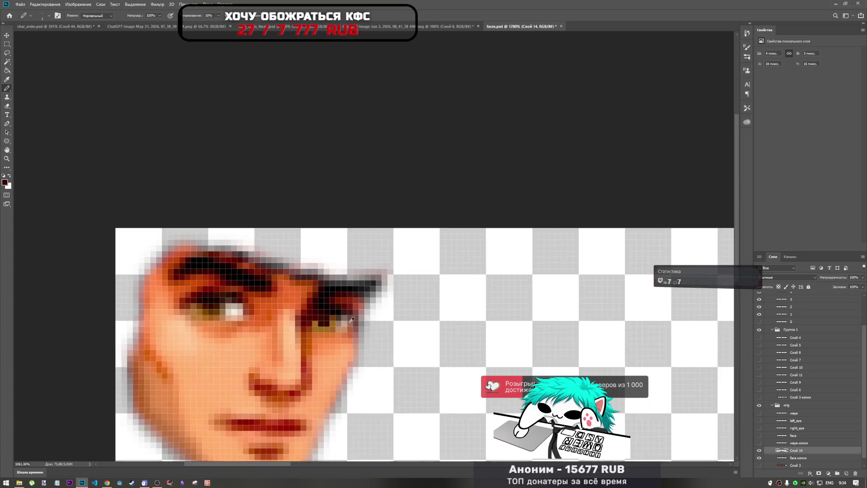
pyautogui.scroll(-6, 351, 319)
pyautogui.scroll(6, 348, 319)
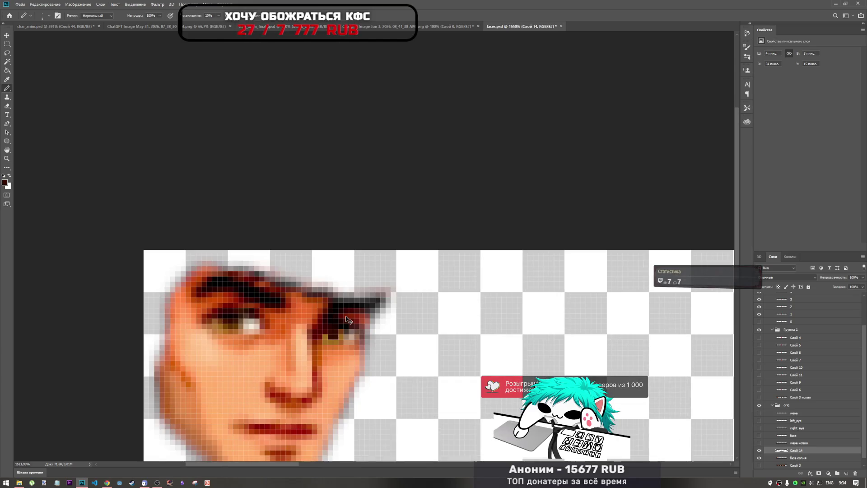
pyautogui.scroll(-2, 351, 329)
pyautogui.scroll(6, 334, 328)
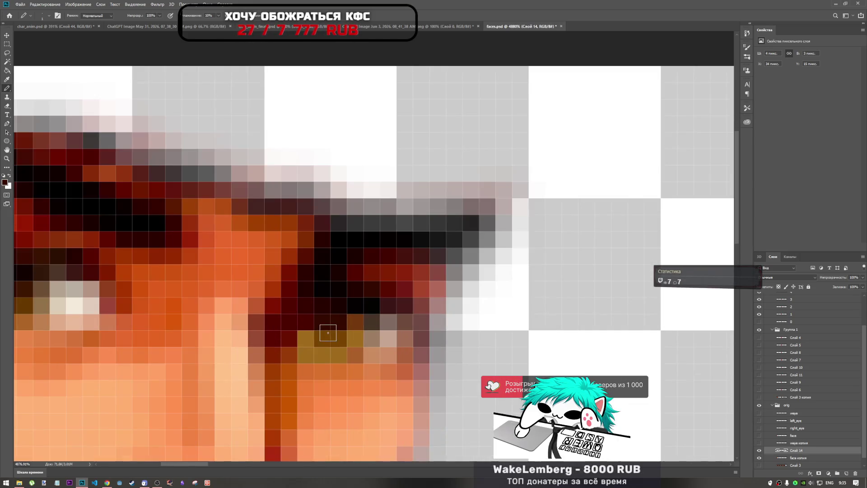
pyautogui.scroll(-1, 144, 289)
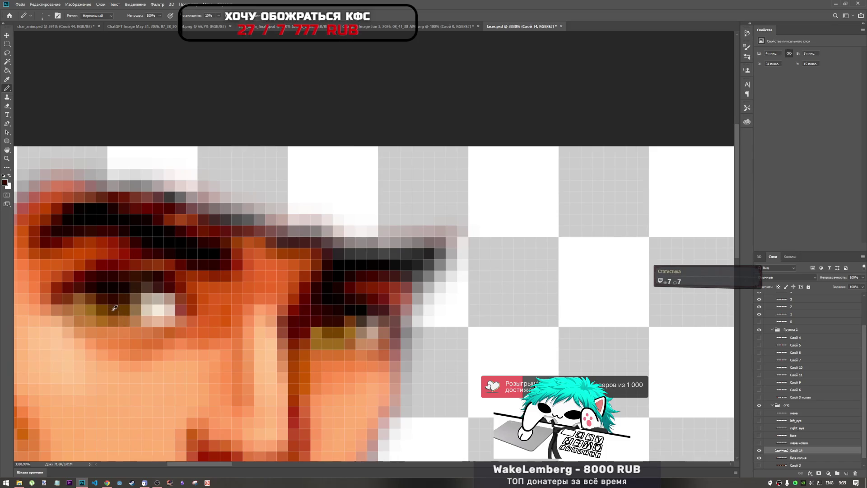
# - Sample the eye's brown and golden-brown tones for the right-eye pixels
pyautogui.keyDown('alt'); pyautogui.click(298, 325); pyautogui.keyUp('alt')
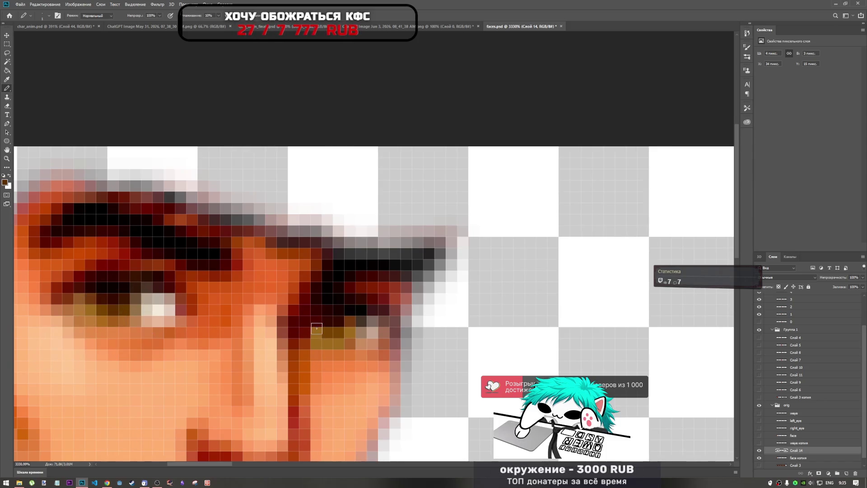
pyautogui.scroll(-4, 336, 322)
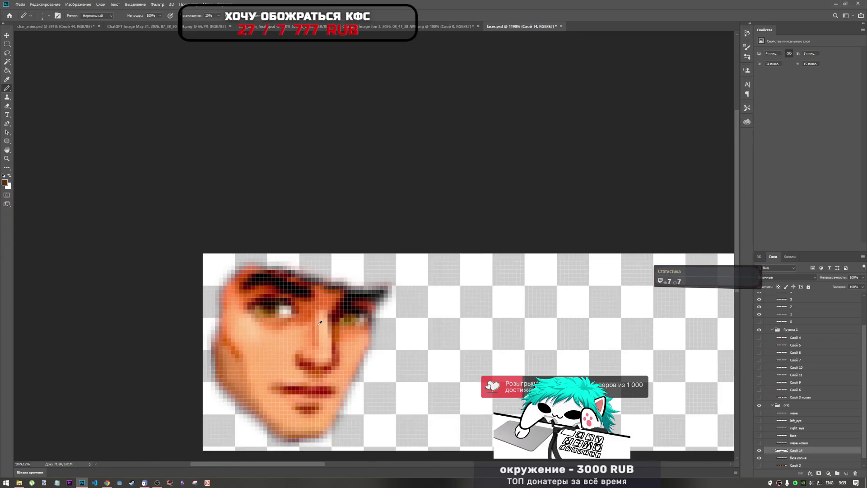
pyautogui.scroll(2, 312, 321)
pyautogui.scroll(1, 312, 320)
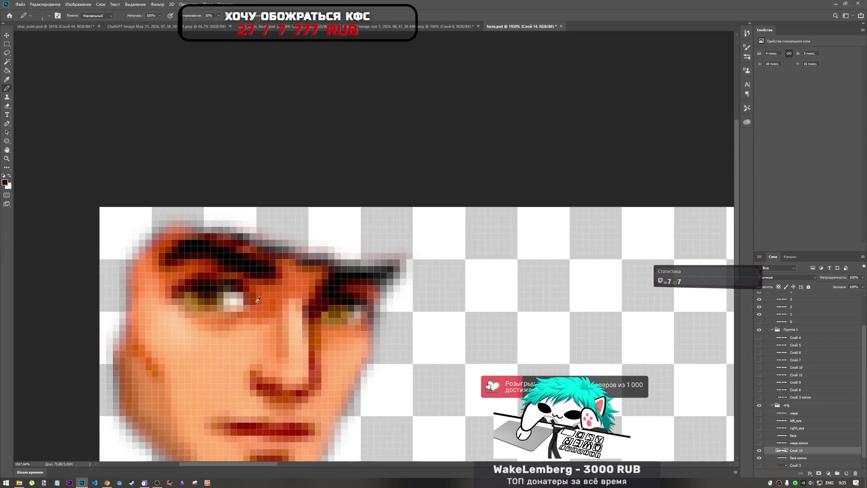
pyautogui.scroll(-2, 316, 311)
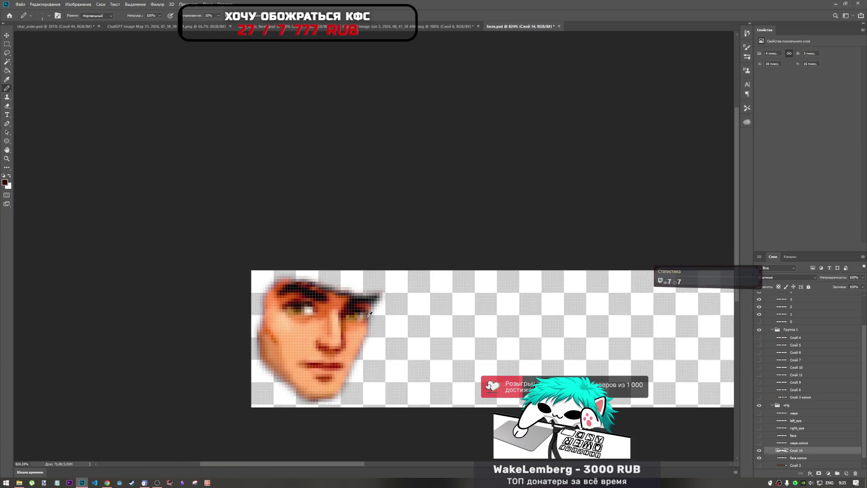
pyautogui.scroll(2, 268, 313)
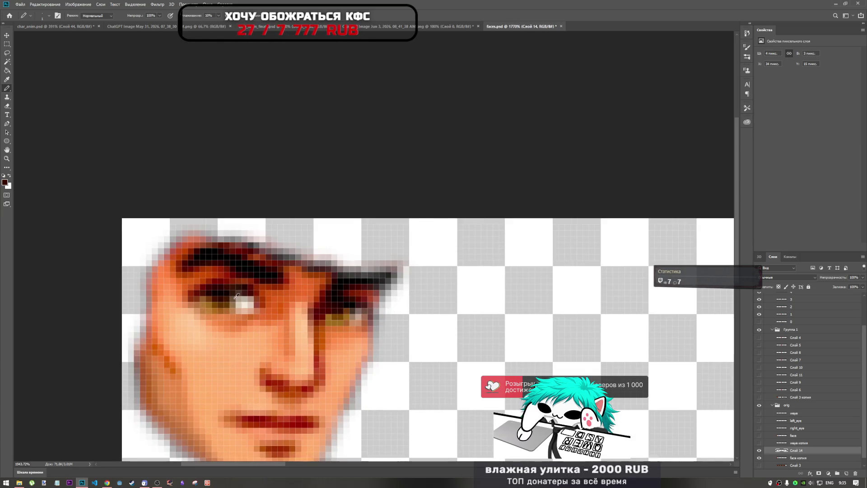
pyautogui.scroll(1, 236, 296)
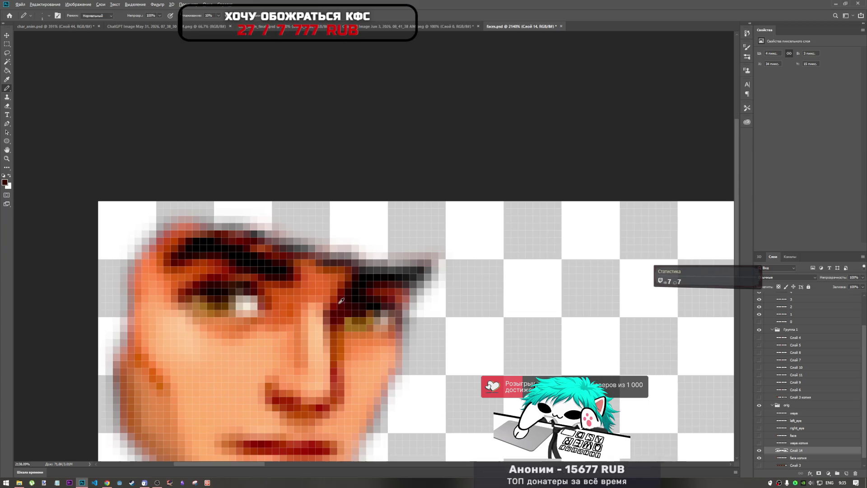
pyautogui.keyDown('alt'); pyautogui.click(207, 301); pyautogui.keyUp('alt')
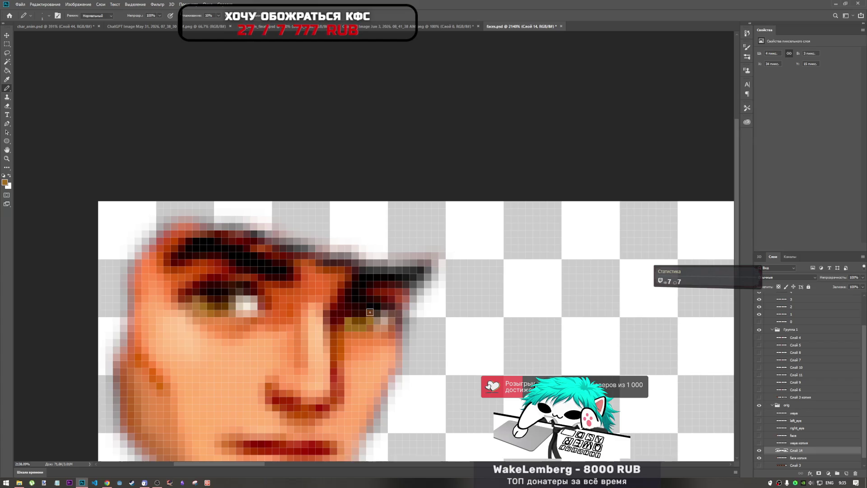
pyautogui.scroll(-9, 412, 335)
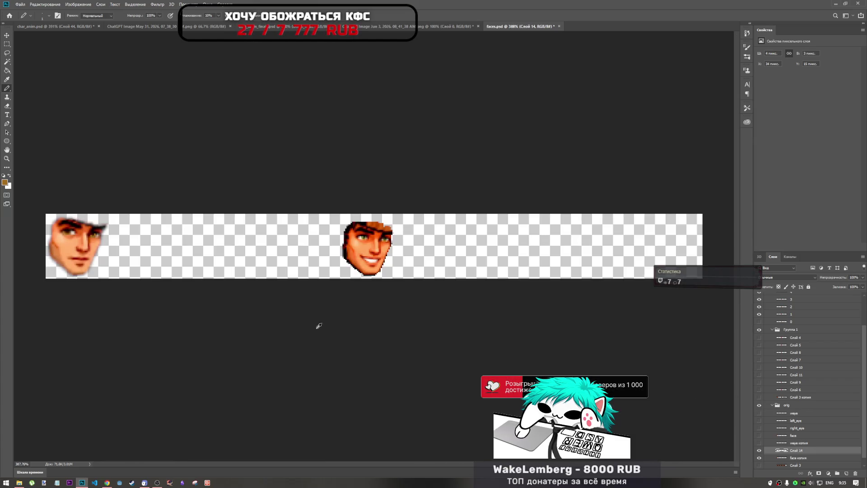
pyautogui.scroll(8, 89, 236)
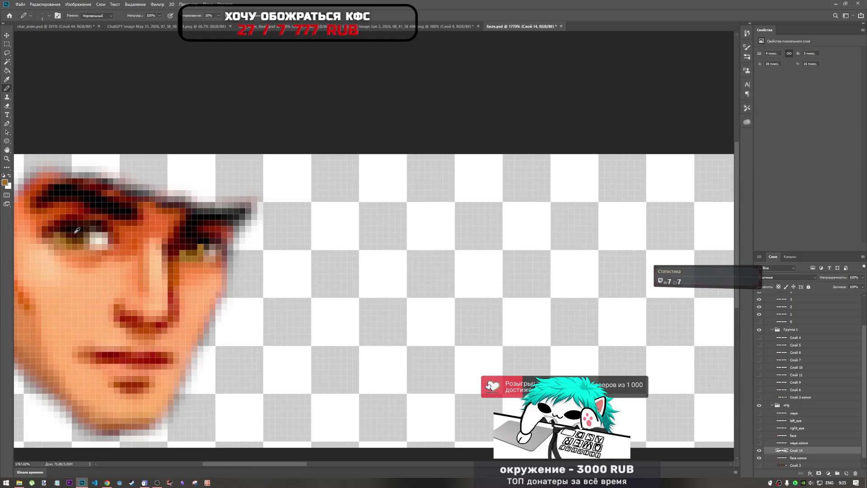
pyautogui.click(6, 168)
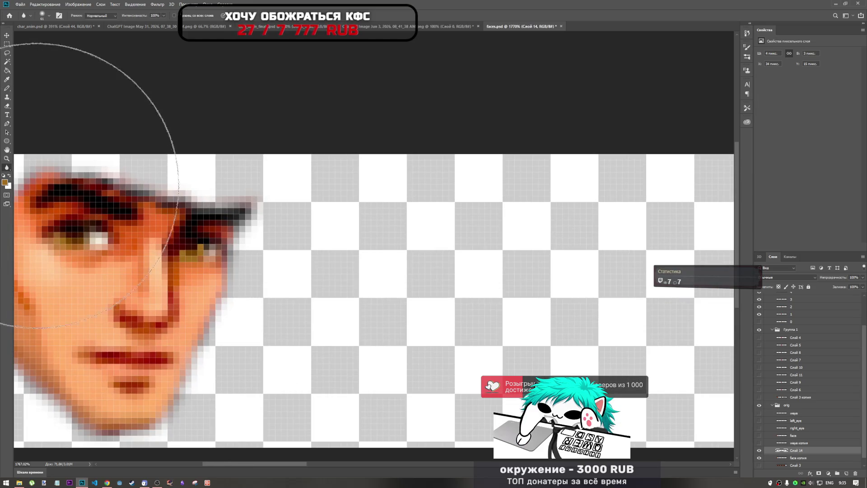
pyautogui.scroll(-2, 245, 276)
pyautogui.scroll(-3, 244, 276)
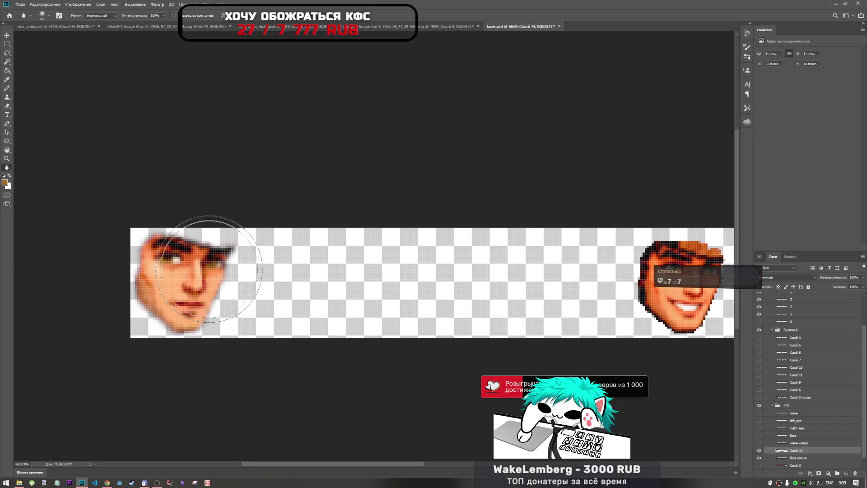
pyautogui.scroll(8, 147, 252)
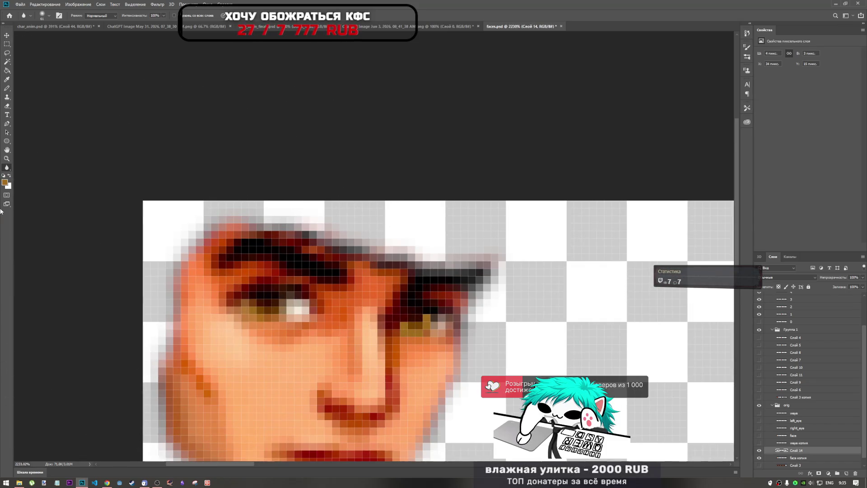
pyautogui.click(6, 89)
pyautogui.scroll(-3, 392, 317)
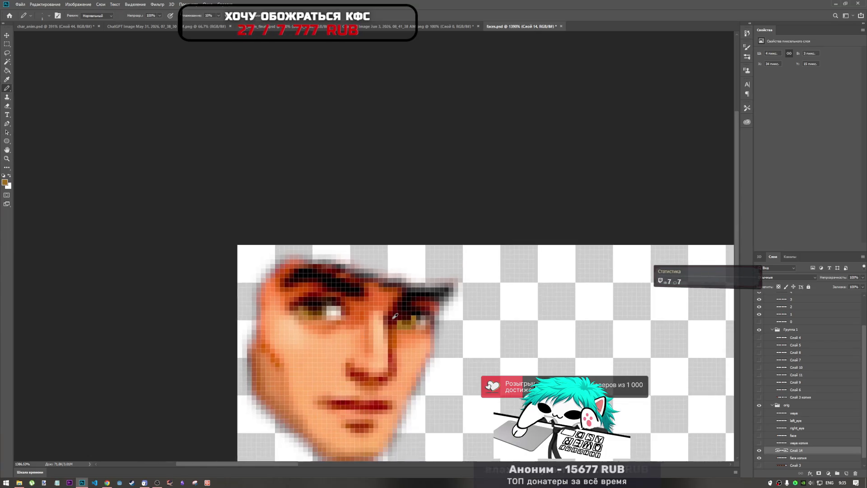
pyautogui.scroll(2, 445, 330)
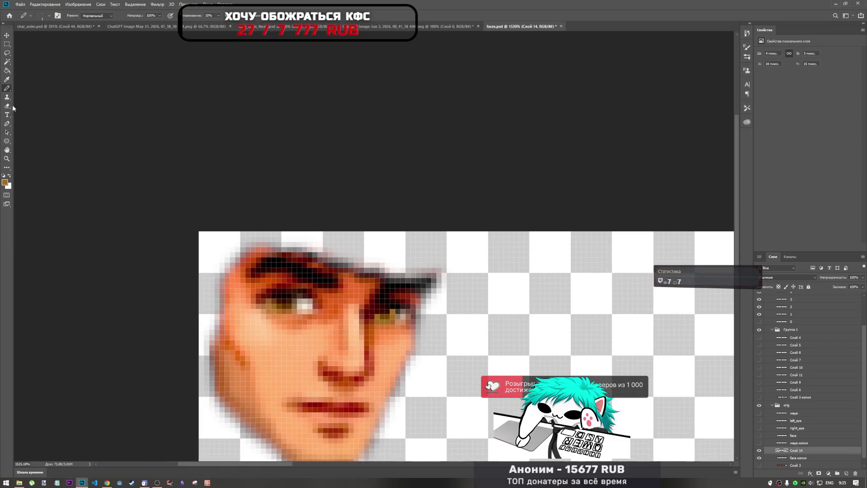
pyautogui.click(7, 169)
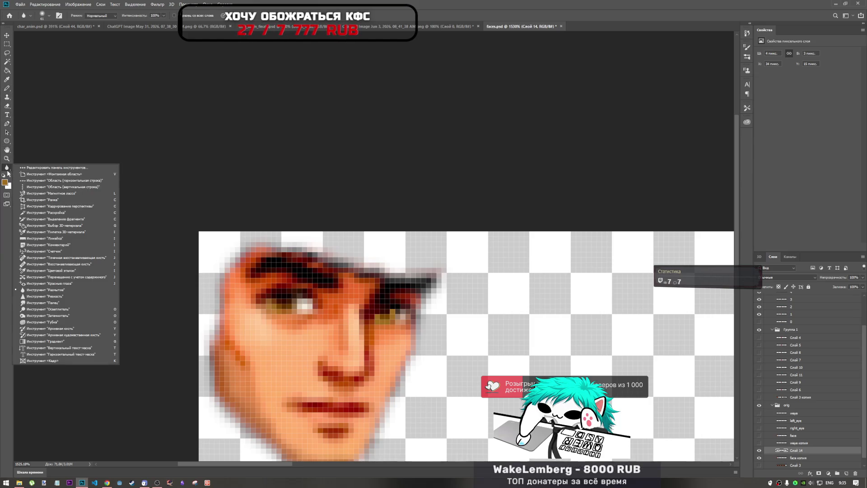
pyautogui.click(7, 169)
pyautogui.click(8, 108)
pyautogui.click(140, 16)
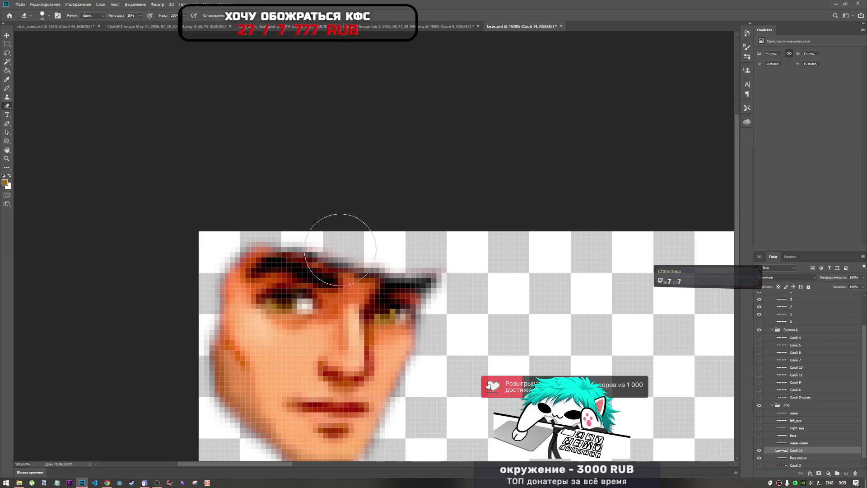
pyautogui.scroll(-3, 347, 321)
pyautogui.scroll(-1, 347, 320)
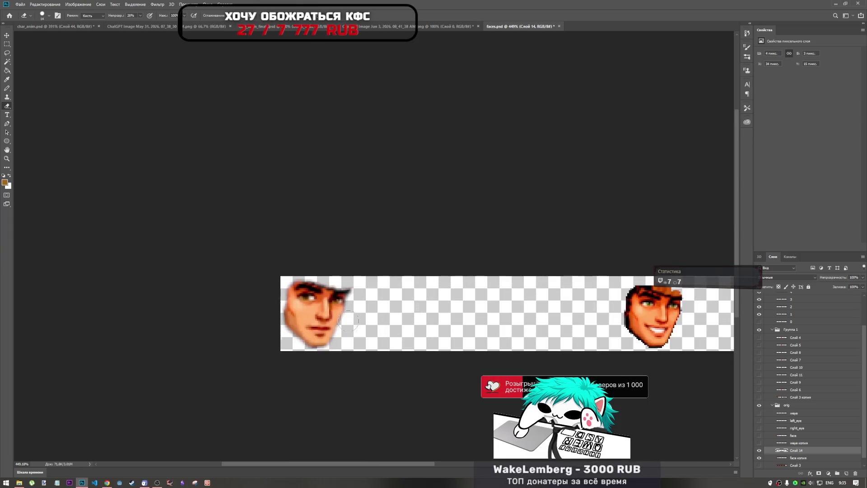
pyautogui.scroll(2, 348, 320)
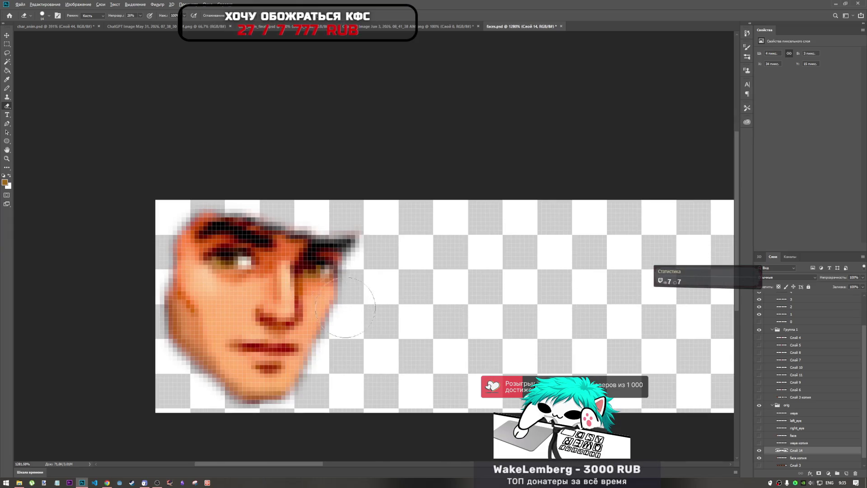
pyautogui.scroll(-2, 335, 313)
pyautogui.scroll(-1, 335, 313)
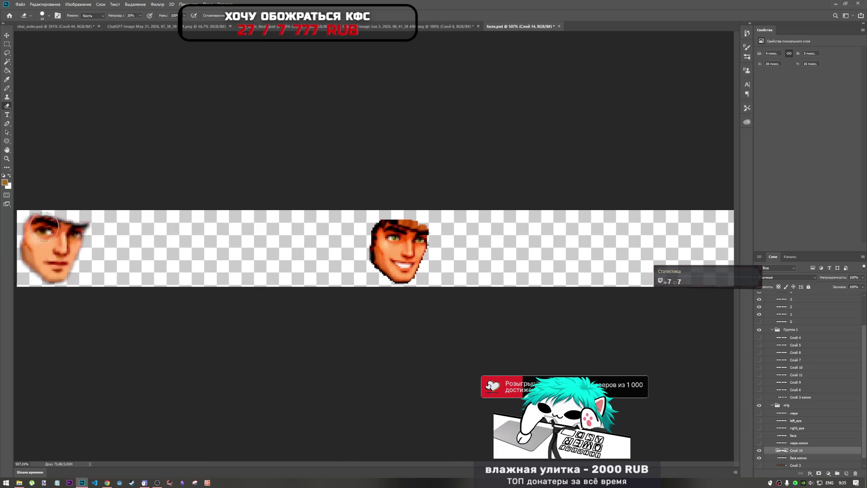
pyautogui.scroll(1, 232, 316)
pyautogui.moveTo(367, 463)
pyautogui.mouseDown()
pyautogui.moveTo(305, 449)
pyautogui.moveTo(333, 449)
pyautogui.mouseUp()
pyautogui.scroll(-2, 269, 306)
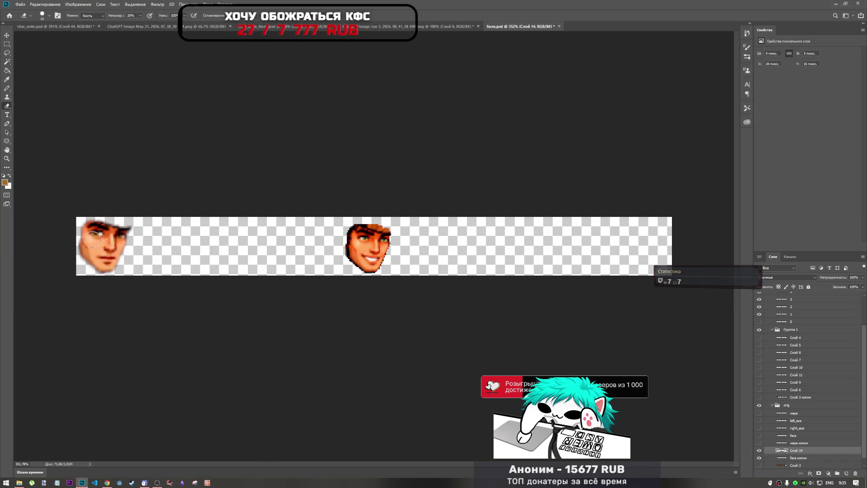
pyautogui.scroll(4, 92, 238)
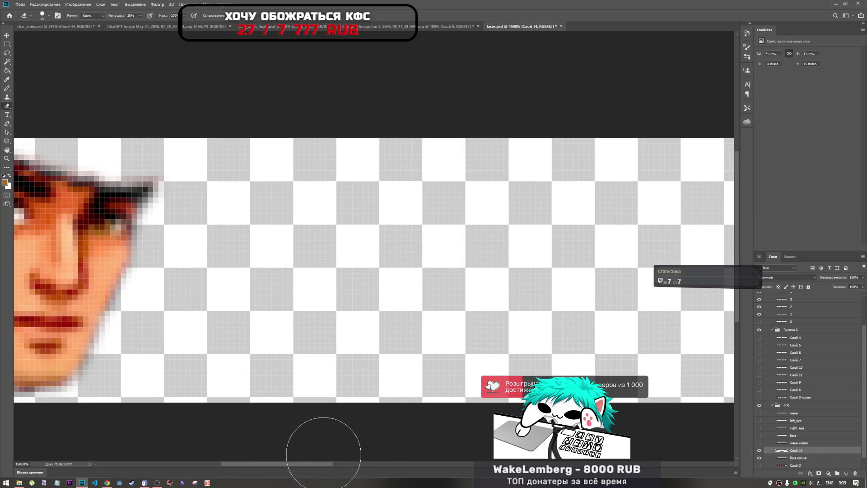
pyautogui.moveTo(303, 464)
pyautogui.mouseDown()
pyautogui.moveTo(254, 463)
pyautogui.moveTo(274, 464)
pyautogui.mouseUp()
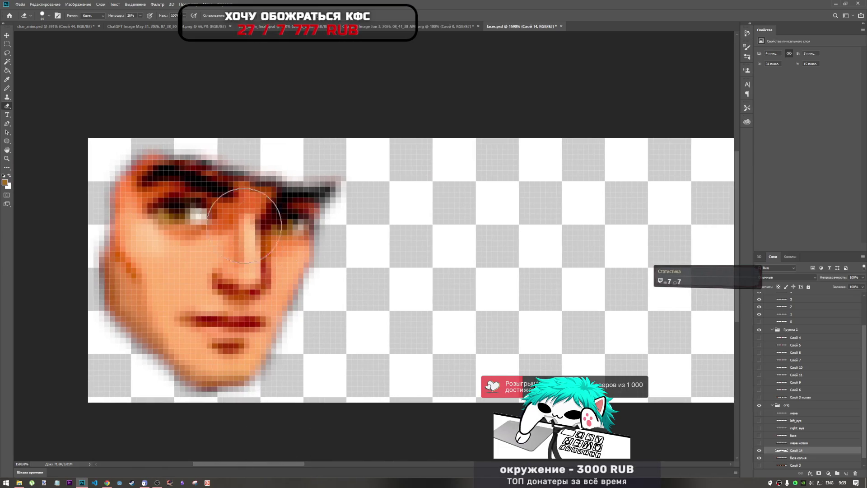
pyautogui.scroll(-5, 324, 269)
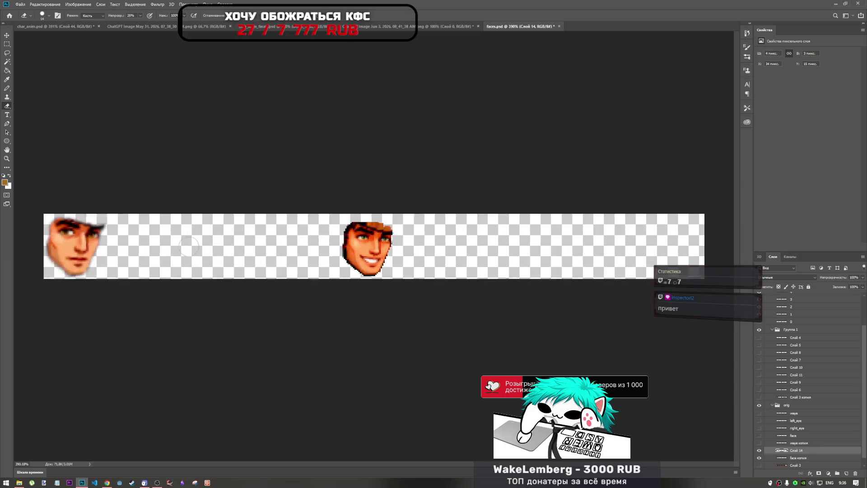
pyautogui.scroll(3, 296, 243)
pyautogui.moveTo(423, 465)
pyautogui.mouseDown()
pyautogui.moveTo(344, 464)
pyautogui.moveTo(367, 464)
pyautogui.mouseUp()
pyautogui.scroll(-2, 237, 250)
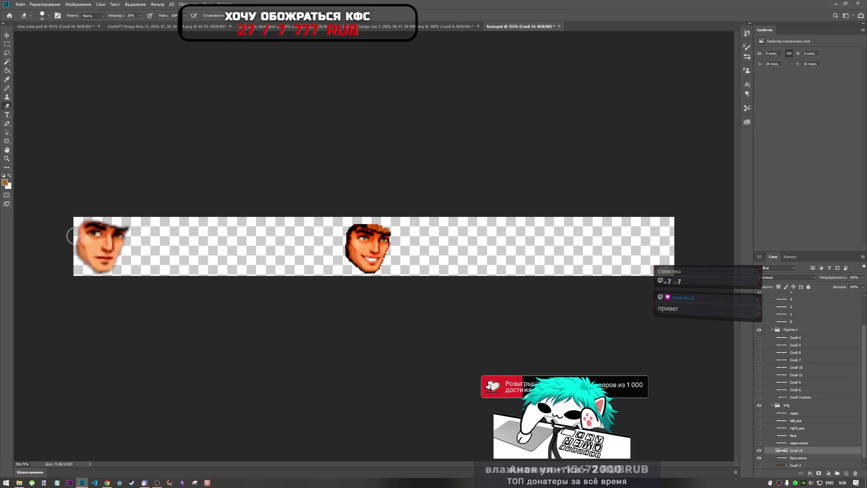
pyautogui.scroll(2, 81, 232)
pyautogui.scroll(3, 82, 232)
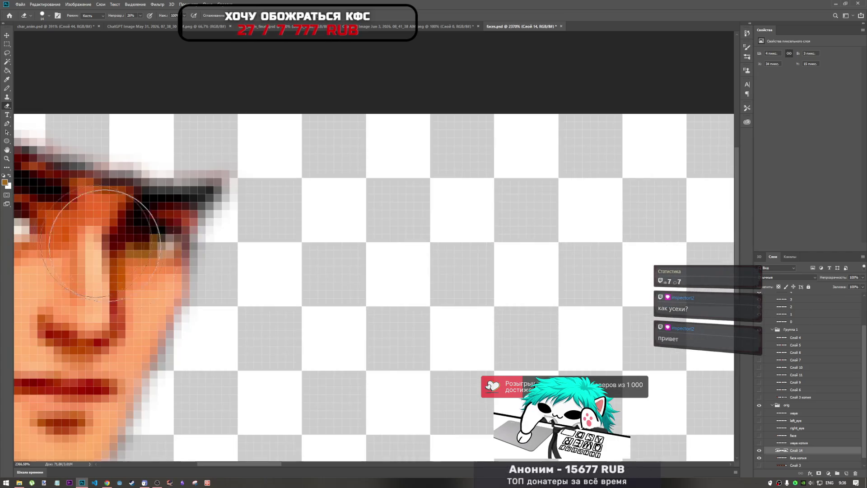
pyautogui.moveTo(282, 462); pyautogui.dragTo(257, 462)
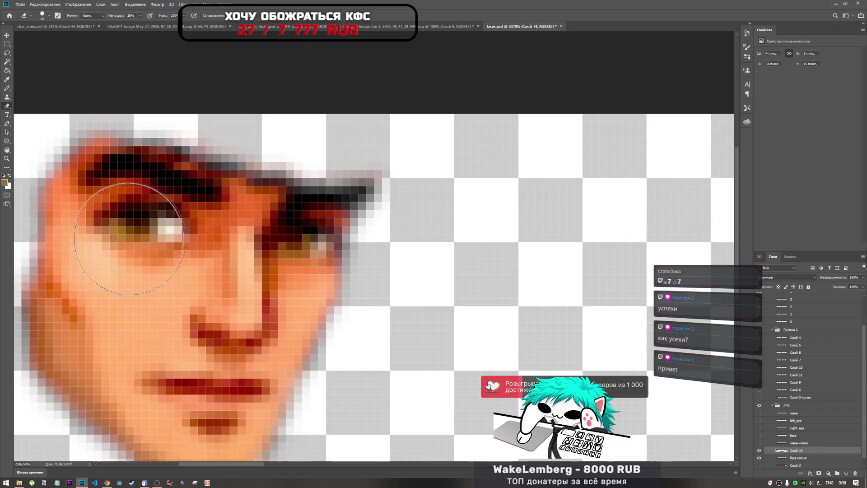
# - With the Pencil tool, sample the left eye's darker brown as the drawing colour
pyautogui.click(8, 89)
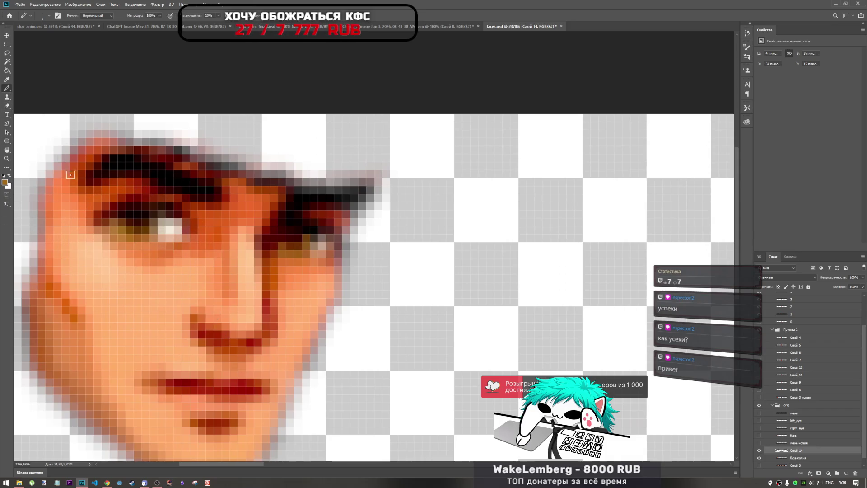
pyautogui.keyDown('alt'); pyautogui.click(118, 233); pyautogui.keyUp('alt')
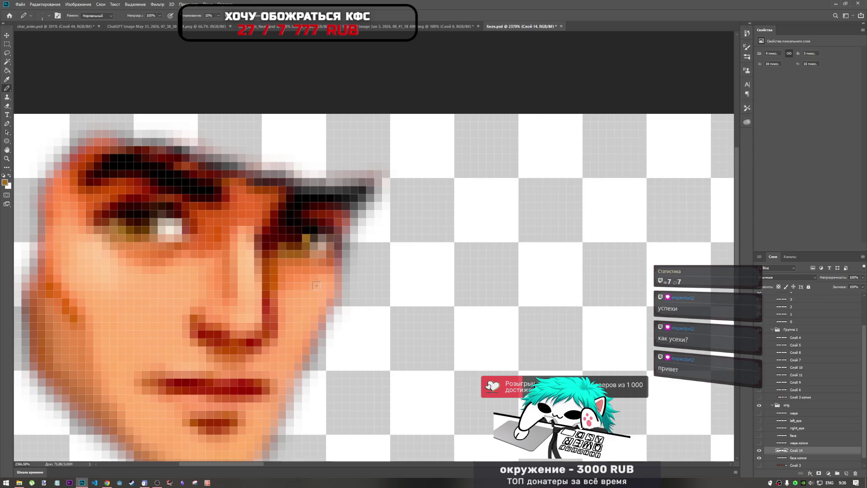
pyautogui.scroll(-2, 313, 281)
pyautogui.scroll(2, 198, 243)
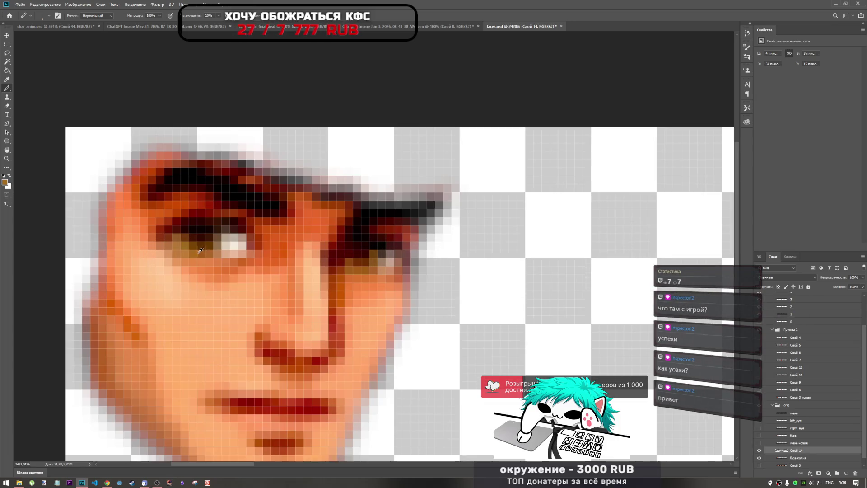
pyautogui.keyDown('alt'); pyautogui.click(194, 244); pyautogui.keyUp('alt')
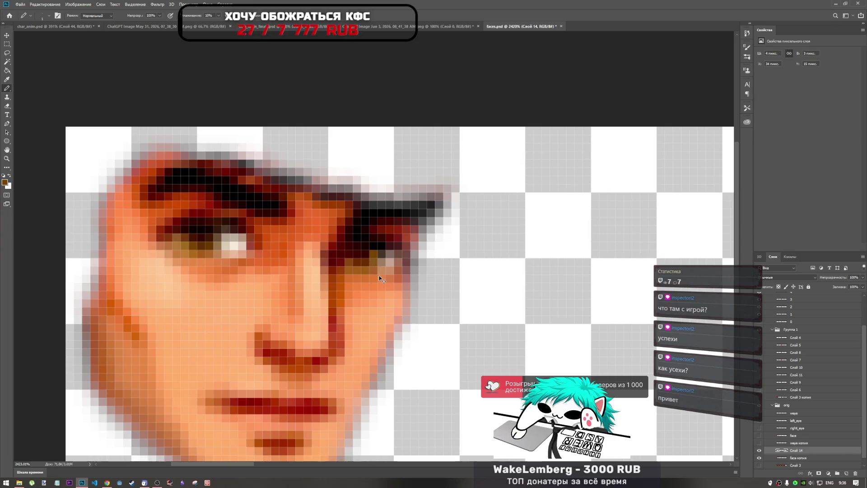
# - Reposition the view of the face and switch to the Rectangular Marquee tool
pyautogui.scroll(-8, 395, 292)
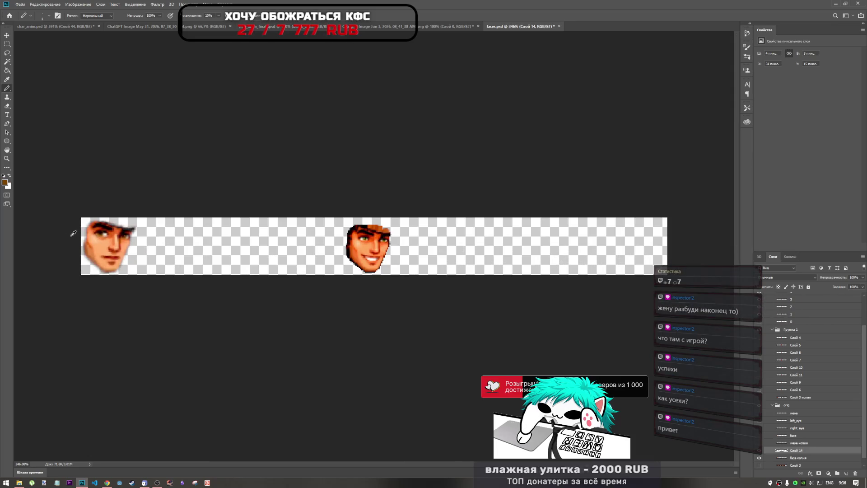
pyautogui.scroll(5, 73, 234)
pyautogui.hscroll(-5, 337, 460)
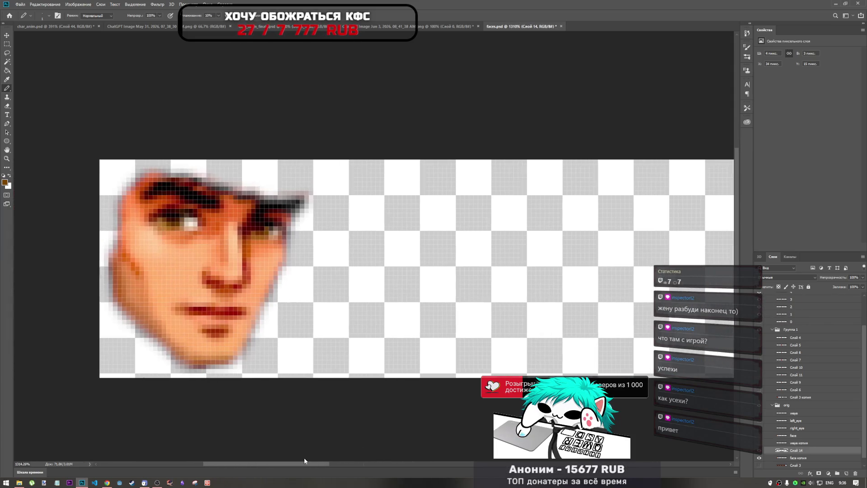
pyautogui.scroll(3, 346, 257)
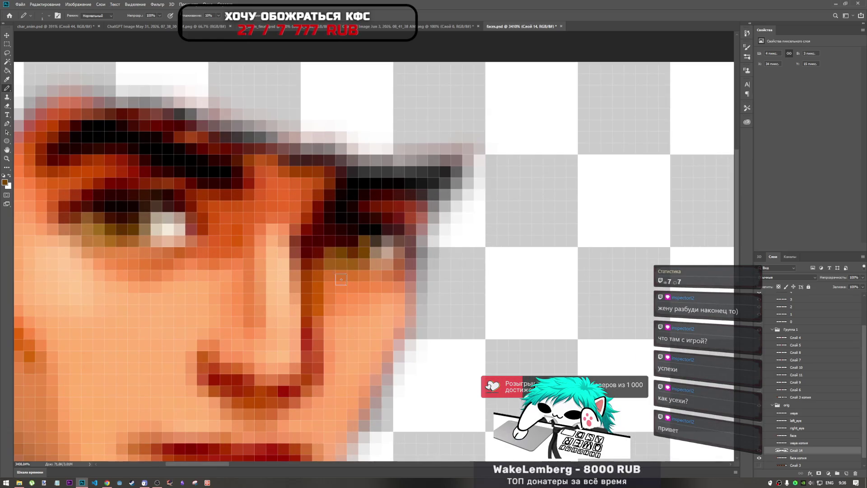
pyautogui.scroll(-6, 350, 255)
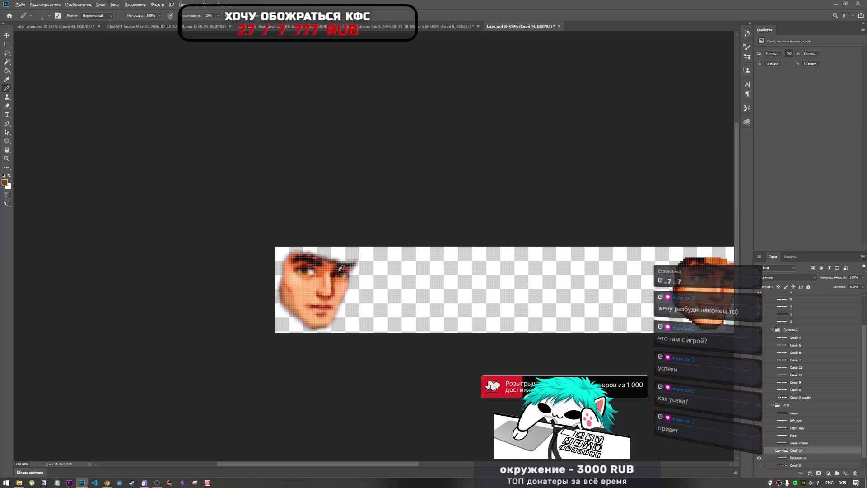
pyautogui.scroll(7, 341, 268)
pyautogui.scroll(-5, 340, 306)
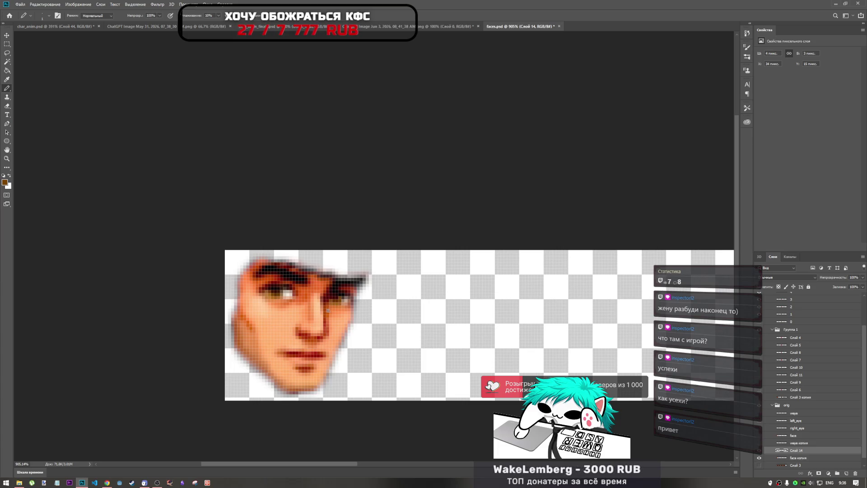
pyautogui.scroll(-3, 300, 251)
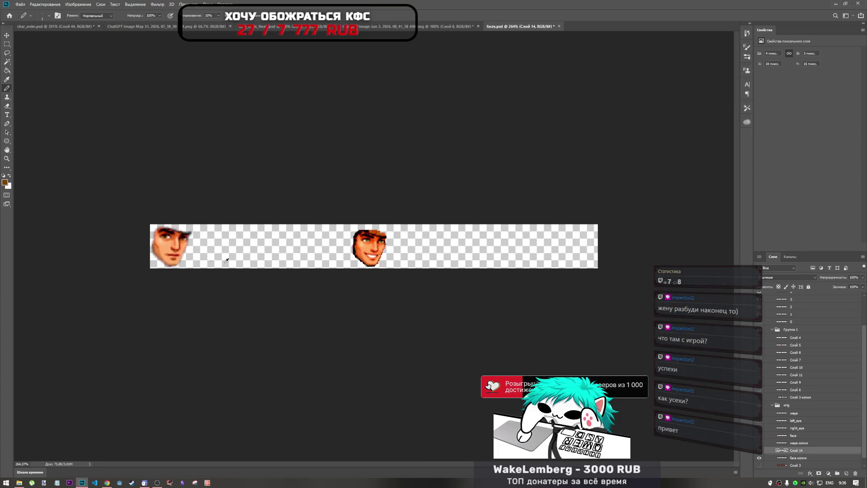
pyautogui.scroll(3, 266, 246)
pyautogui.moveTo(393, 470)
pyautogui.mouseDown()
pyautogui.moveTo(326, 458)
pyautogui.moveTo(342, 459)
pyautogui.mouseUp()
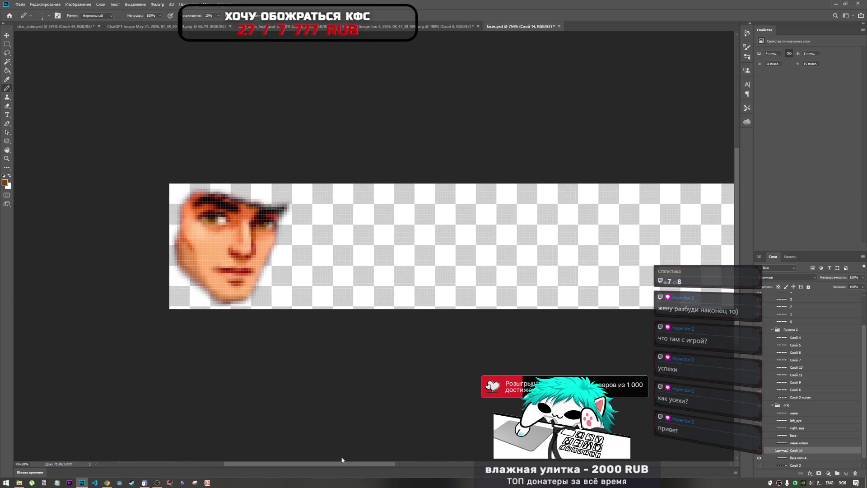
pyautogui.click(7, 44)
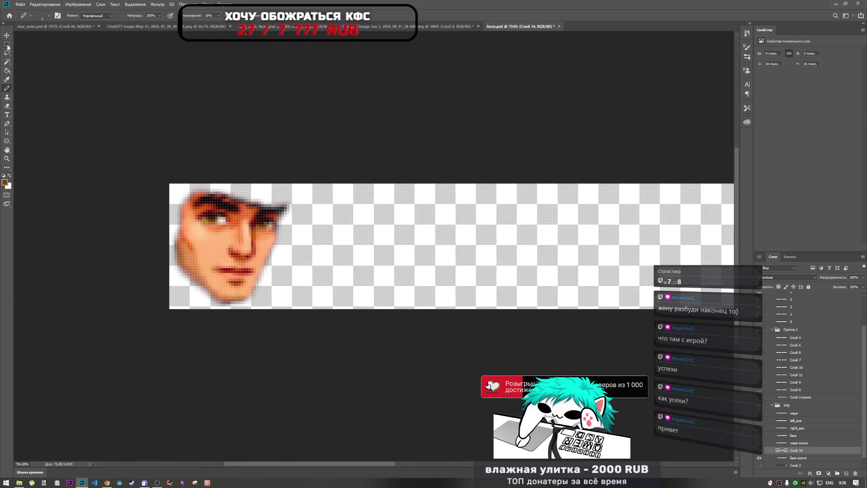
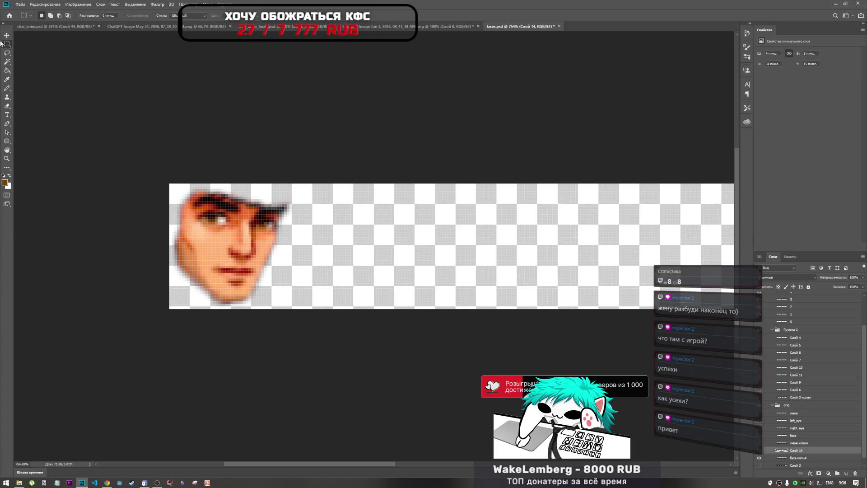
# - Lasso-select the eye area of the left face in faces.psd
pyautogui.click(7, 53)
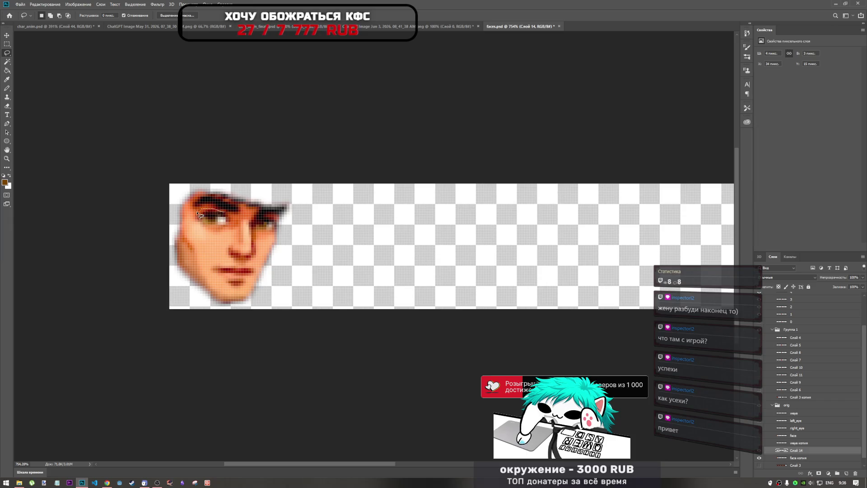
pyautogui.moveTo(191, 224); pyautogui.dragTo(228, 235)
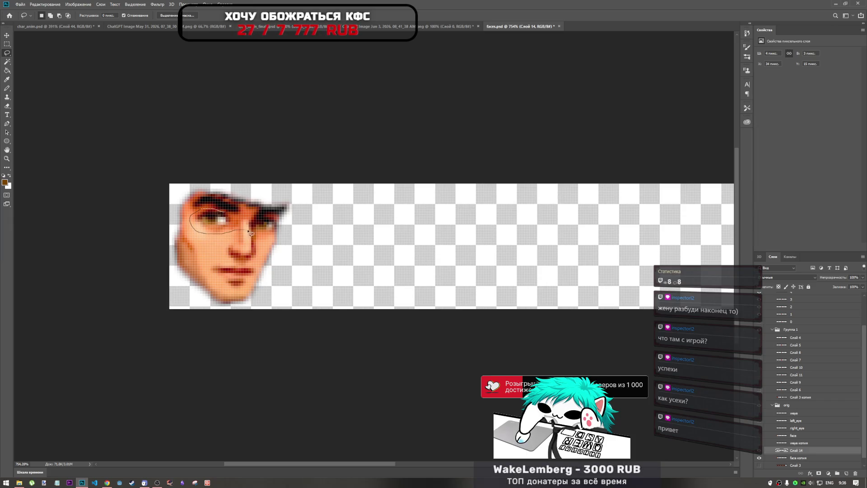
pyautogui.moveTo(281, 222); pyautogui.dragTo(228, 215)
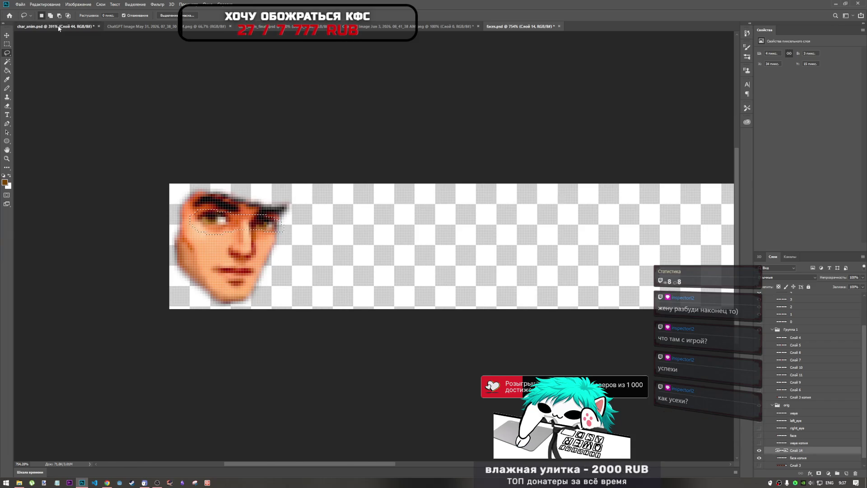
# - Trial-paste the eyes into char_anim.psd, undo it, and go back to faces.psd
pyautogui.click(58, 25)
pyautogui.hotkey('ctrl', 'v')
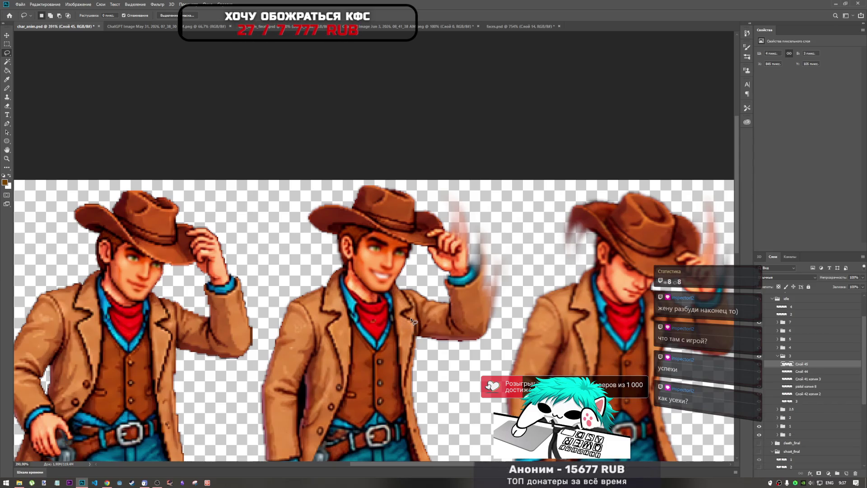
pyautogui.hotkey('ctrl', 't')
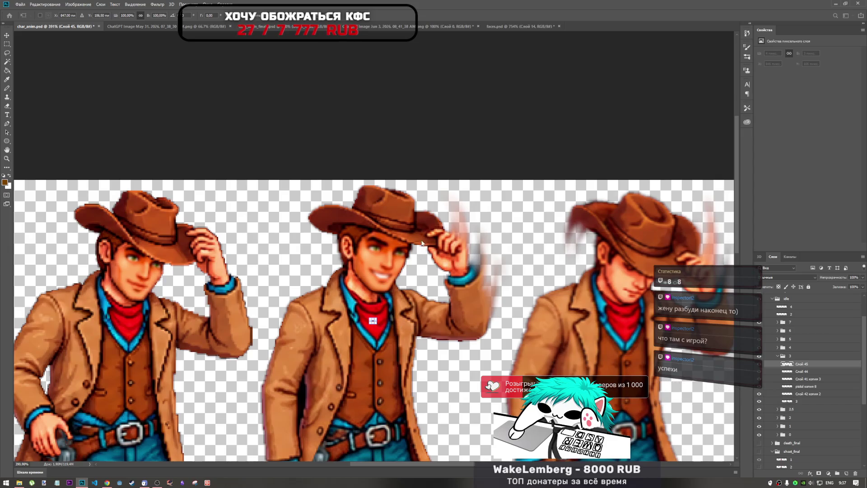
pyautogui.press('Escape')
pyautogui.hotkey('ctrl', 'z')
pyautogui.hotkey('ctrl', 'j')
pyautogui.hotkey('ctrl', 'z')
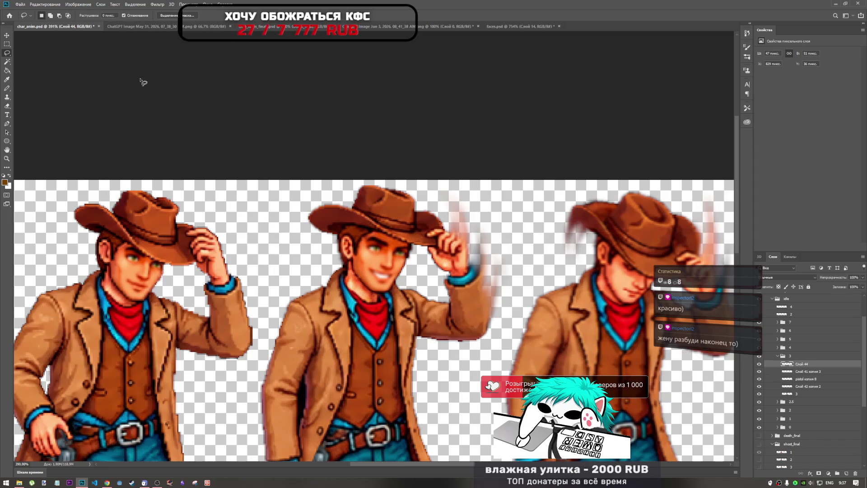
pyautogui.click(519, 26)
pyautogui.scroll(-2, 298, 197)
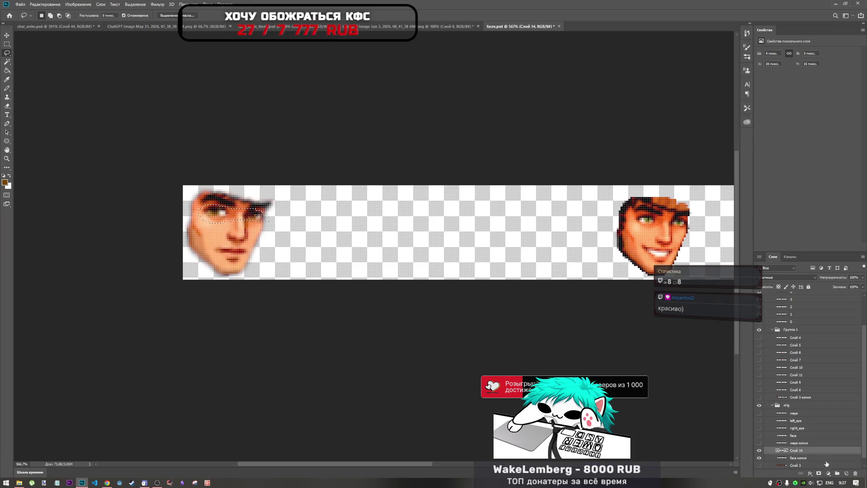
# - Delete the 'face копия' layer from the layer context menu
pyautogui.keyDown('shift'); pyautogui.click(807, 459); pyautogui.keyUp('shift')
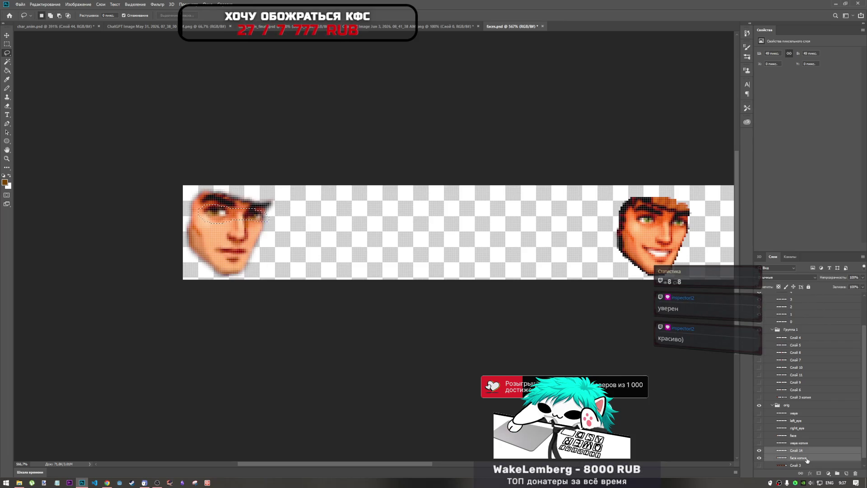
pyautogui.rightClick(805, 457)
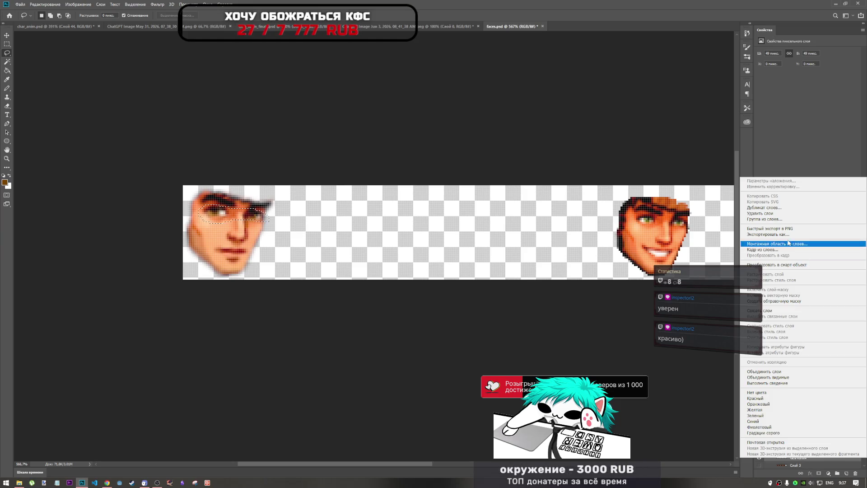
pyautogui.press('Escape')
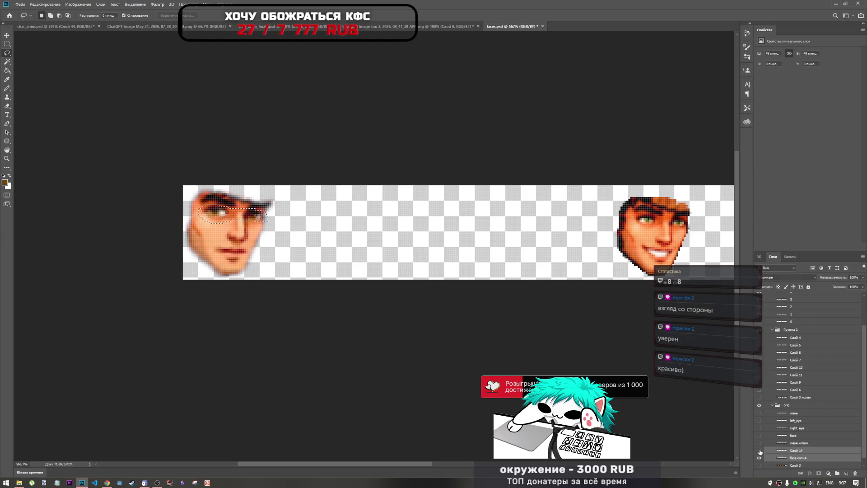
pyautogui.rightClick(793, 460)
pyautogui.click(795, 369)
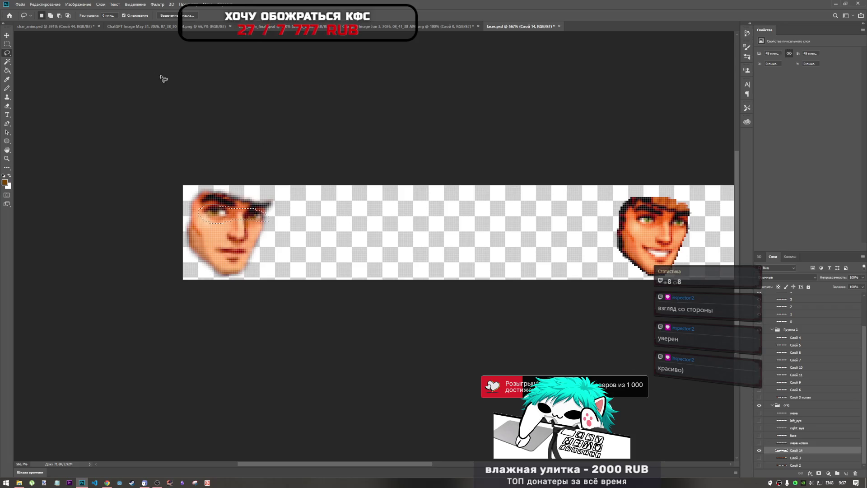
# - Paste the eyes into char_anim.psd and move them up onto the cowboy's face
pyautogui.click(73, 26)
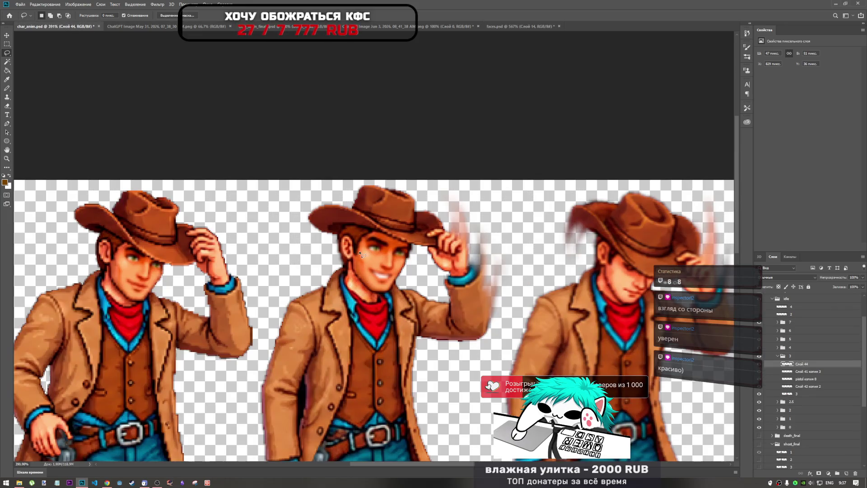
pyautogui.hotkey('ctrl', 'v')
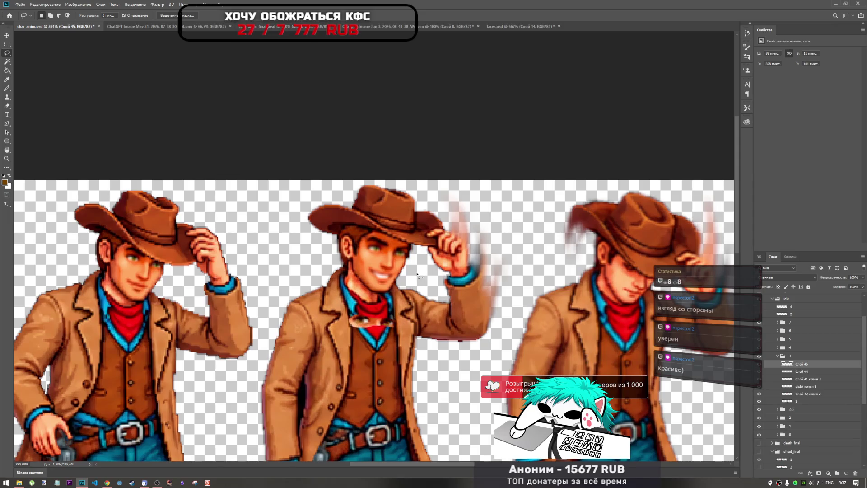
pyautogui.hotkey('ctrl', 't')
pyautogui.moveTo(377, 314)
pyautogui.mouseDown()
pyautogui.moveTo(390, 243)
pyautogui.moveTo(372, 318)
pyautogui.moveTo(376, 243)
pyautogui.moveTo(384, 279)
pyautogui.mouseUp()
pyautogui.scroll(5, 414, 247)
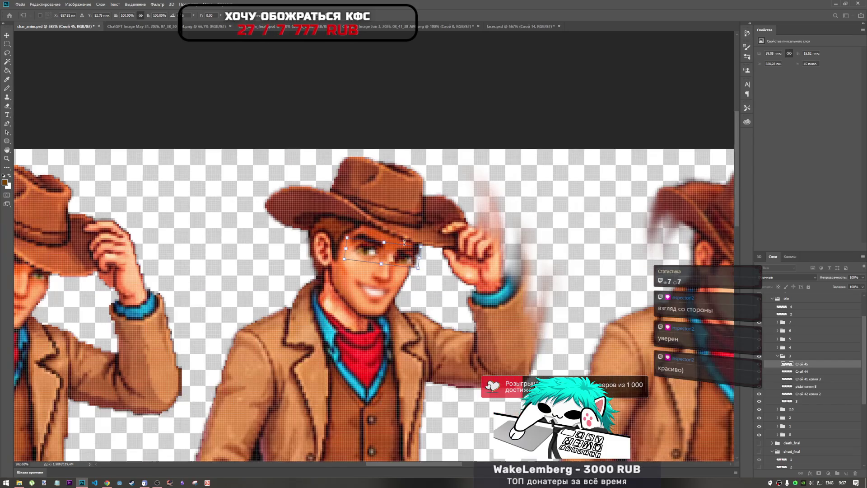
pyautogui.scroll(-8, 315, 233)
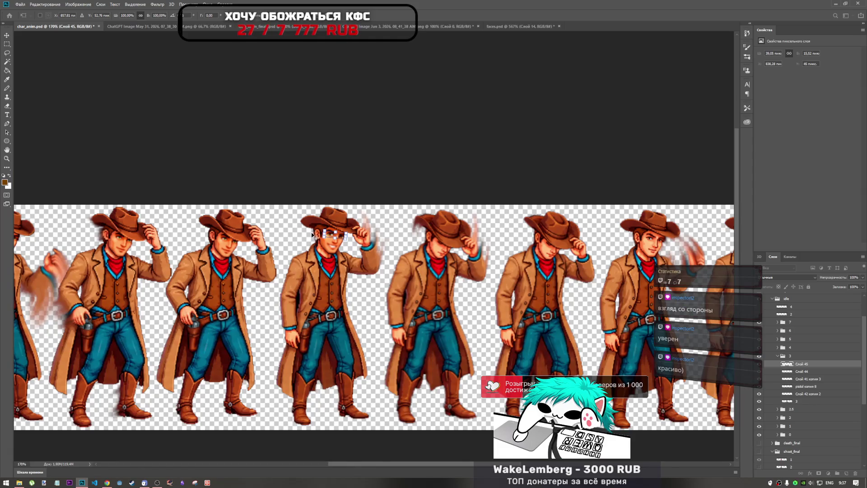
pyautogui.scroll(8, 312, 235)
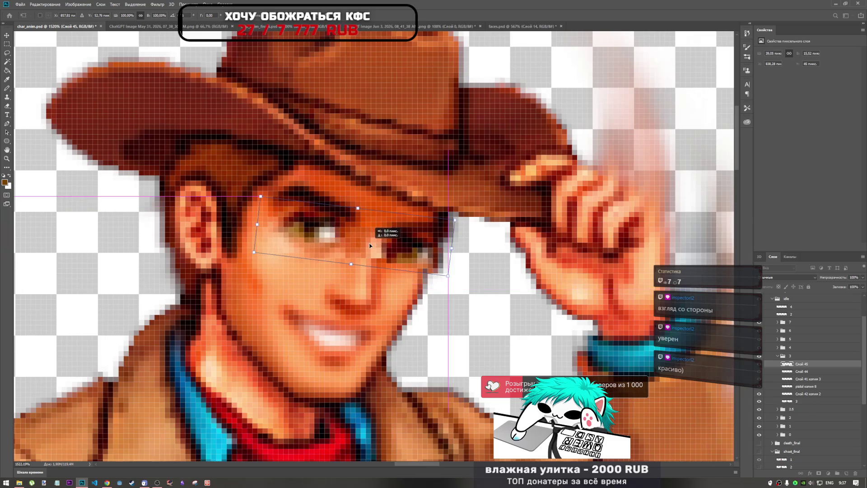
pyautogui.press('Return')
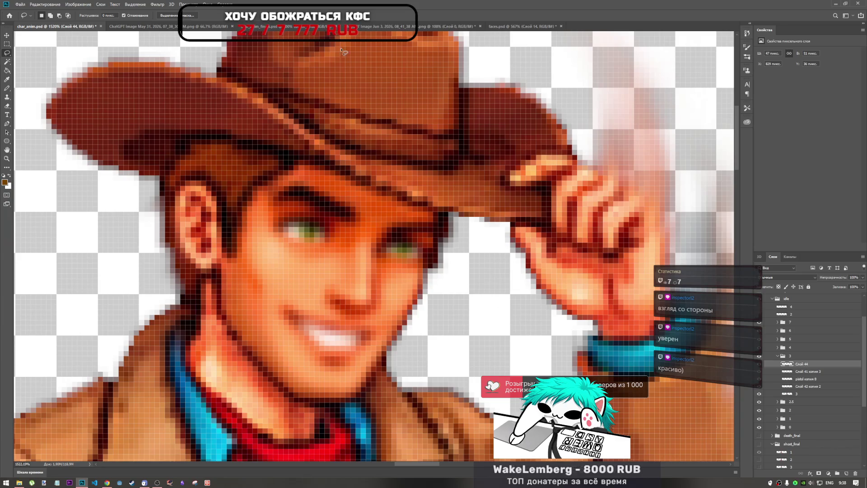
pyautogui.click(521, 26)
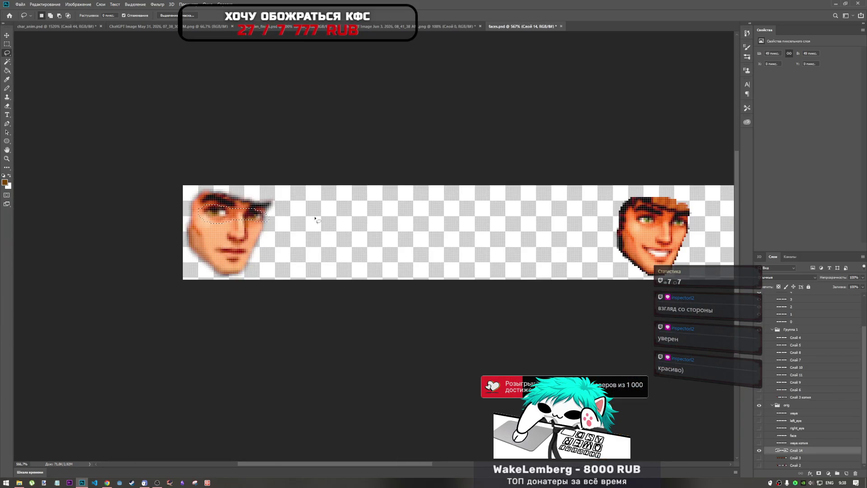
# - Zoom into faces.psd and lasso a tight selection around the left eye
pyautogui.scroll(5, 212, 210)
pyautogui.scroll(1, 212, 210)
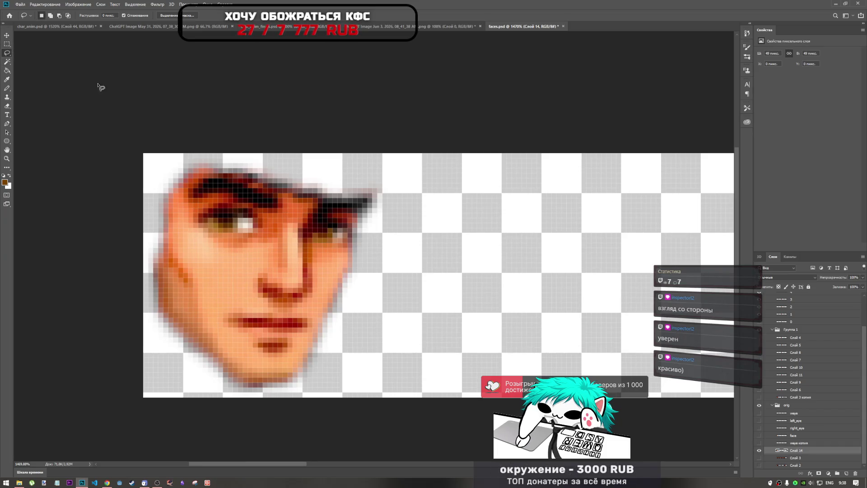
pyautogui.moveTo(251, 210); pyautogui.dragTo(229, 203)
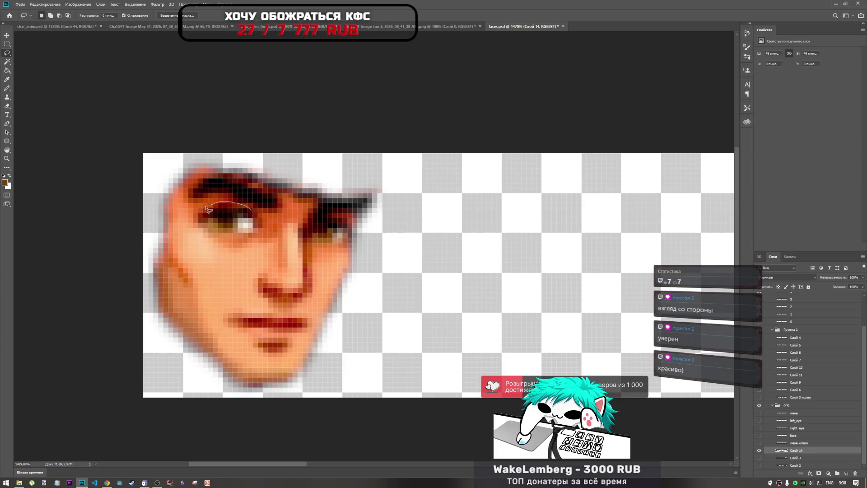
pyautogui.moveTo(247, 236); pyautogui.dragTo(262, 232)
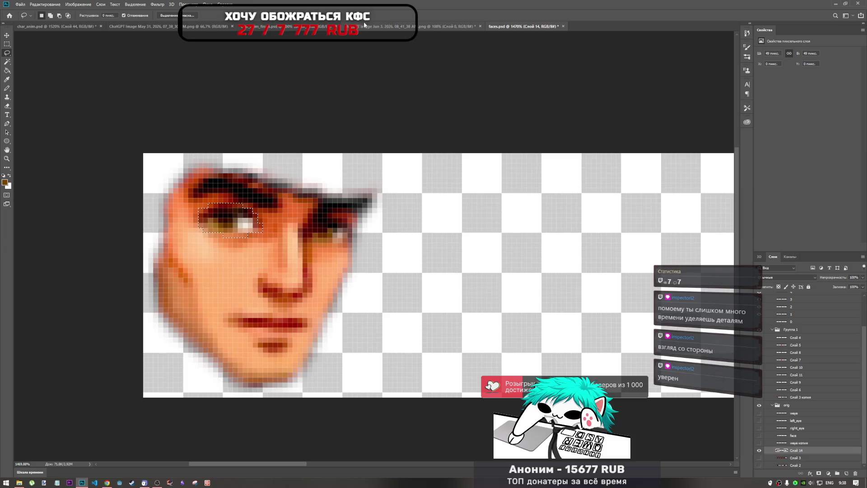
# - Check the ChatGPT face sheet, char_anim.psd and the finished cowboy document, then return to faces.psd
pyautogui.click(151, 26)
pyautogui.click(55, 26)
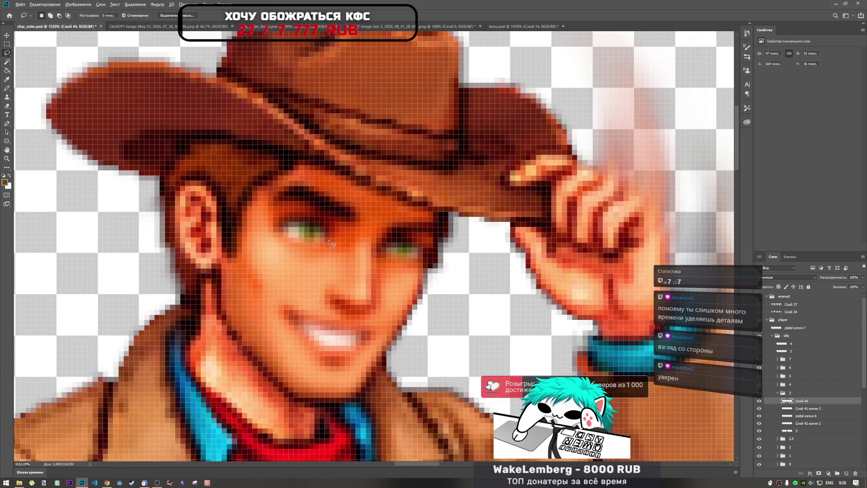
pyautogui.scroll(-10, 328, 240)
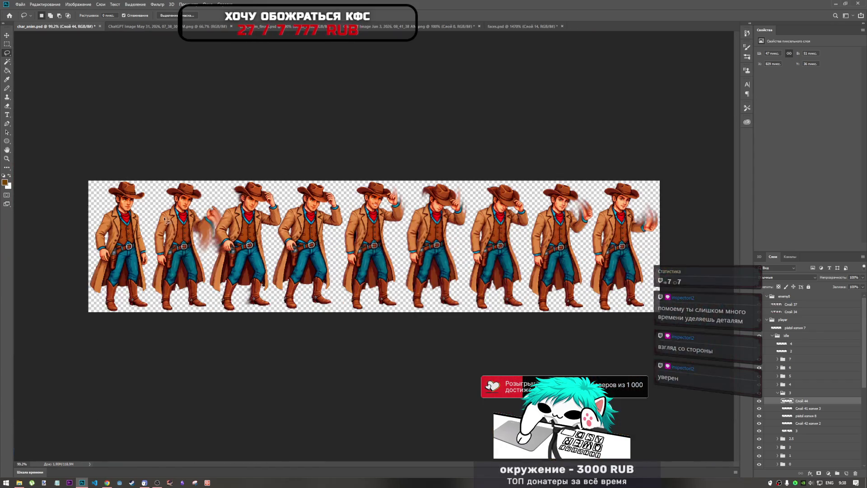
pyautogui.scroll(3, 167, 223)
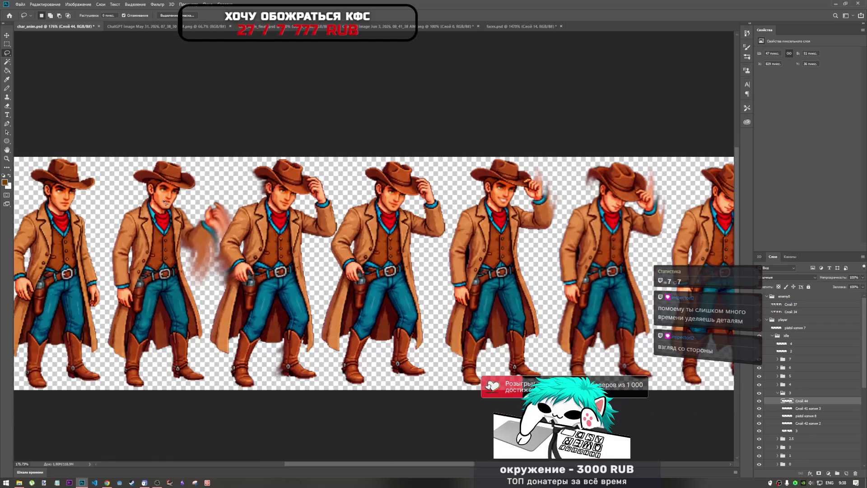
pyautogui.scroll(4, 391, 188)
pyautogui.scroll(-2, 358, 213)
pyautogui.scroll(2, 356, 213)
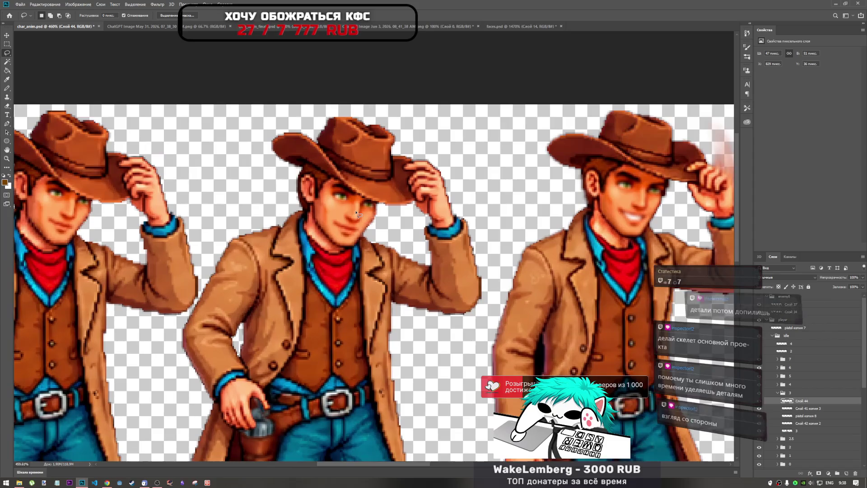
pyautogui.scroll(2, 354, 213)
pyautogui.scroll(-2, 355, 213)
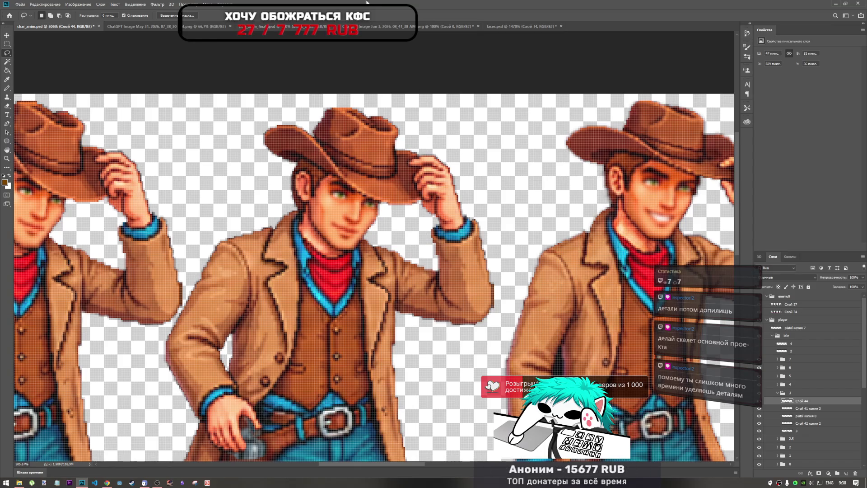
pyautogui.click(267, 26)
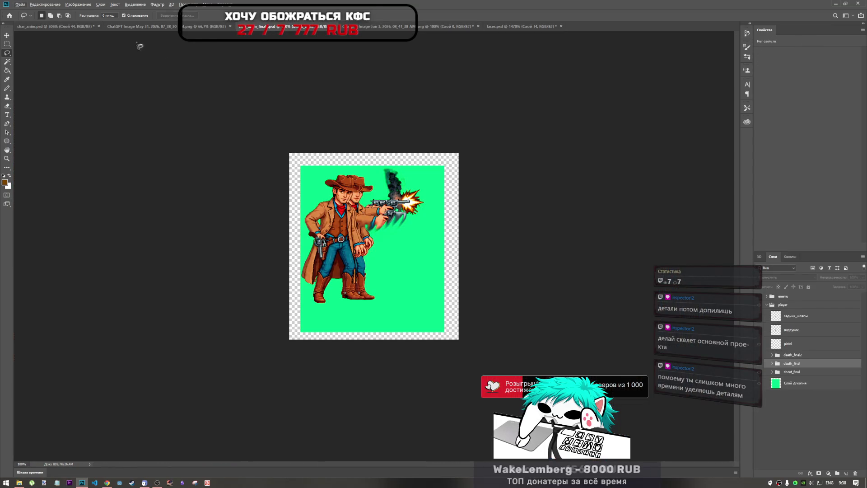
pyautogui.click(53, 27)
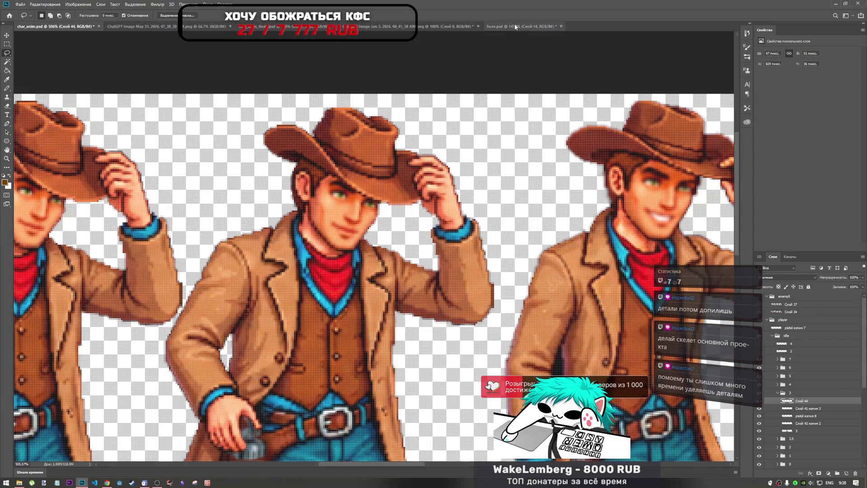
pyautogui.click(514, 26)
pyautogui.scroll(-3, 322, 214)
pyautogui.scroll(5, 322, 214)
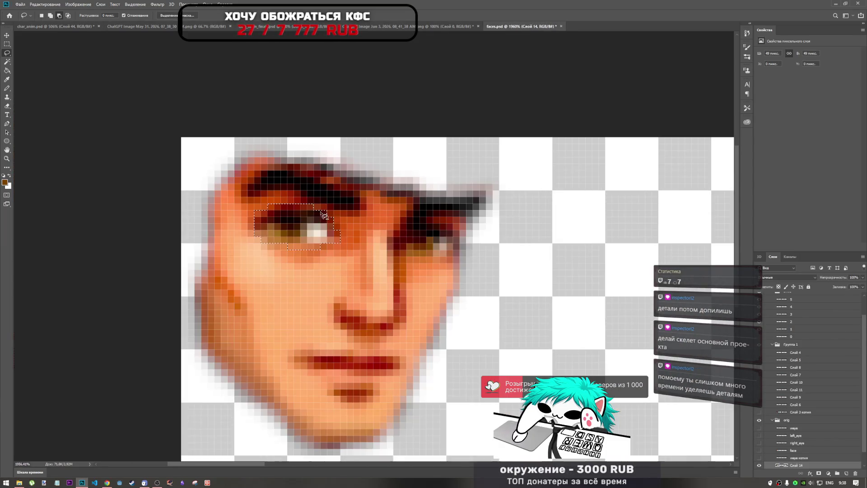
# - Lasso a selection around the face's right eye
pyautogui.moveTo(420, 228)
pyautogui.mouseDown()
pyautogui.moveTo(406, 238)
pyautogui.moveTo(417, 231)
pyautogui.mouseUp()
pyautogui.click(425, 244)
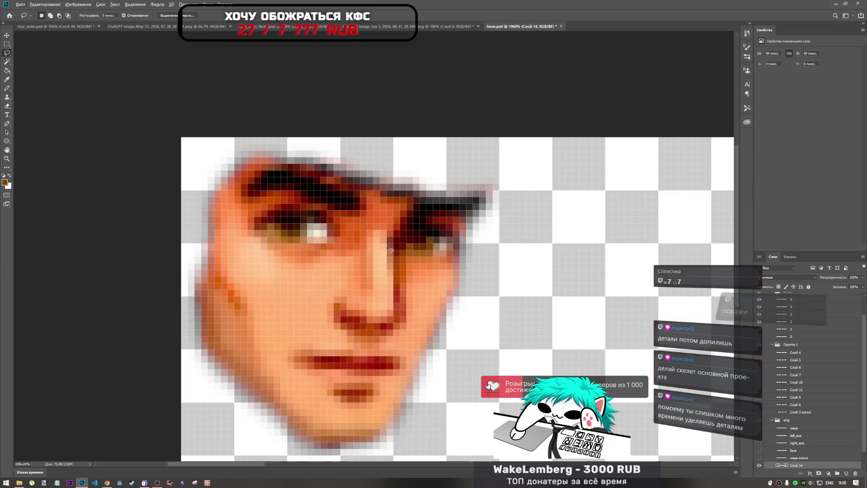
pyautogui.moveTo(437, 232)
pyautogui.mouseDown()
pyautogui.moveTo(403, 246)
pyautogui.moveTo(452, 239)
pyautogui.mouseUp()
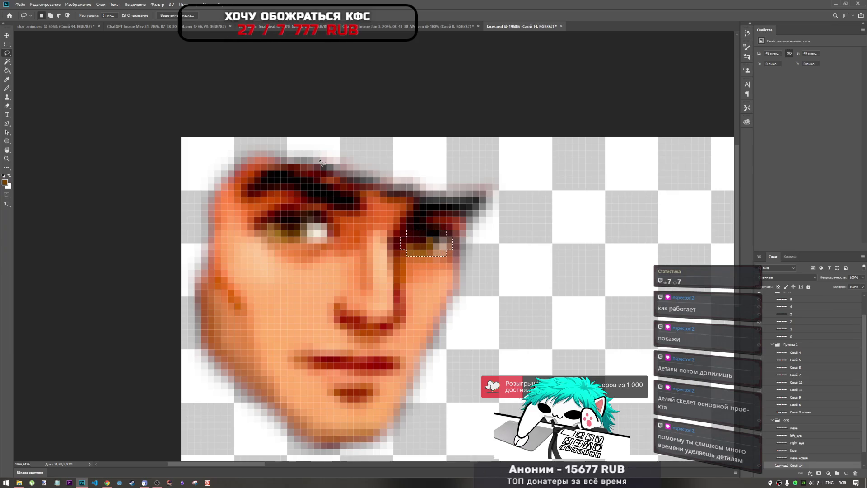
# - Paste the eye piece into char_anim.psd and drag it from the jacket onto the cowboy's eye
pyautogui.click(55, 26)
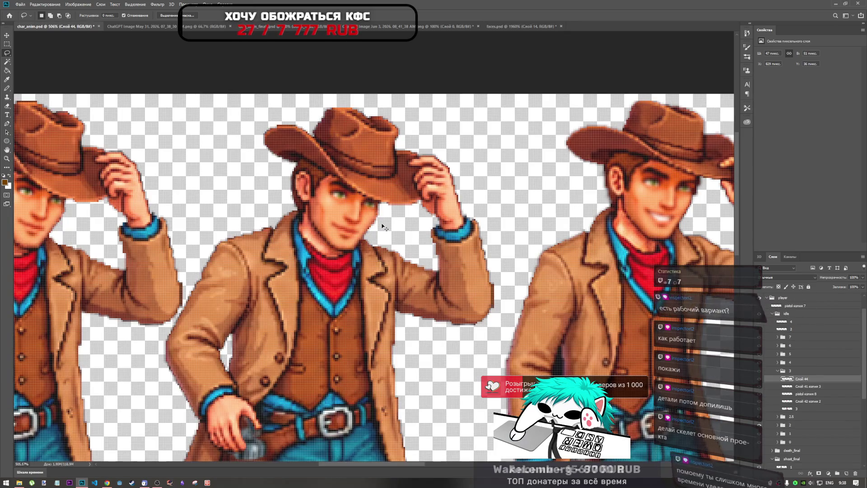
pyautogui.hotkey('ctrl', 'v')
pyautogui.hotkey('ctrl', 't')
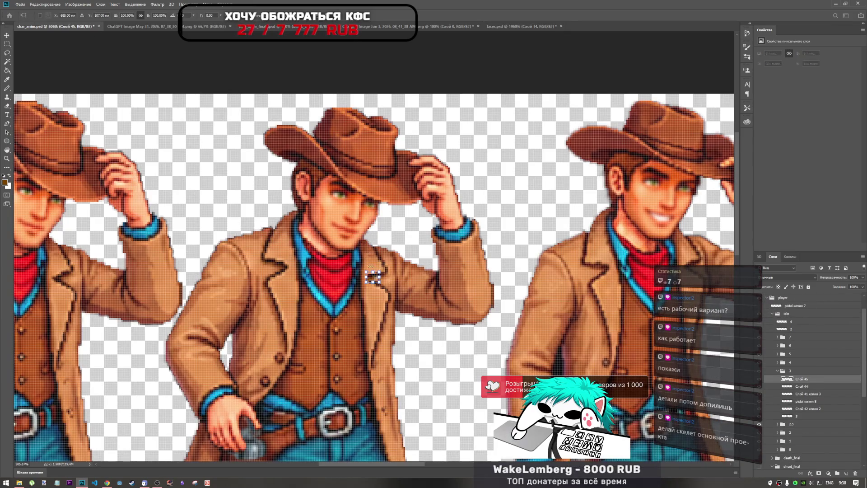
pyautogui.moveTo(374, 279)
pyautogui.mouseDown()
pyautogui.moveTo(374, 205)
pyautogui.moveTo(286, 194)
pyautogui.moveTo(350, 191)
pyautogui.mouseUp()
pyautogui.scroll(3, 373, 208)
pyautogui.scroll(5, 373, 208)
pyautogui.scroll(-5, 351, 190)
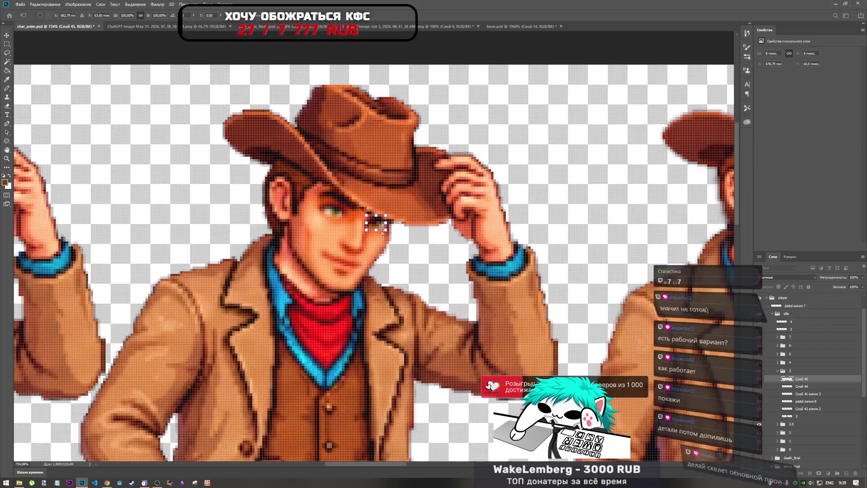
# - Start lassoing the left eye in faces.psd
pyautogui.press('l')
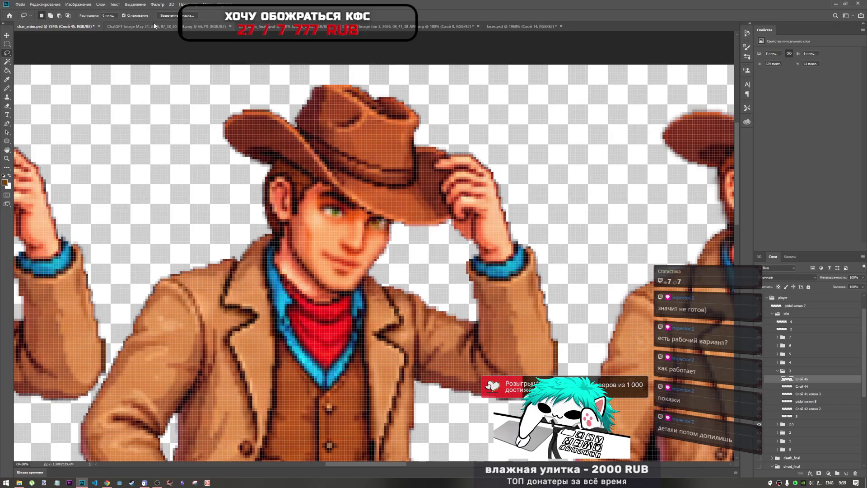
pyautogui.click(520, 26)
pyautogui.moveTo(260, 220); pyautogui.dragTo(333, 228)
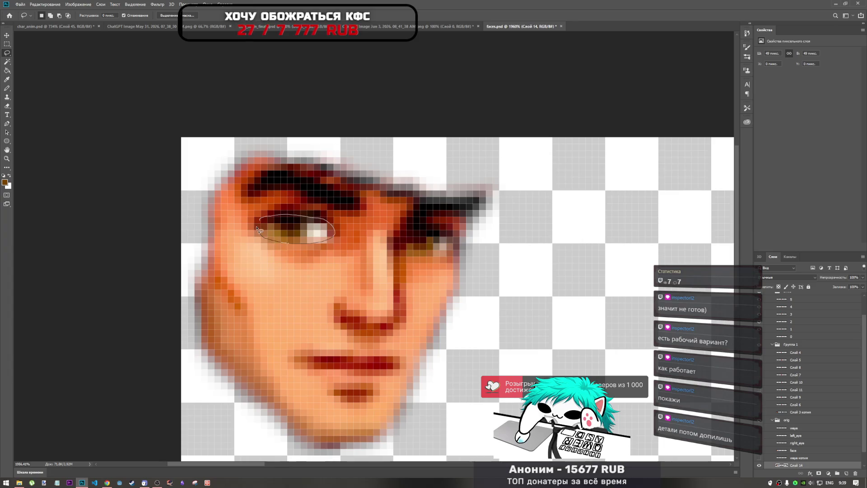
# - Copy the left eye and place it over the cowboy's other eye in char_anim.psd
pyautogui.moveTo(260, 225); pyautogui.dragTo(259, 223)
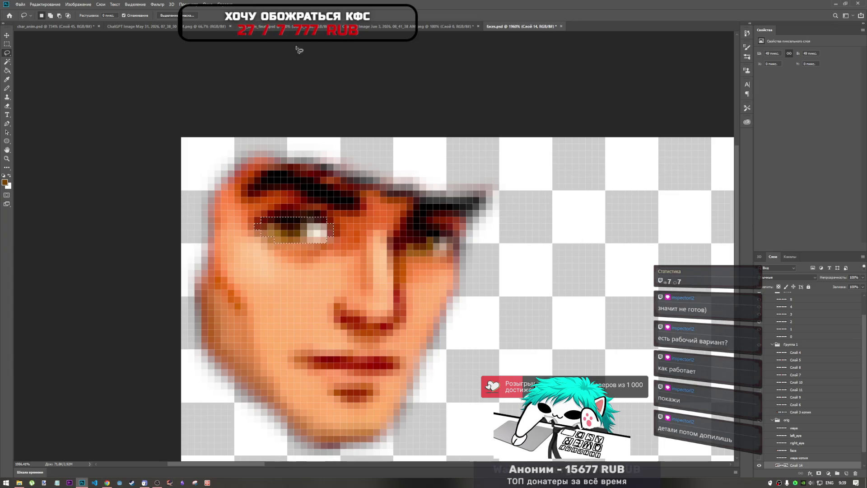
pyautogui.hotkey('ctrl', 'c')
pyautogui.click(32, 27)
pyautogui.hotkey('ctrl', 'v')
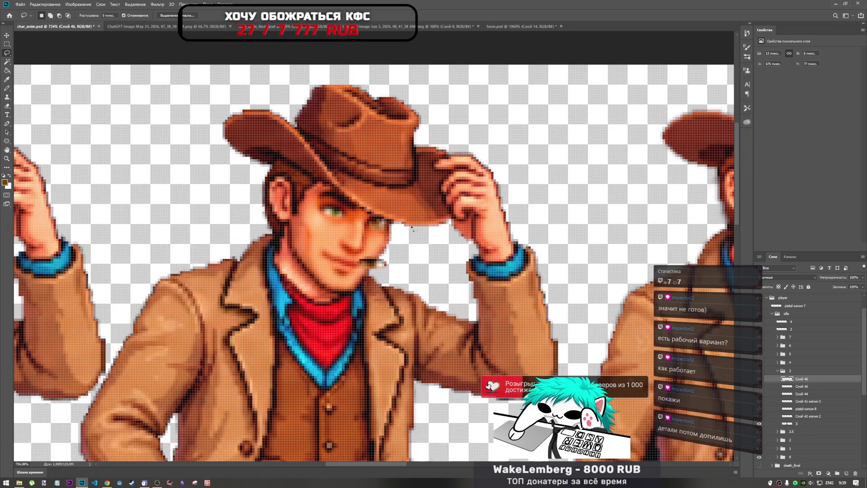
pyautogui.hotkey('ctrl', 't')
pyautogui.moveTo(372, 262)
pyautogui.mouseDown()
pyautogui.moveTo(325, 195)
pyautogui.moveTo(339, 196)
pyautogui.moveTo(330, 207)
pyautogui.moveTo(361, 205)
pyautogui.mouseUp()
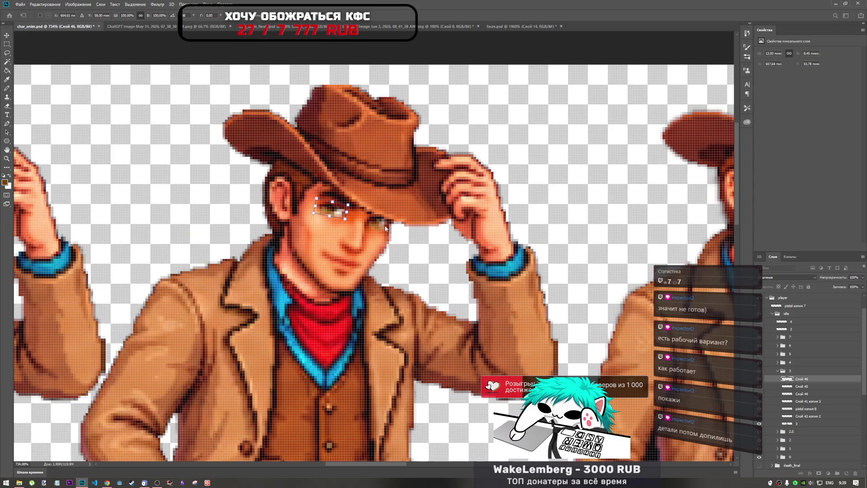
pyautogui.click(344, 19)
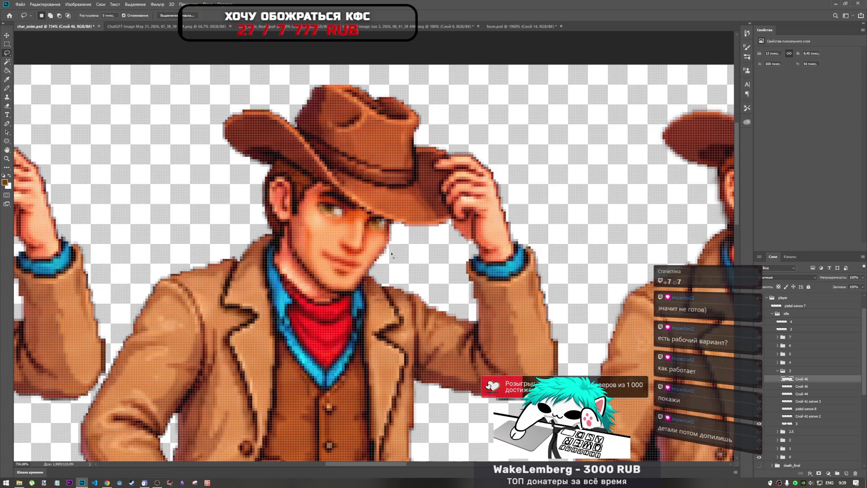
pyautogui.hotkey('ctrl', 't')
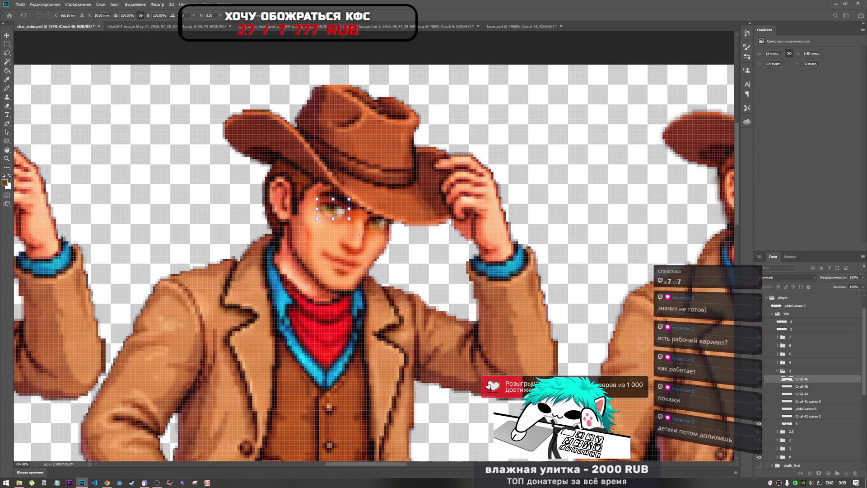
pyautogui.press('Return')
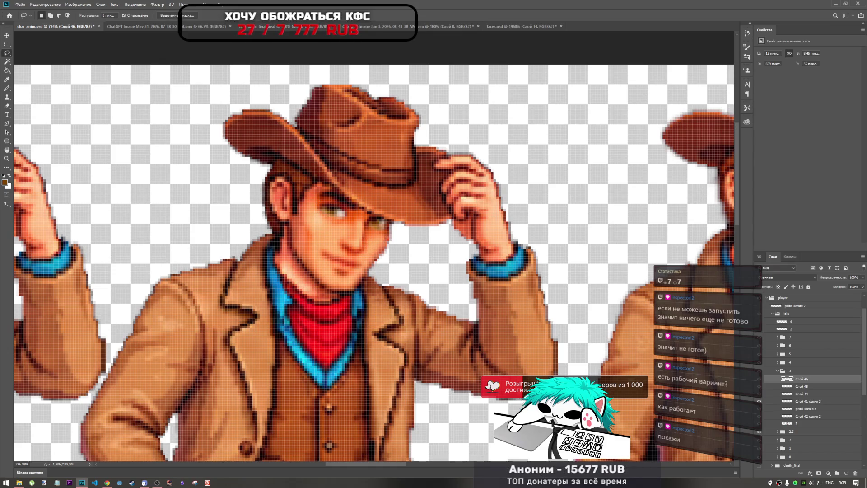
# - Rotate the first eye piece, Слой 45, about 3.9°
pyautogui.click(812, 388)
pyautogui.hotkey('ctrl', 't')
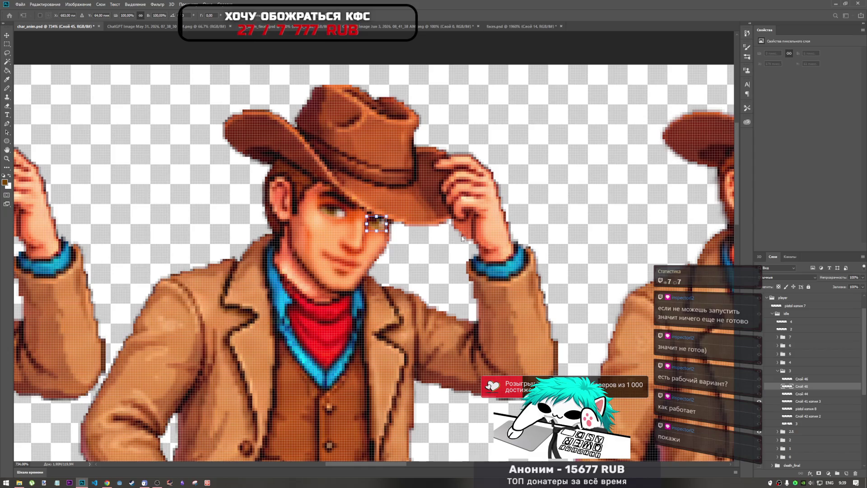
pyautogui.moveTo(412, 208)
pyautogui.mouseDown()
pyautogui.moveTo(412, 219)
pyautogui.moveTo(389, 208)
pyautogui.mouseUp()
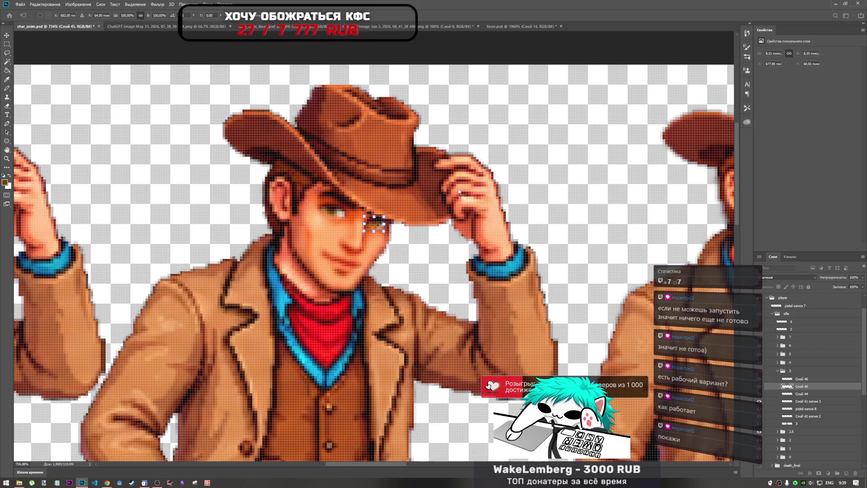
pyautogui.press('Return')
# - Lasso an outline around the cowboy's eye, then return to faces.psd
pyautogui.press('l')
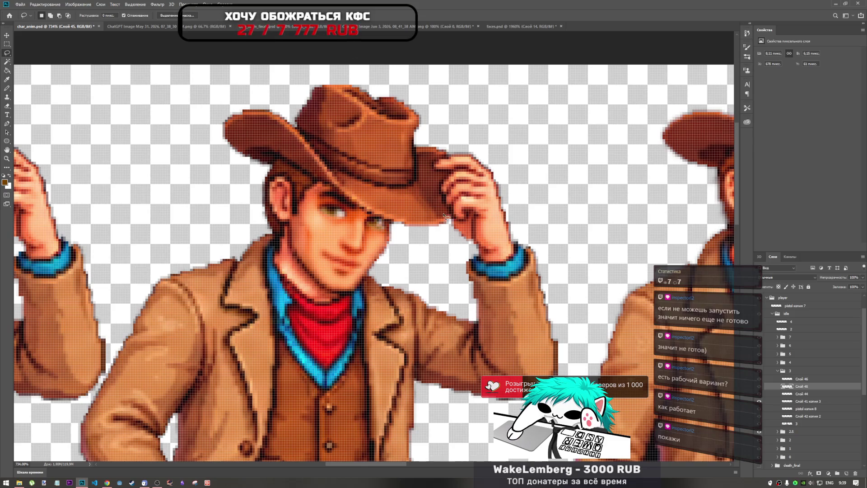
pyautogui.scroll(-5, 444, 216)
pyautogui.scroll(4, 386, 245)
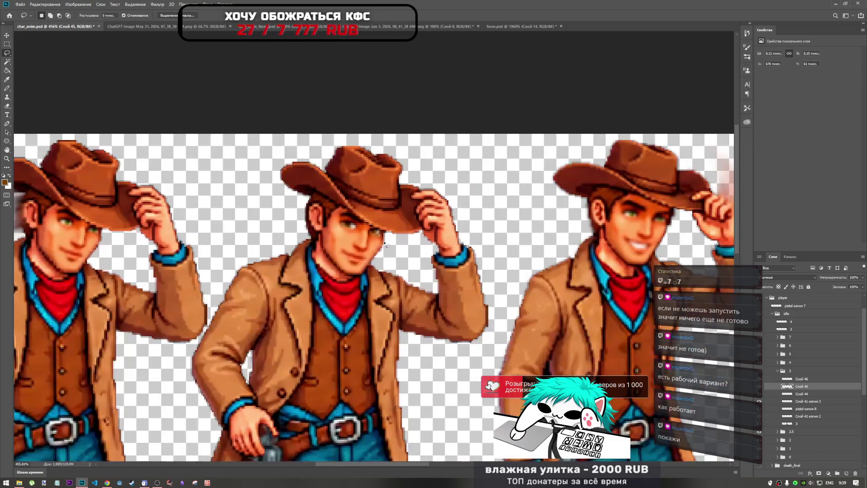
pyautogui.scroll(5, 386, 245)
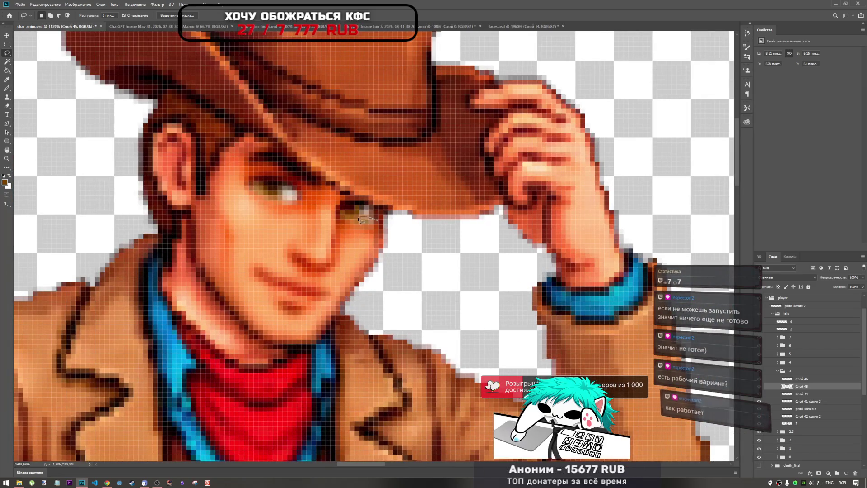
pyautogui.moveTo(377, 220); pyautogui.dragTo(364, 231)
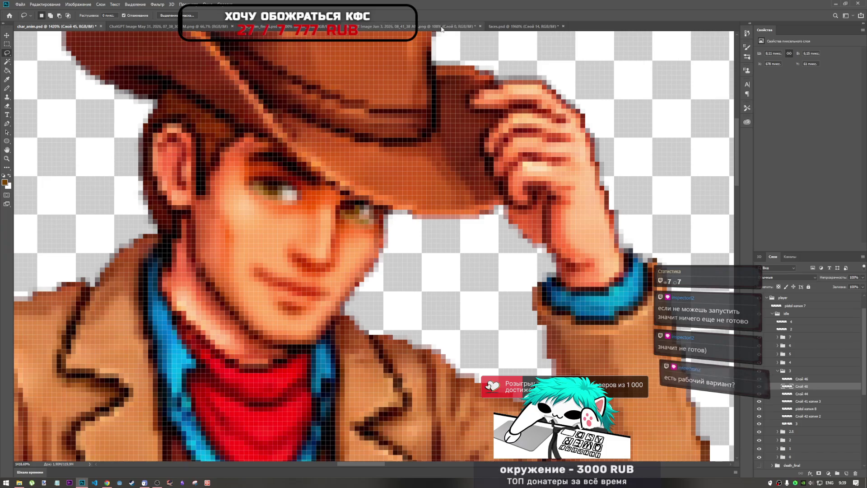
pyautogui.click(517, 27)
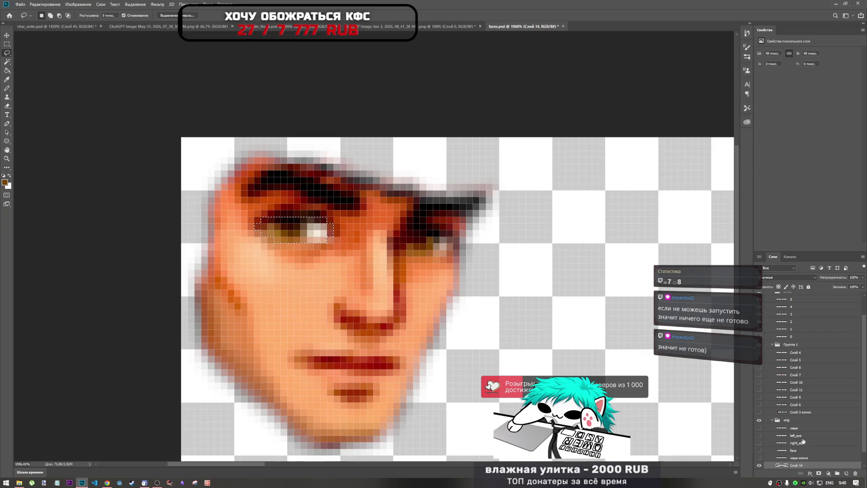
# - Hide the face layer and isolate the small eye highlight fragment to copy
pyautogui.scroll(-3, 343, 201)
pyautogui.scroll(4, 343, 201)
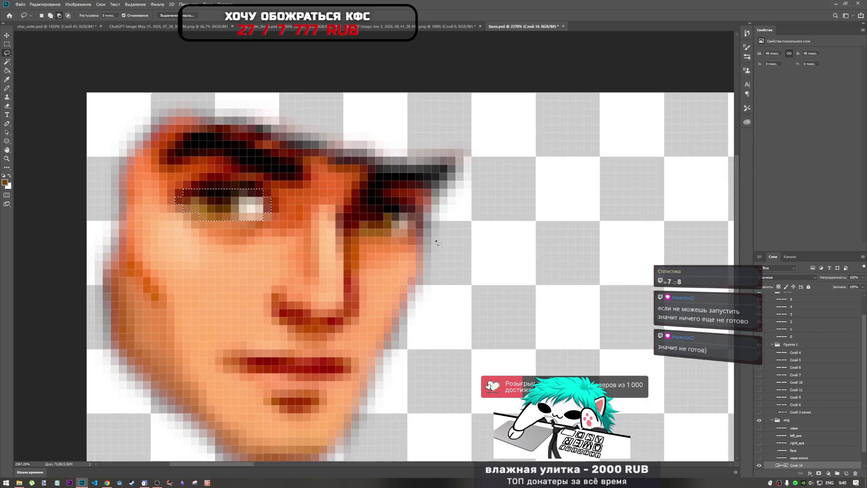
pyautogui.scroll(-2, 343, 201)
pyautogui.click(758, 457)
pyautogui.click(759, 465)
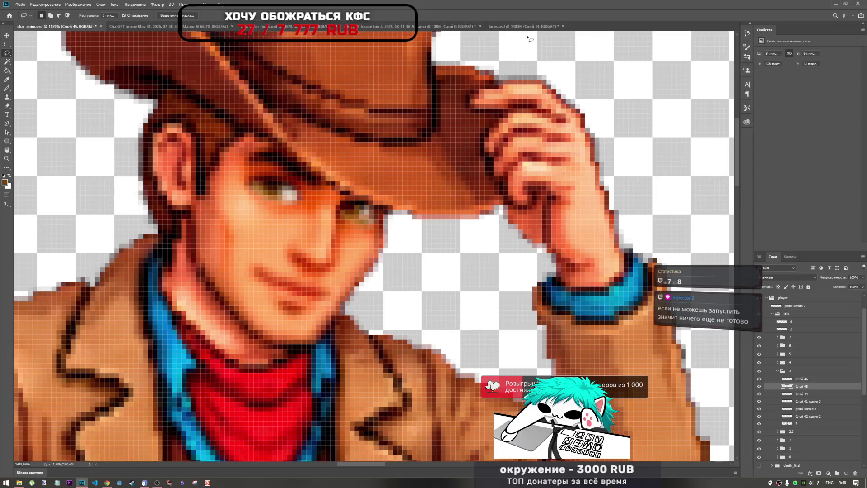
pyautogui.hotkey('alt', ']')
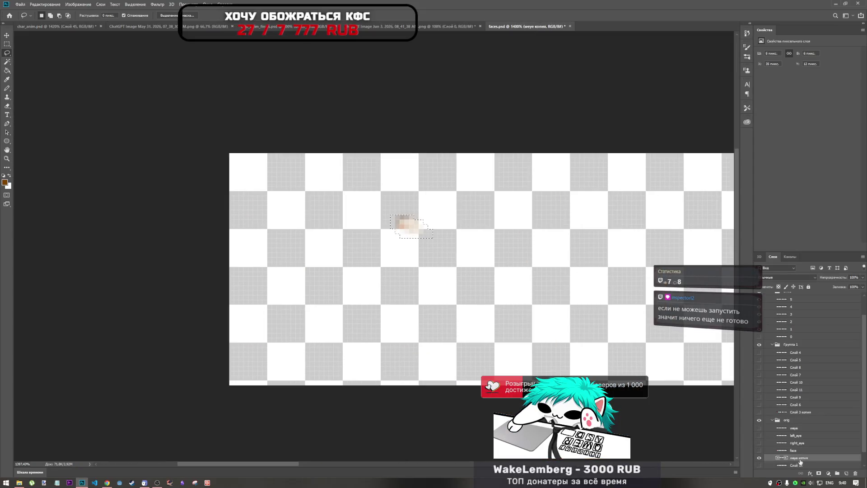
# - Move the eye highlight onto the cowboy's eye in char_anim.psd
pyautogui.hotkey('ctrl', 'Tab')
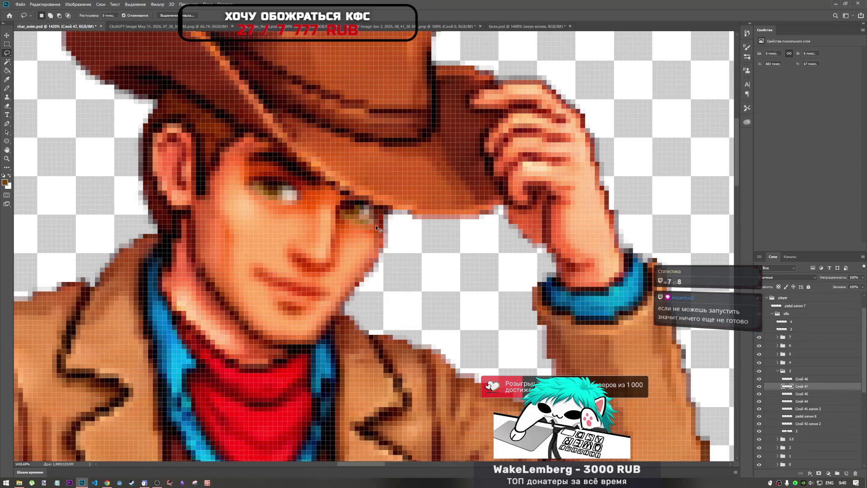
pyautogui.hotkey('ctrl', 't')
pyautogui.moveTo(375, 261)
pyautogui.mouseDown()
pyautogui.moveTo(356, 217)
pyautogui.moveTo(374, 224)
pyautogui.mouseUp()
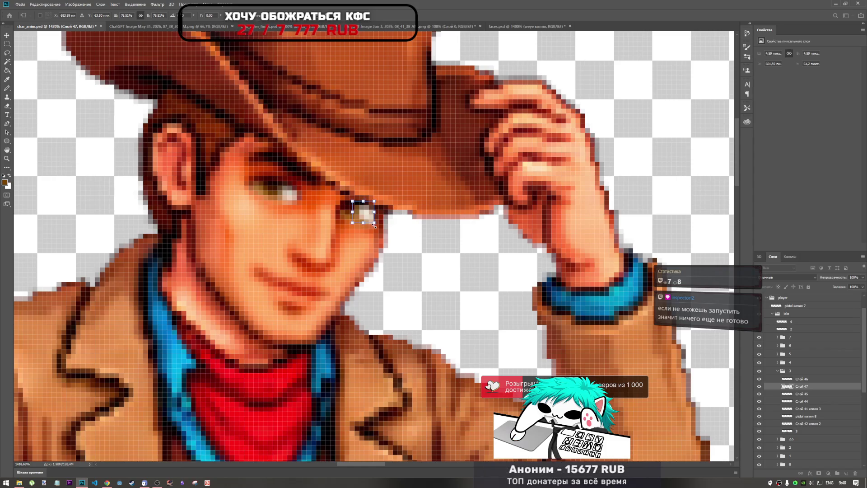
pyautogui.press('Return')
pyautogui.press('l')
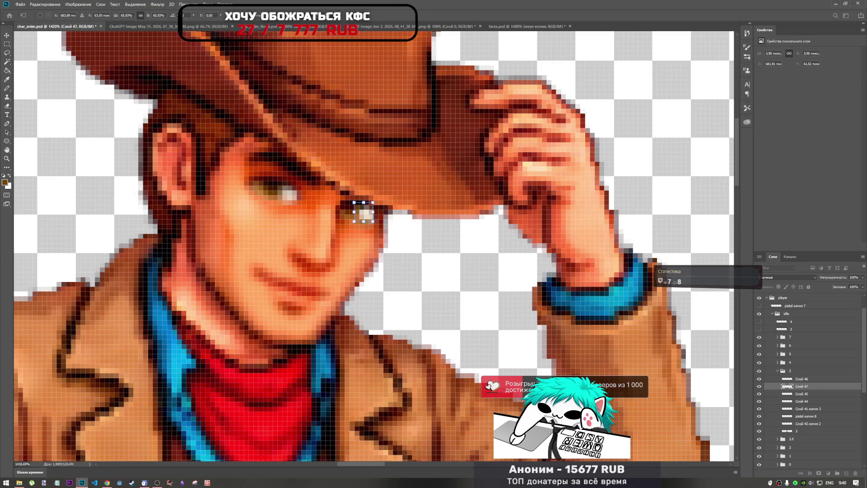
pyautogui.hotkey('ctrl', 't')
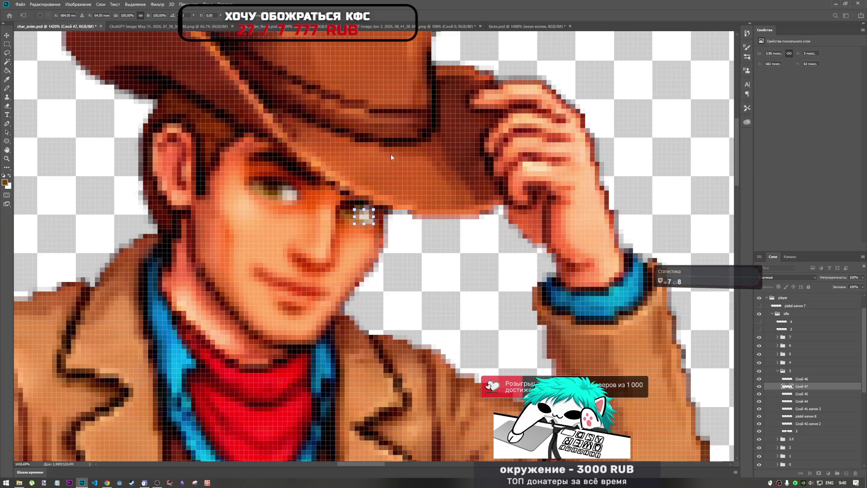
pyautogui.press('Return')
# - Select a small area below the eye and nudge it pixel by pixel into place
pyautogui.scroll(-5, 405, 258)
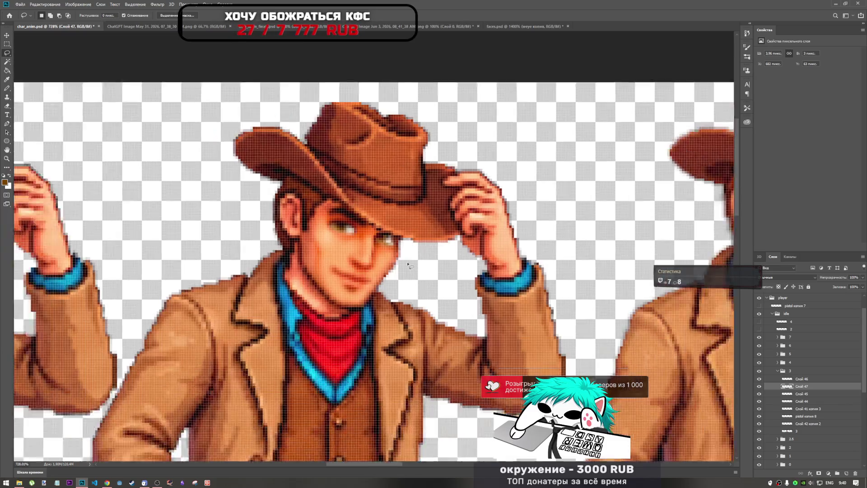
pyautogui.scroll(-3, 405, 258)
pyautogui.scroll(6, 405, 258)
pyautogui.scroll(4, 404, 260)
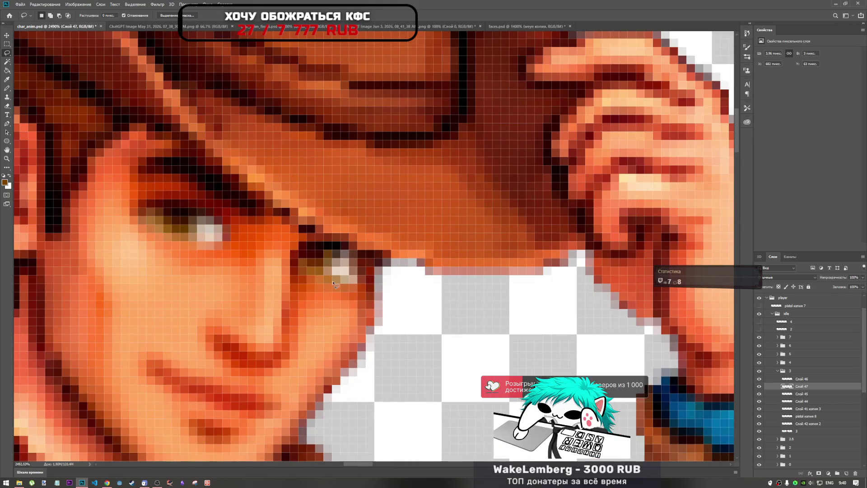
pyautogui.moveTo(365, 276); pyautogui.dragTo(342, 293)
pyautogui.scroll(-4, 344, 296)
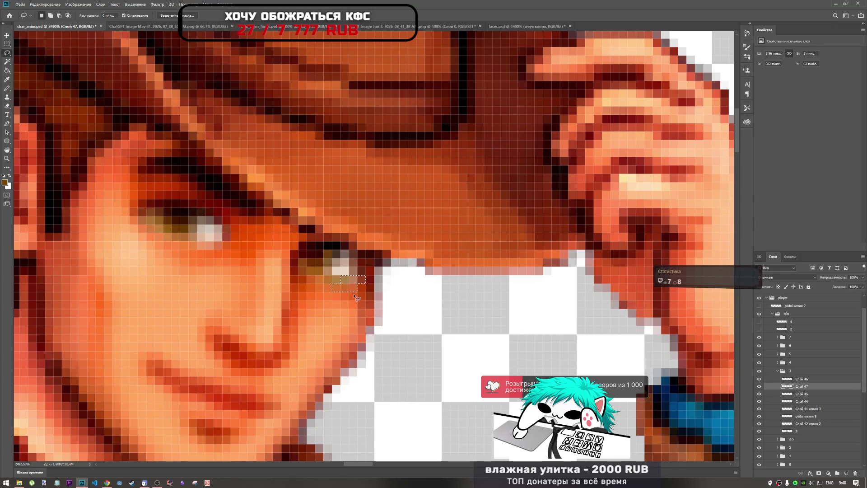
pyautogui.scroll(-1, 364, 280)
pyautogui.scroll(-5, 363, 280)
pyautogui.scroll(8, 364, 280)
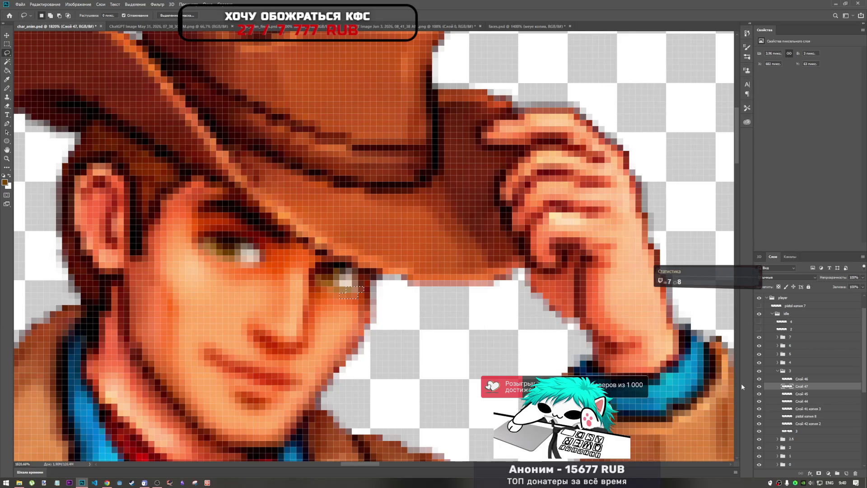
pyautogui.hotkey('ctrl', 't')
pyautogui.press('Down')
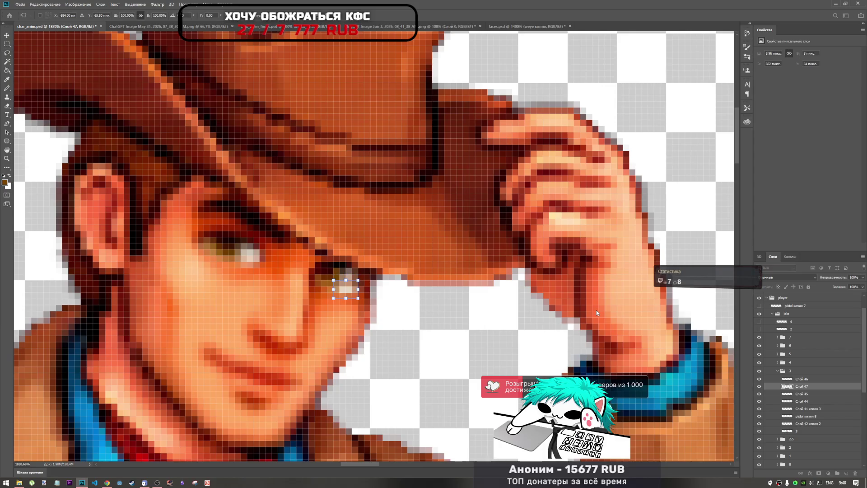
pyautogui.press('Right')
pyautogui.press('Up')
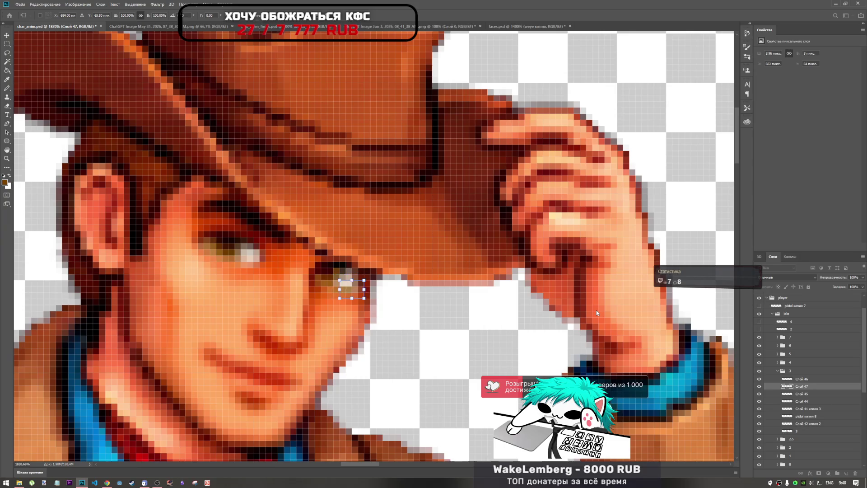
pyautogui.press('Right')
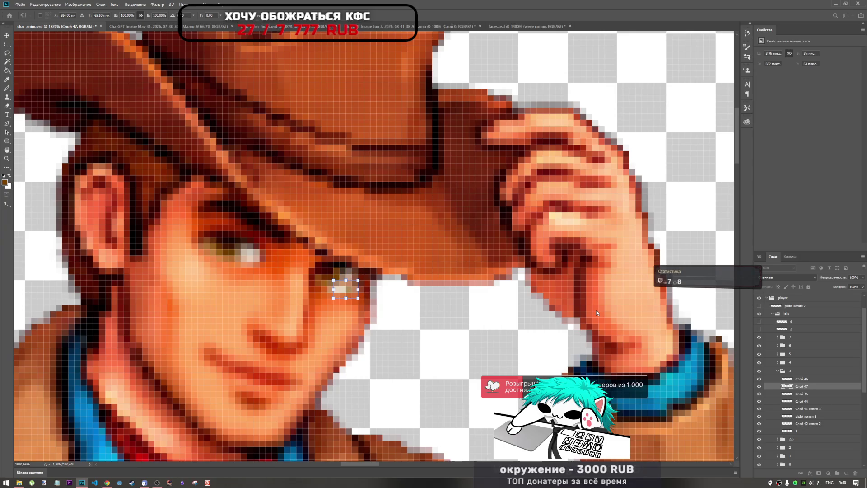
pyautogui.press('Left')
pyautogui.press('Down')
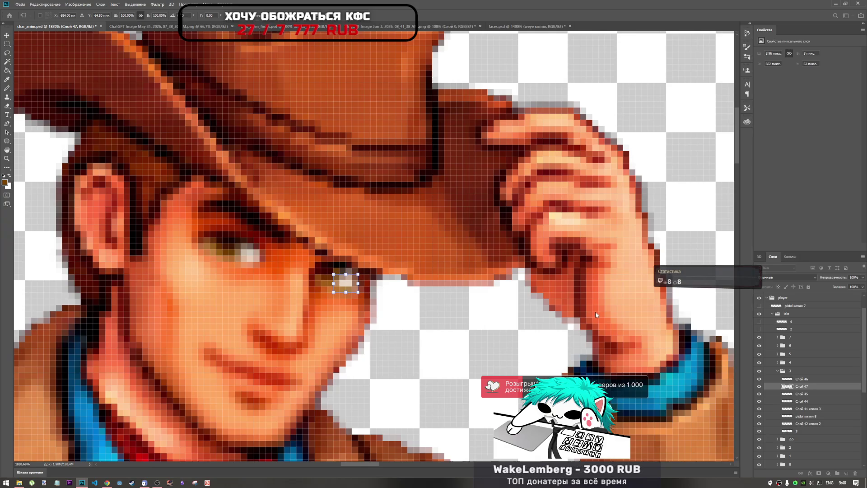
pyautogui.press('Return')
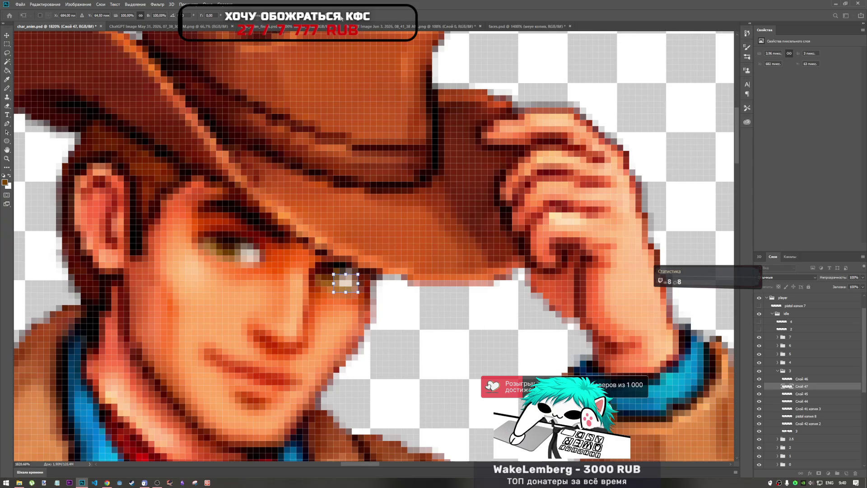
pyautogui.scroll(-10, 367, 255)
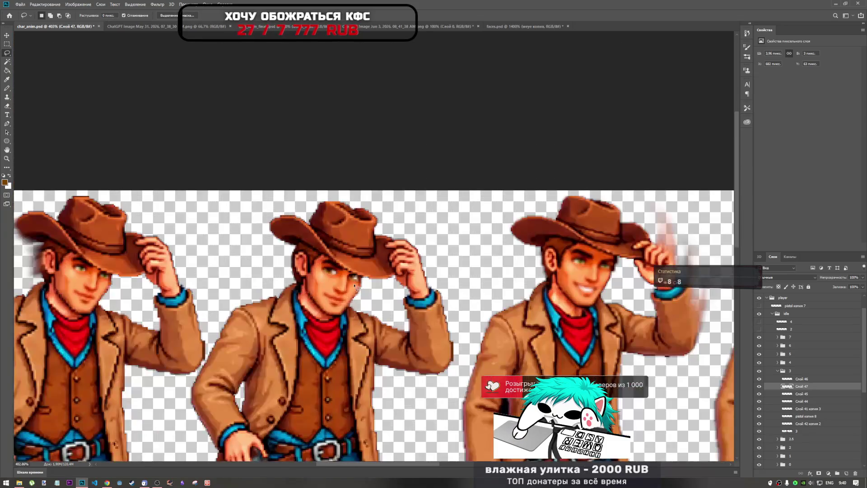
# - Paint a pixel just below the cowboy's eye with the Pencil
pyautogui.scroll(12, 360, 271)
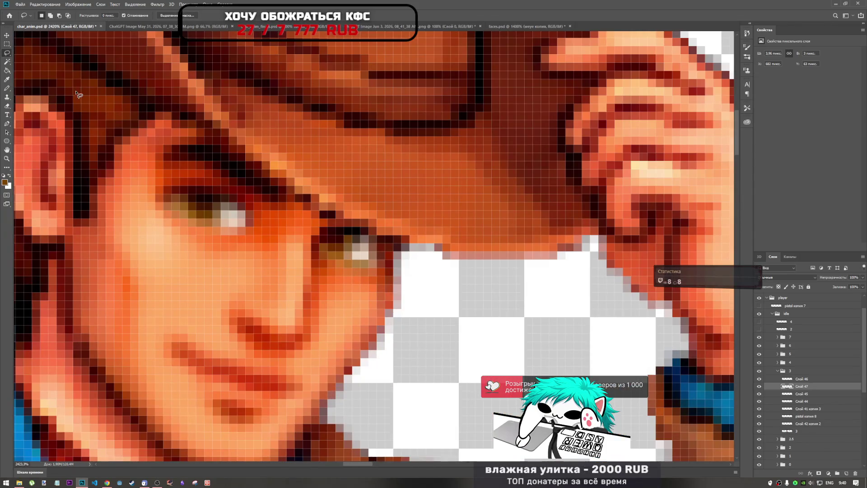
pyautogui.click(6, 88)
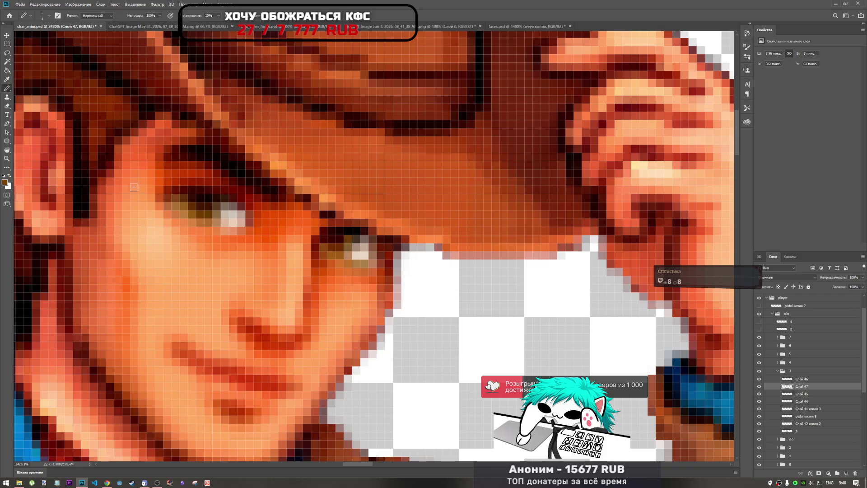
pyautogui.click(349, 265)
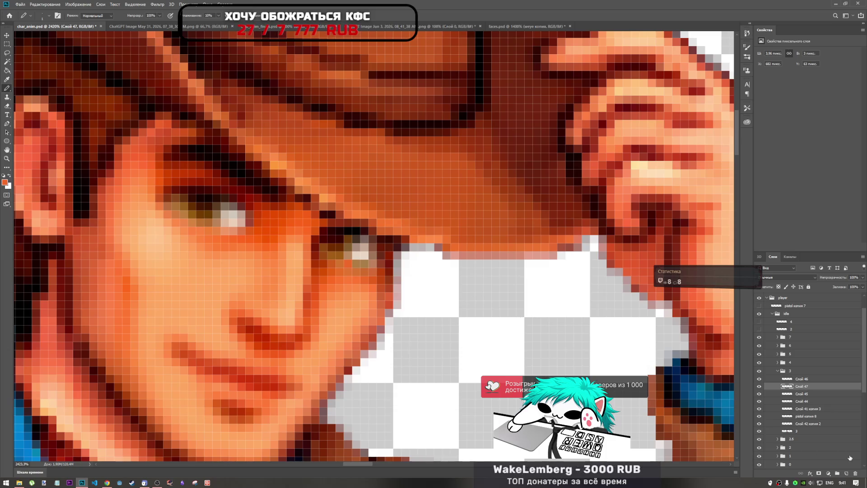
# - Add a new layer Слой 48 above Слой 47 and sample a darker red from the face
pyautogui.click(845, 473)
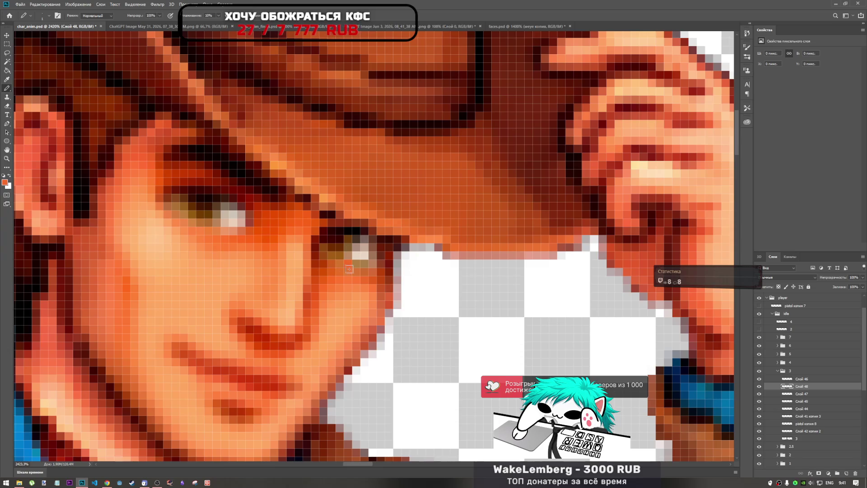
pyautogui.hotkey('ctrl', 'z')
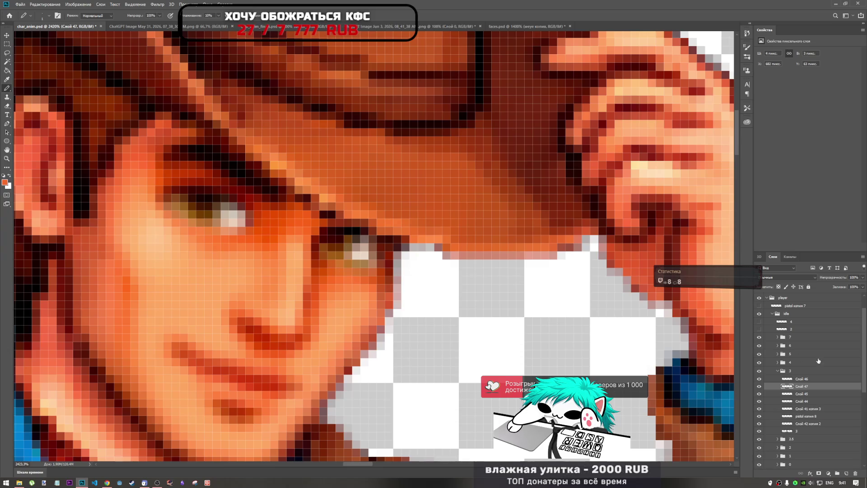
pyautogui.click(847, 473)
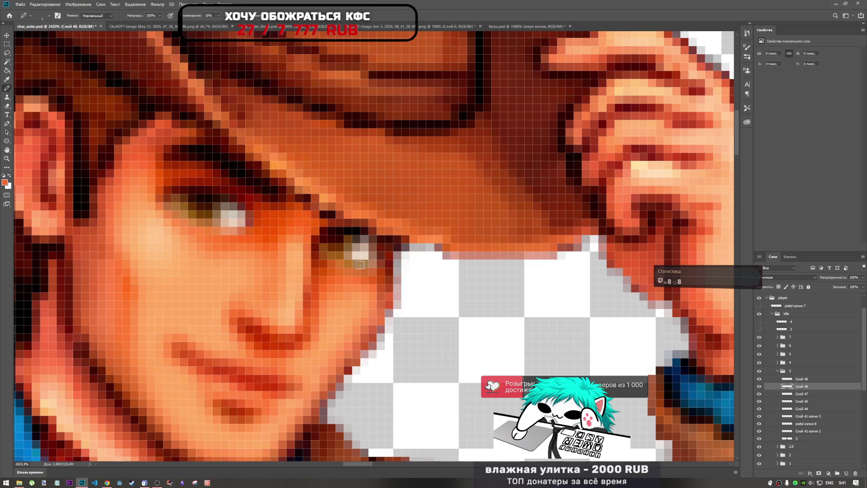
pyautogui.keyDown('alt'); pyautogui.click(379, 272); pyautogui.keyUp('alt')
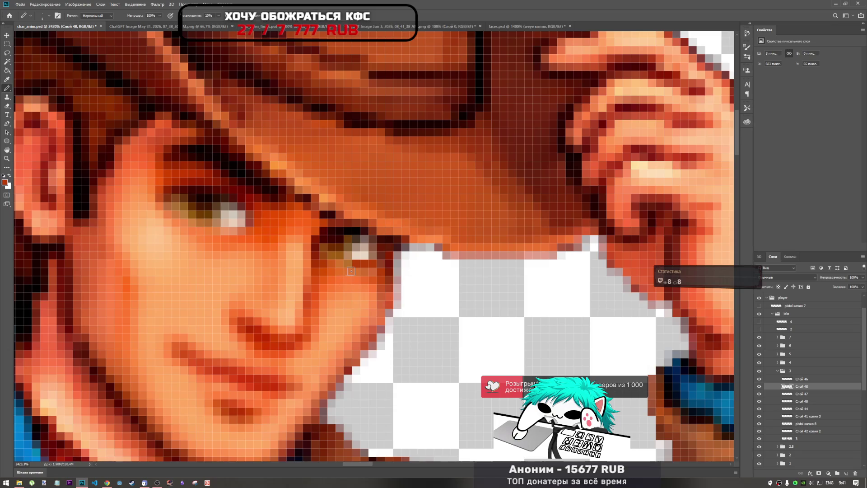
pyautogui.scroll(-4, 337, 293)
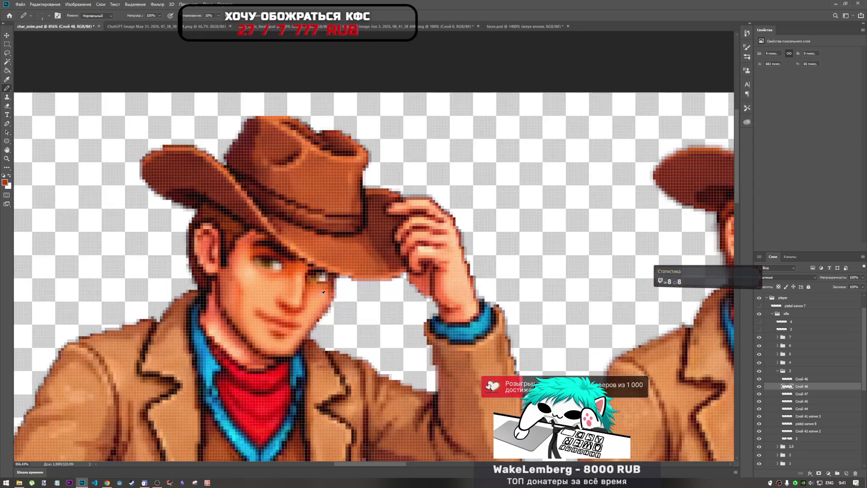
pyautogui.scroll(4, 312, 275)
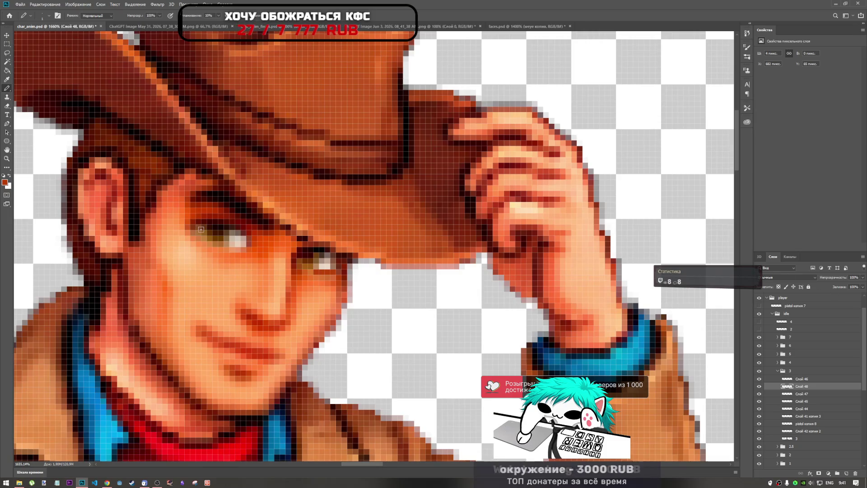
# - Switch to the Blur tool
pyautogui.click(6, 167)
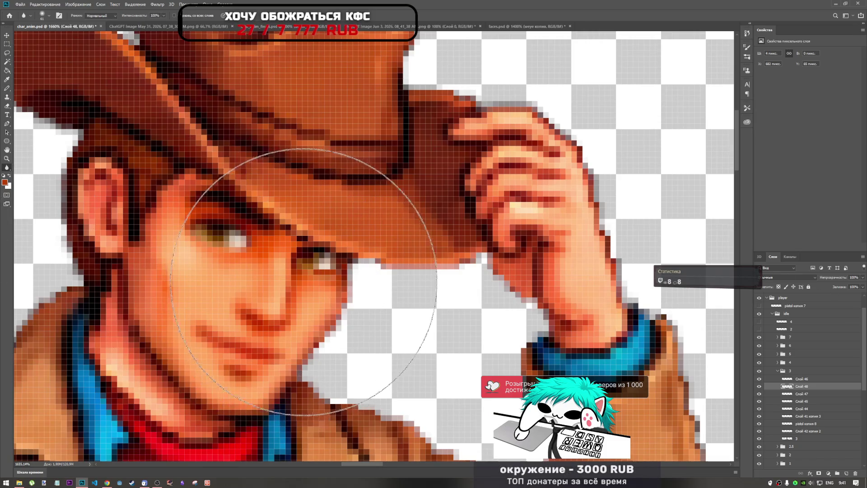
pyautogui.scroll(-2, 269, 287)
pyautogui.scroll(-4, 269, 287)
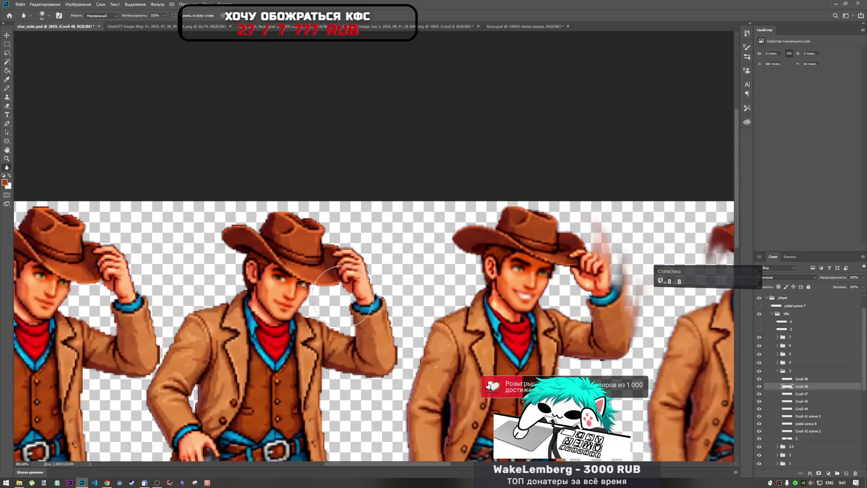
pyautogui.scroll(5, 294, 285)
pyautogui.scroll(-5, 294, 285)
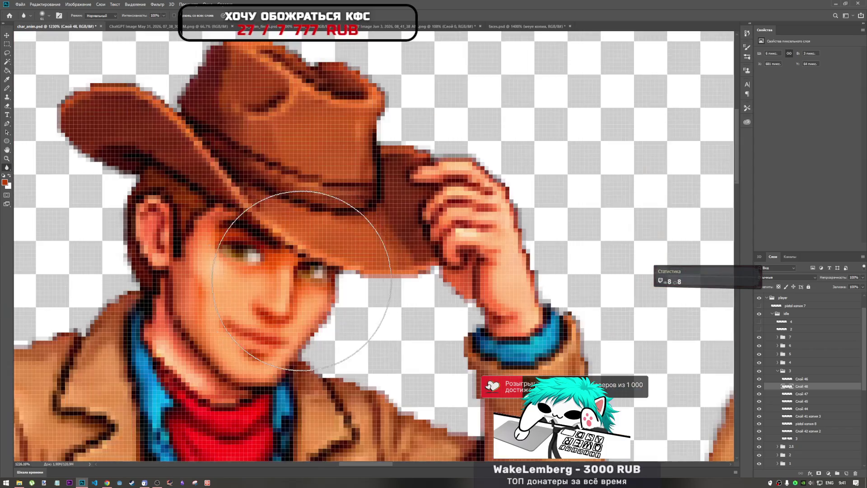
pyautogui.scroll(-3, 302, 276)
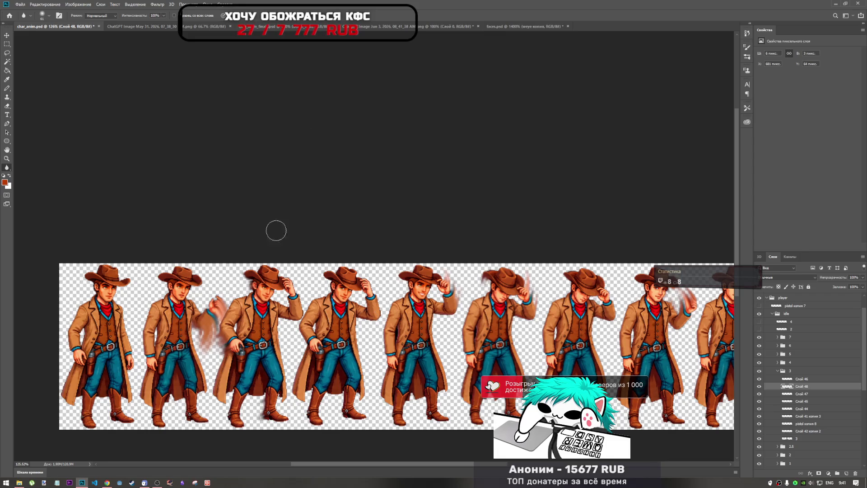
pyautogui.scroll(4, 273, 298)
pyautogui.scroll(-1, 272, 280)
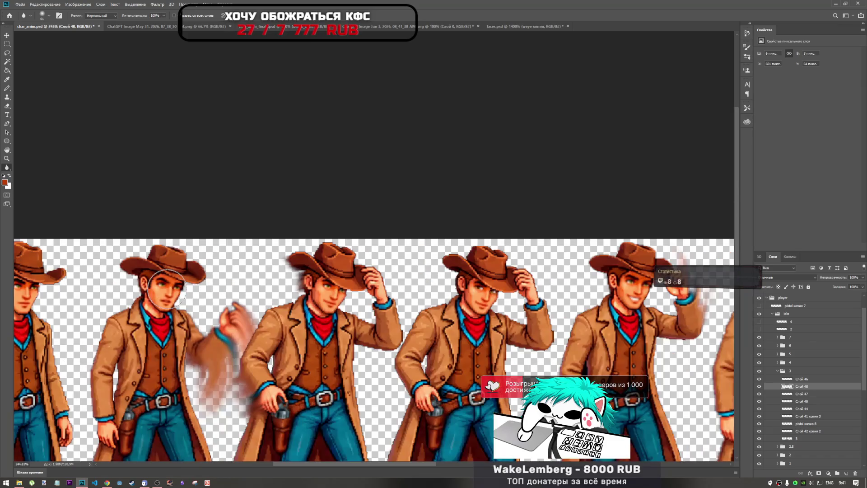
pyautogui.scroll(-3, 272, 278)
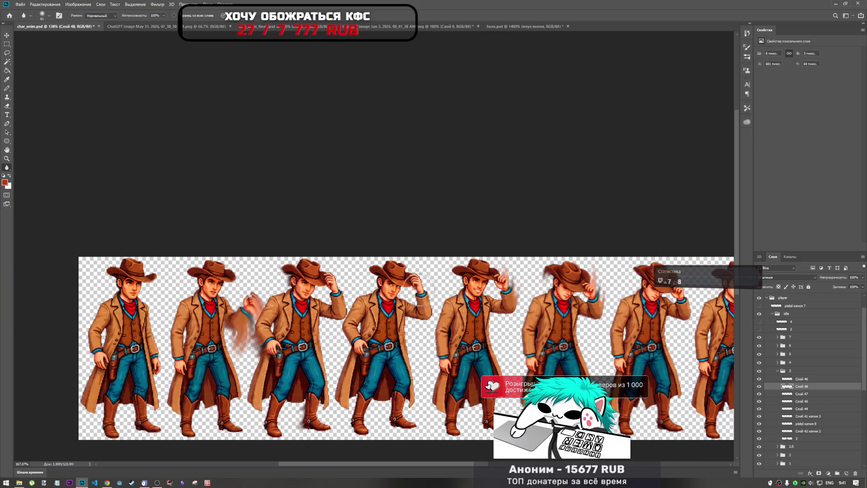
pyautogui.scroll(4, 461, 308)
pyautogui.scroll(-2, 320, 288)
pyautogui.scroll(2, 320, 289)
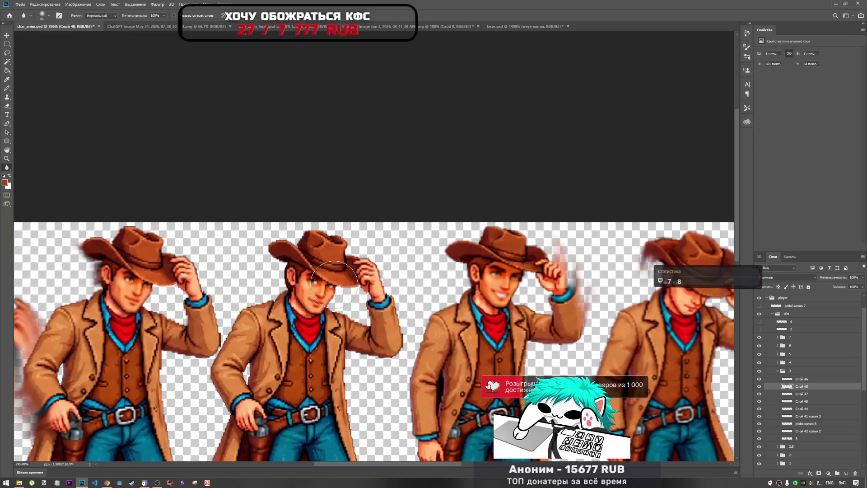
pyautogui.scroll(-3, 346, 286)
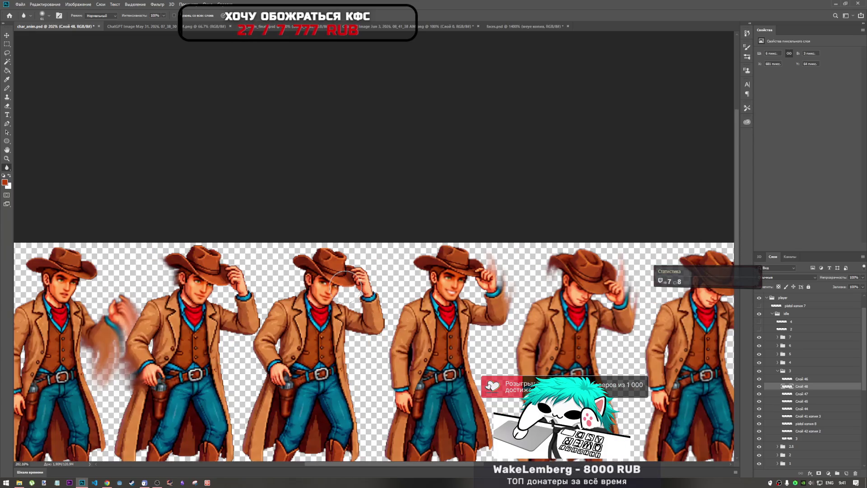
pyautogui.scroll(3, 342, 286)
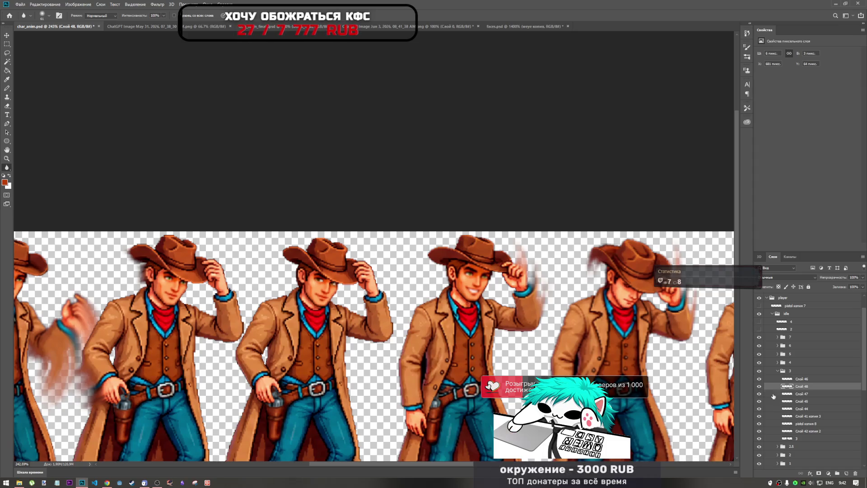
# - Merge Слой 47 down into Слой 48 and merge away Слой 45
pyautogui.rightClick(774, 396)
pyautogui.click(761, 310)
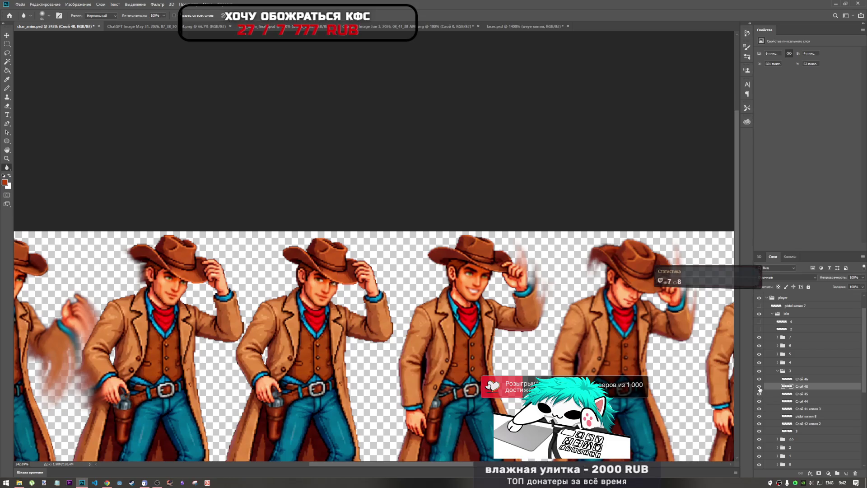
pyautogui.rightClick(793, 394)
pyautogui.click(769, 308)
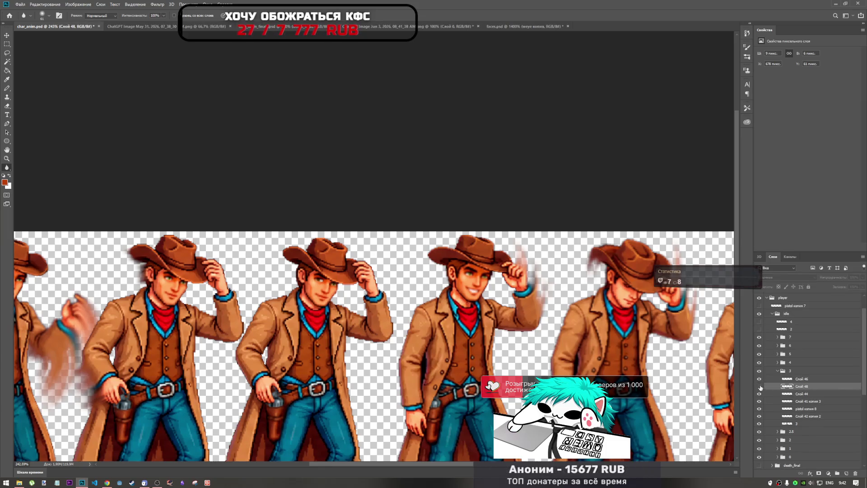
# - Toggle Слой 46 and Слой 44 visibility to compare, leaving Слой 44 hidden
pyautogui.keyDown('ctrl'); pyautogui.click(801, 381); pyautogui.keyUp('ctrl')
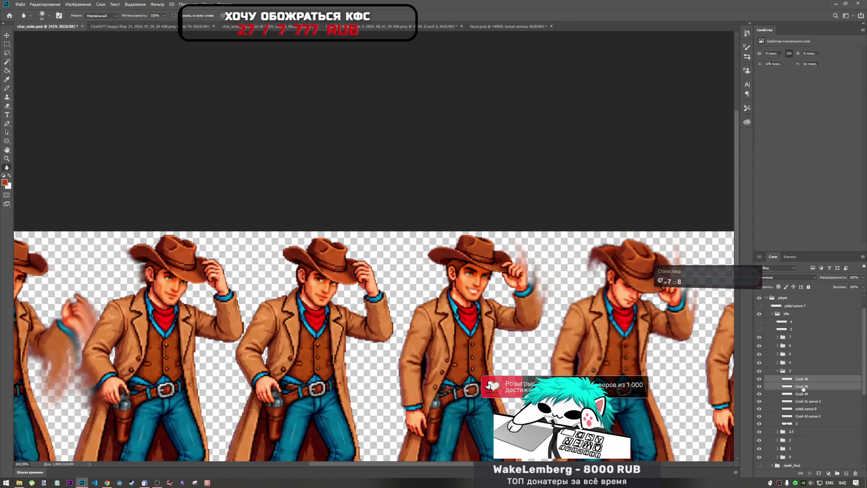
pyautogui.click(760, 380)
pyautogui.click(759, 380)
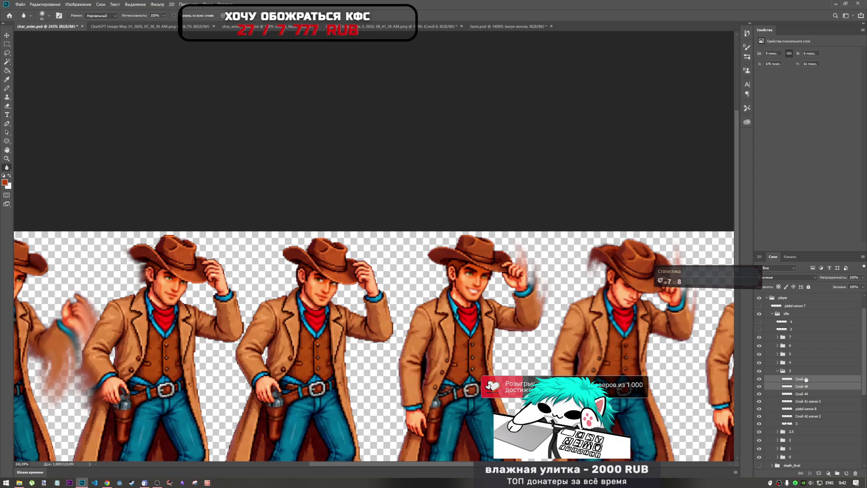
pyautogui.click(760, 393)
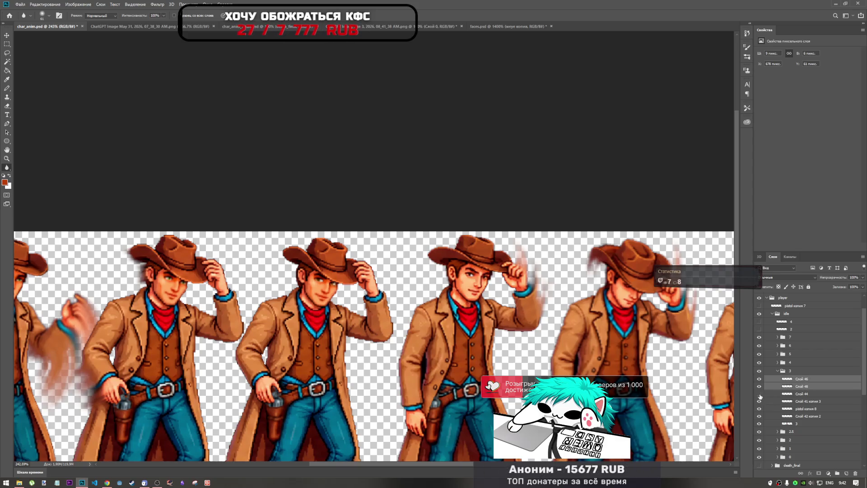
pyautogui.click(759, 394)
pyautogui.click(760, 394)
# - Show Слой 44 and drag the eye layers onto the third cowboy frame
pyautogui.click(760, 394)
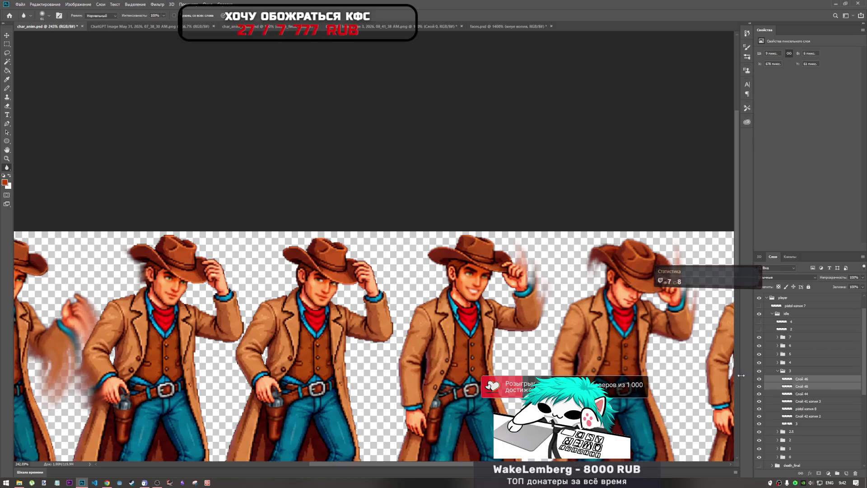
pyautogui.hotkey('ctrl', 't')
pyautogui.moveTo(328, 278); pyautogui.dragTo(483, 277)
pyautogui.scroll(2, 483, 278)
pyautogui.scroll(2, 486, 277)
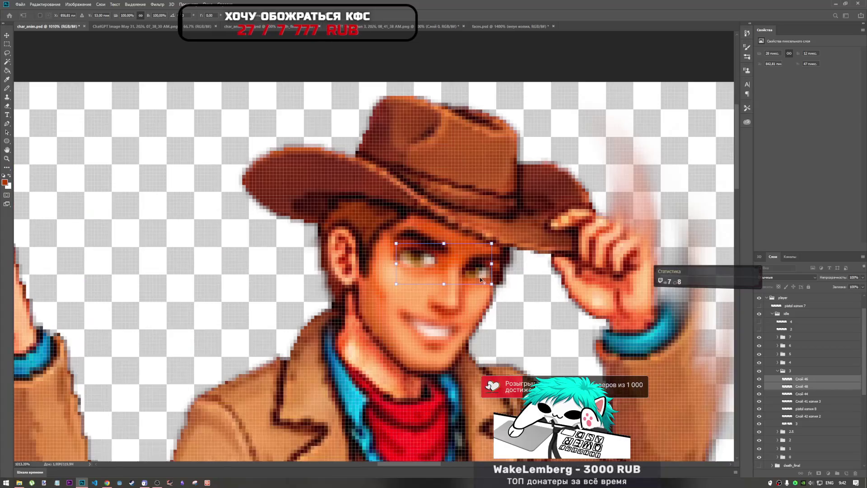
pyautogui.scroll(-3, 373, 199)
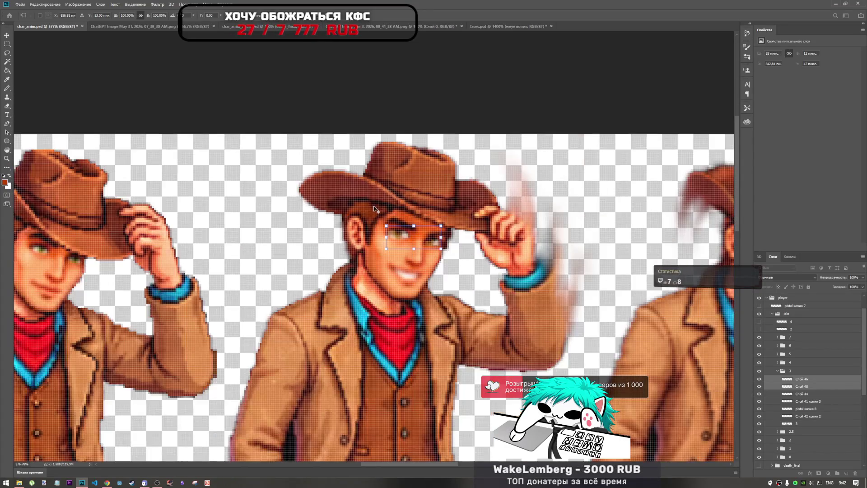
pyautogui.click(340, 19)
# - Nudge the eyes a pixel left and down to sit over the cowboy's eyes
pyautogui.press('r')
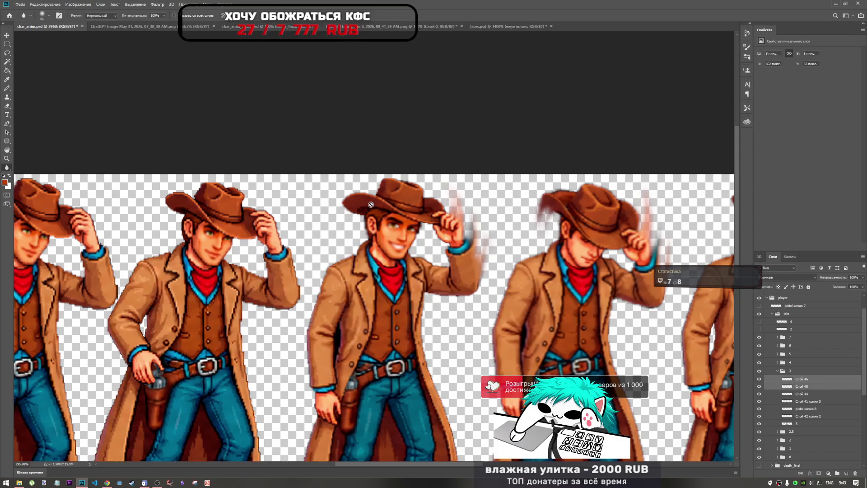
pyautogui.scroll(-3, 391, 274)
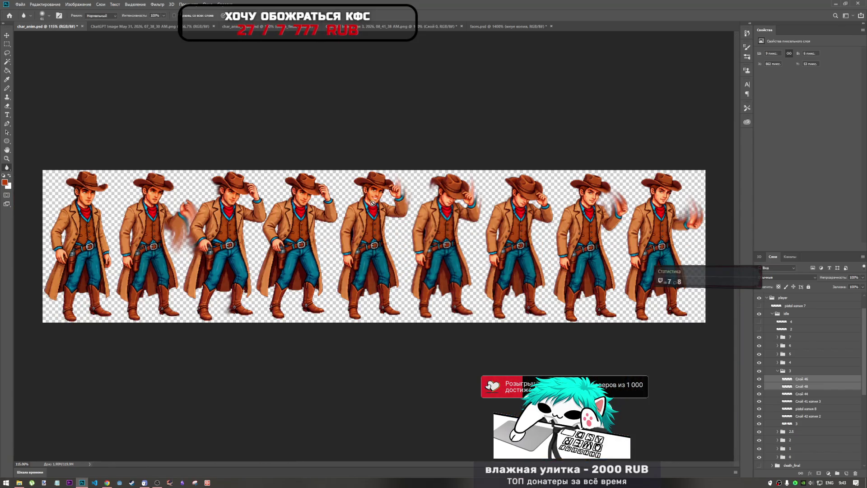
pyautogui.scroll(4, 388, 194)
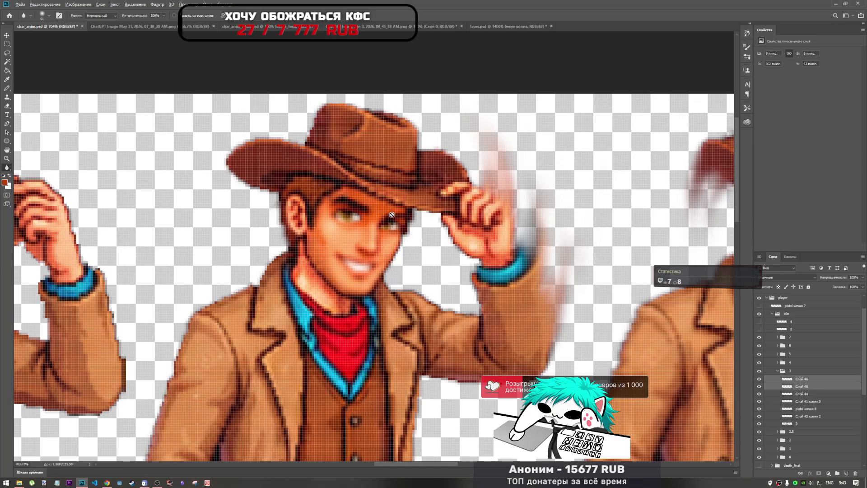
pyautogui.scroll(-3, 387, 193)
pyautogui.scroll(-1, 390, 220)
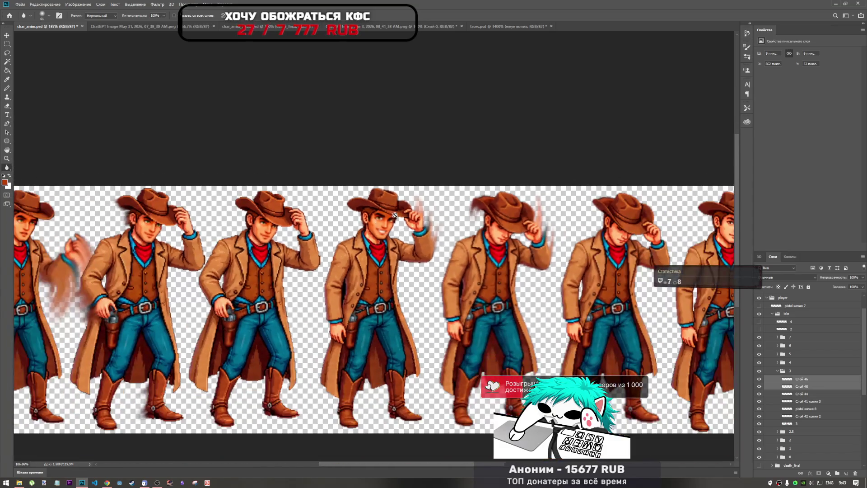
pyautogui.scroll(4, 392, 219)
pyautogui.hotkey('ctrl', 't')
pyautogui.press('Left')
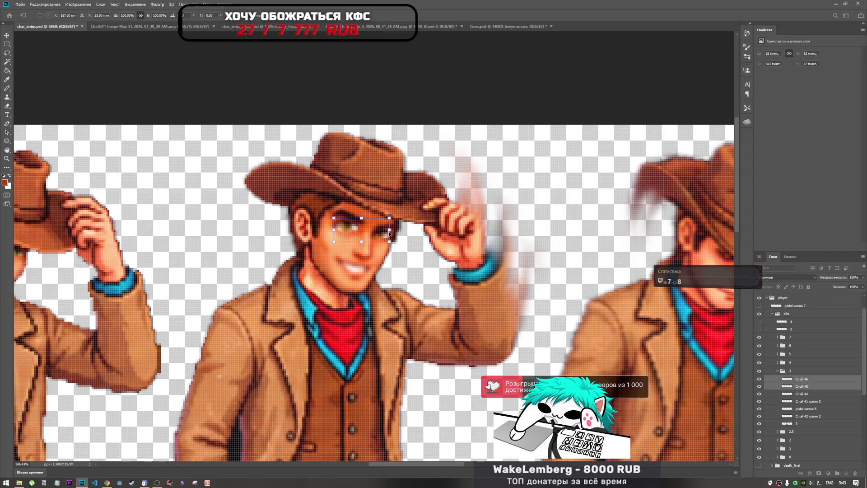
pyautogui.press('Down')
pyautogui.press('Right')
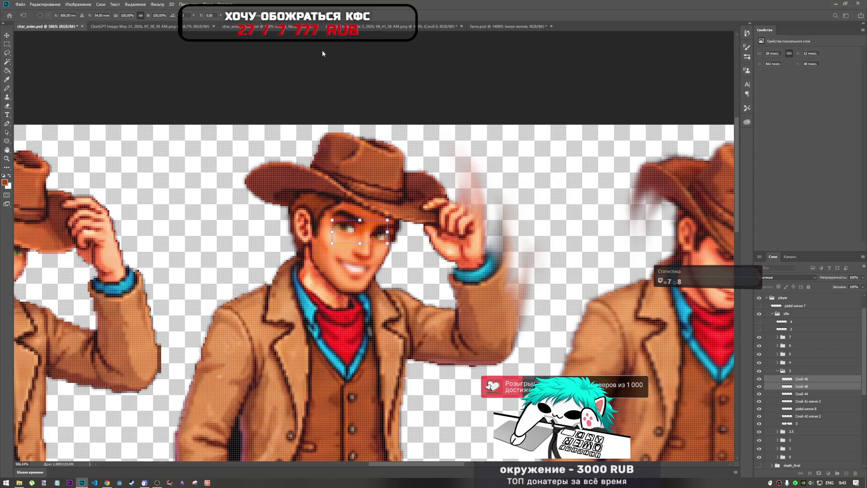
pyautogui.press('Left')
pyautogui.press('Return')
# - Shift the eyes one more pixel left and apply the position
pyautogui.press('r')
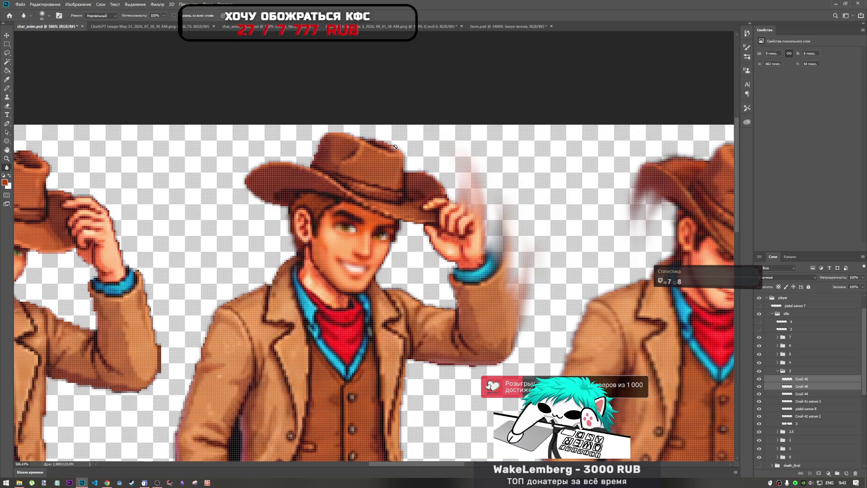
pyautogui.scroll(-5, 382, 227)
pyautogui.scroll(-3, 382, 227)
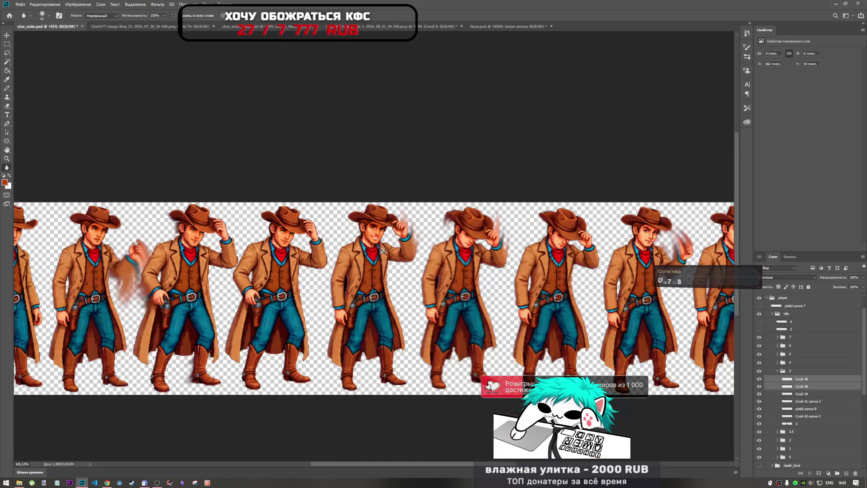
pyautogui.scroll(8, 401, 236)
pyautogui.hotkey('ctrl', 't')
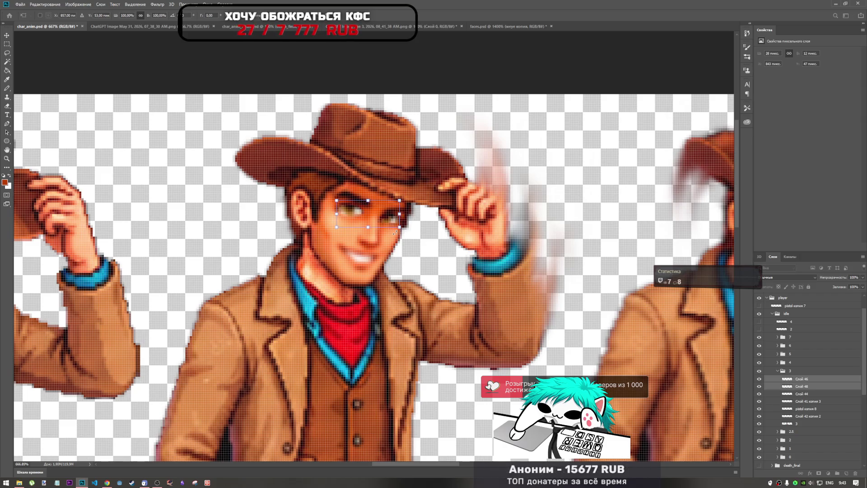
pyautogui.press('Left')
pyautogui.press('Return')
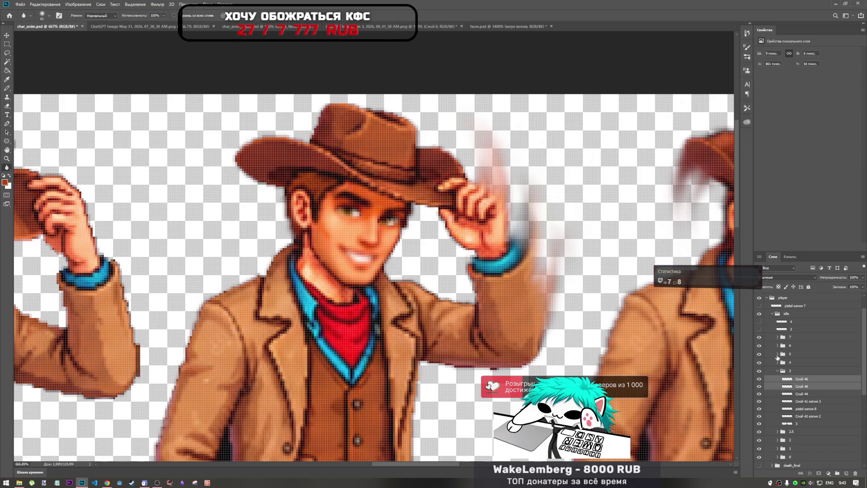
# - Move only Слой 48 one pixel left, undoing an extra downward nudge
pyautogui.click(804, 386)
pyautogui.hotkey('ctrl', 't')
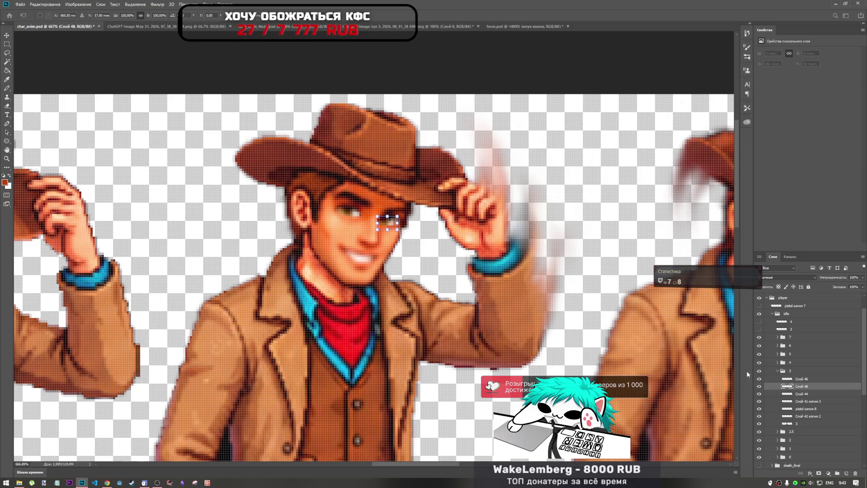
pyautogui.press('Left')
pyautogui.press('Down')
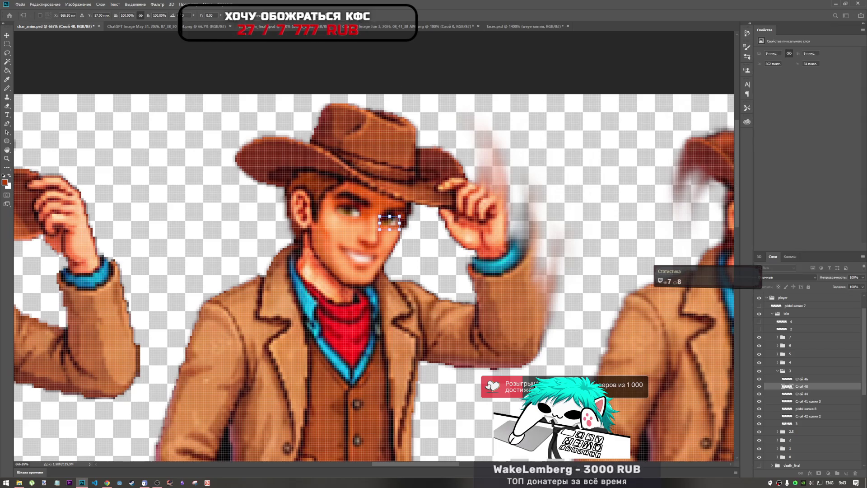
pyautogui.press('Return')
pyautogui.hotkey('ctrl', 'z')
pyautogui.hotkey('ctrl', 't')
pyautogui.press('Left')
pyautogui.press('Return')
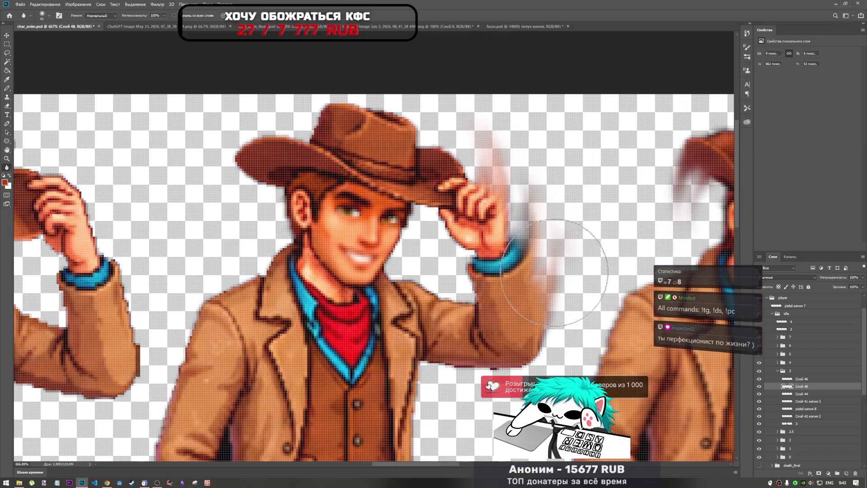
# - Nudge Слой 48 one pixel right to settle its final position
pyautogui.hotkey('ctrl', 't')
pyautogui.hotkey('ctrl', 'r')
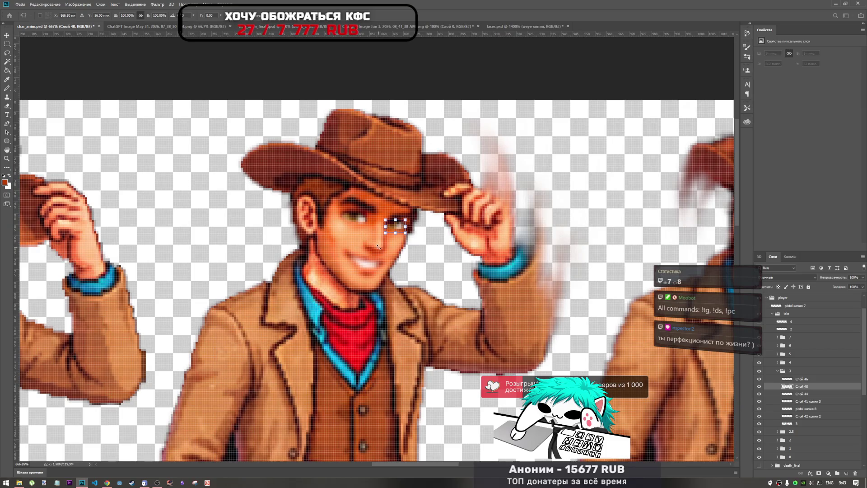
pyautogui.hotkey('ctrl', 'r')
pyautogui.press('Right')
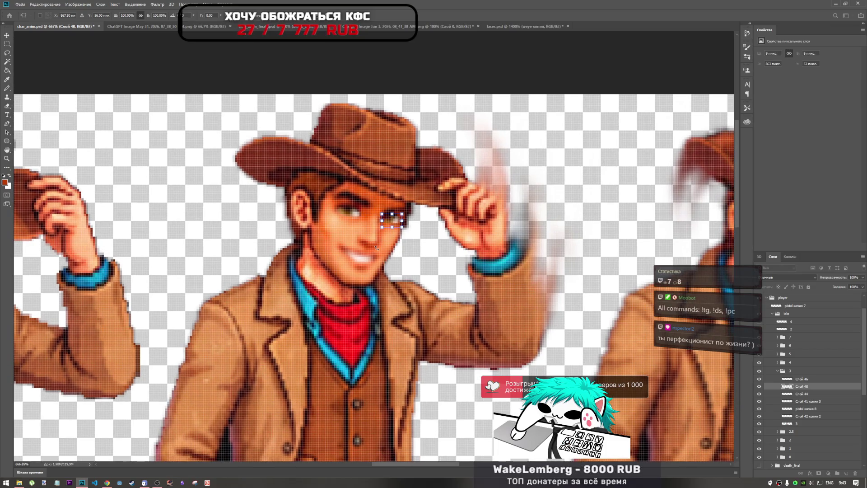
pyautogui.press('Return')
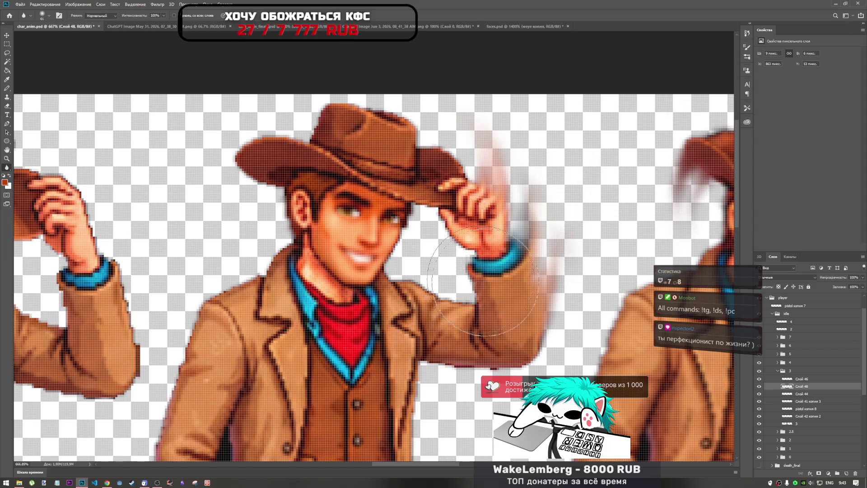
pyautogui.scroll(-3, 371, 219)
pyautogui.scroll(-5, 371, 220)
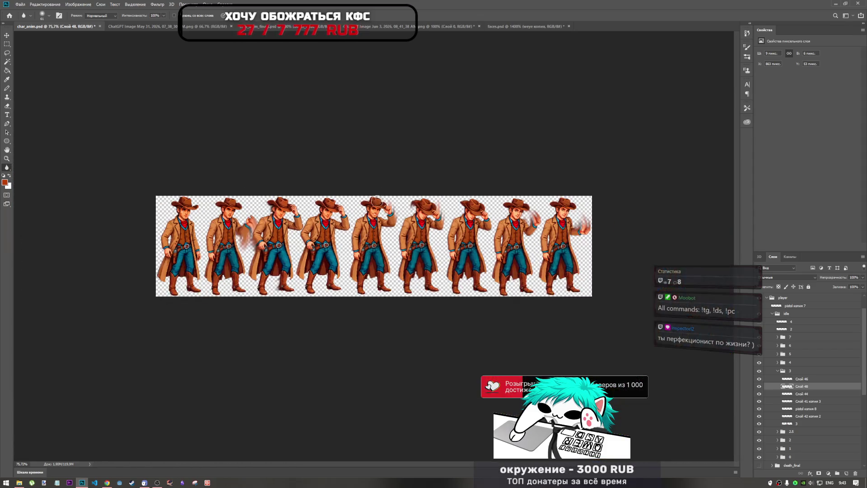
pyautogui.scroll(2, 390, 233)
pyautogui.scroll(-3, 384, 229)
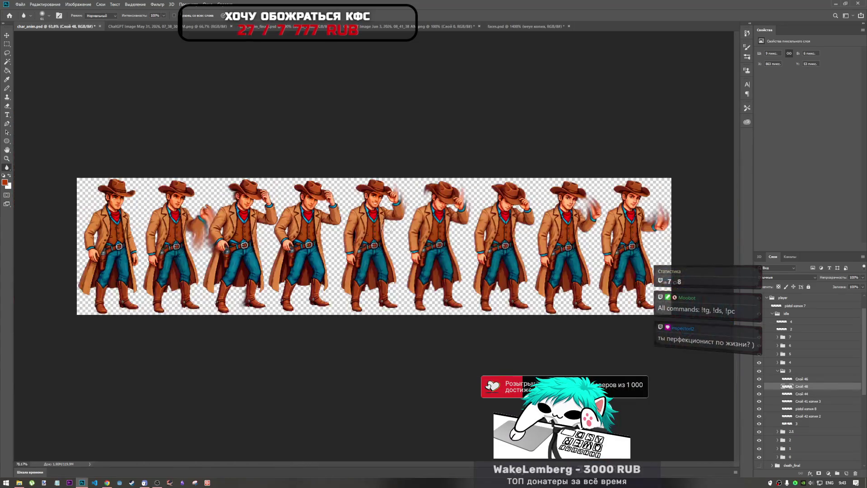
pyautogui.scroll(5, 384, 233)
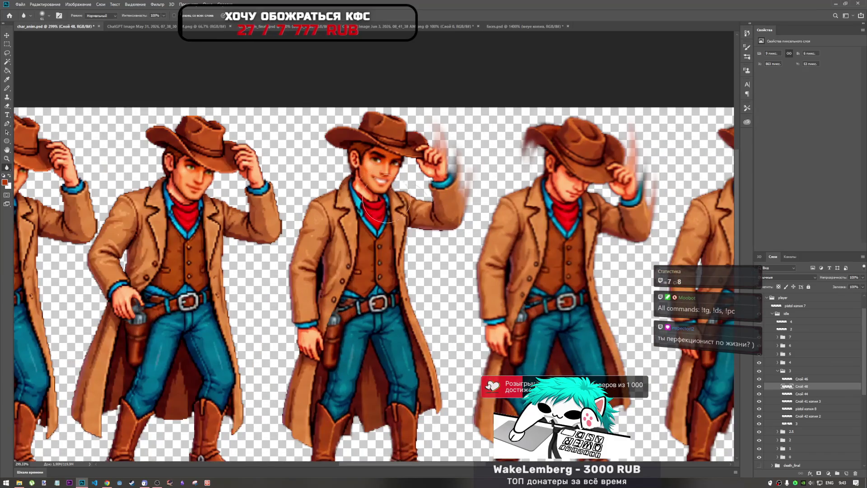
# - Reselect Слой 46 and Слой 48 together and bring up the shooting-cowboy document
pyautogui.hotkey('alt', ']')
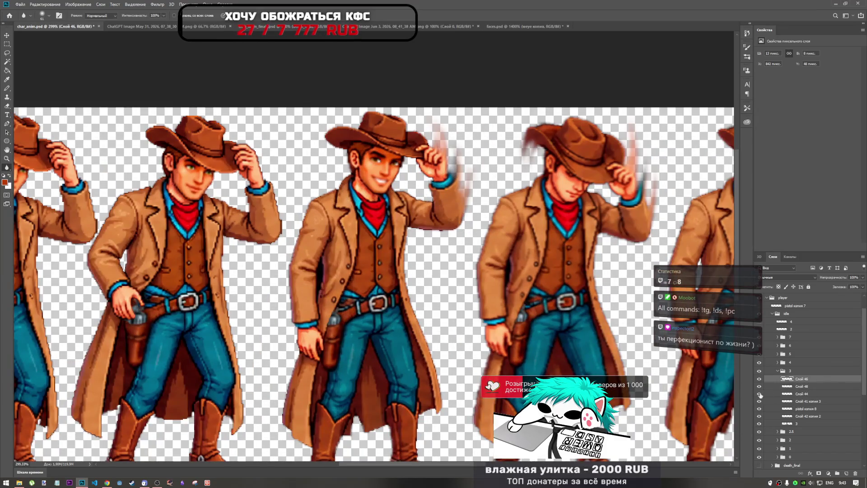
pyautogui.click(808, 386)
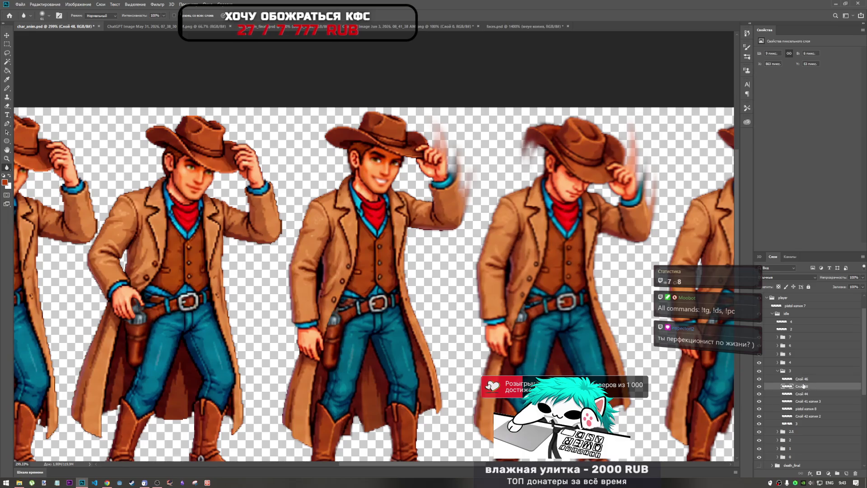
pyautogui.keyDown('shift'); pyautogui.click(802, 381); pyautogui.keyUp('shift')
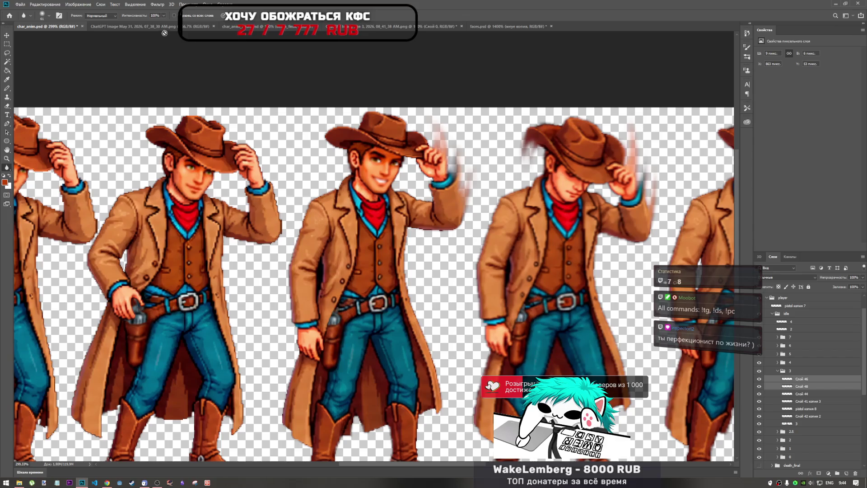
pyautogui.click(231, 26)
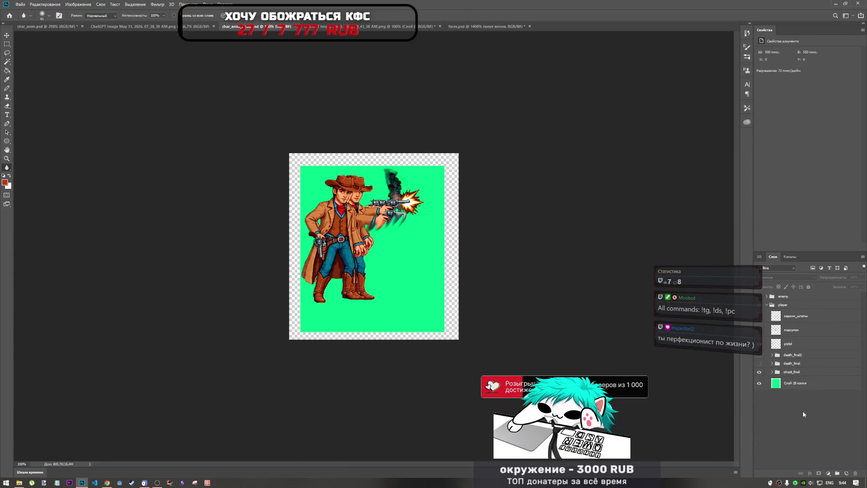
# - Paste the eye layers and rename them left_eye and right_eye
pyautogui.hotkey('ctrl', 'v')
pyautogui.hotkey('ctrl', 'v')
pyautogui.doubleClick(785, 299)
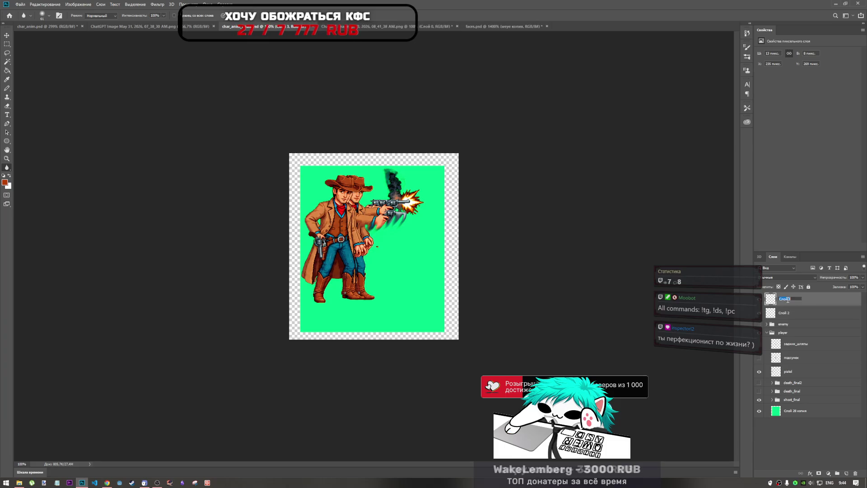
pyautogui.write('в')
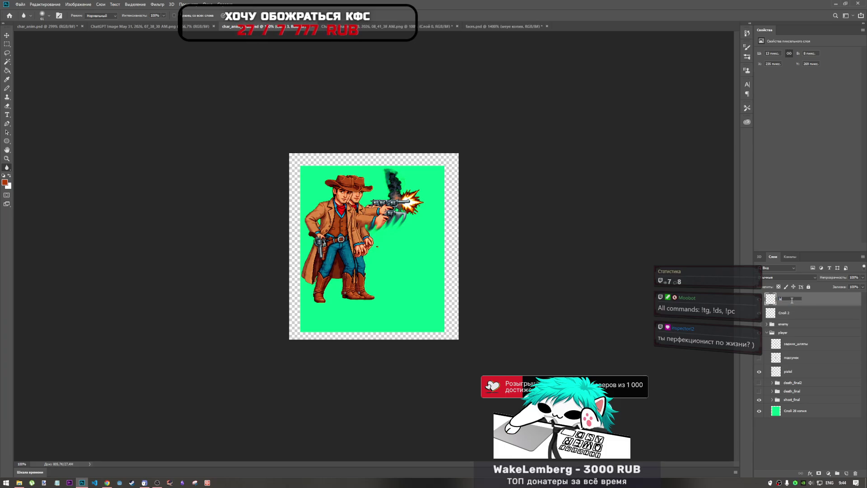
pyautogui.write('ра')
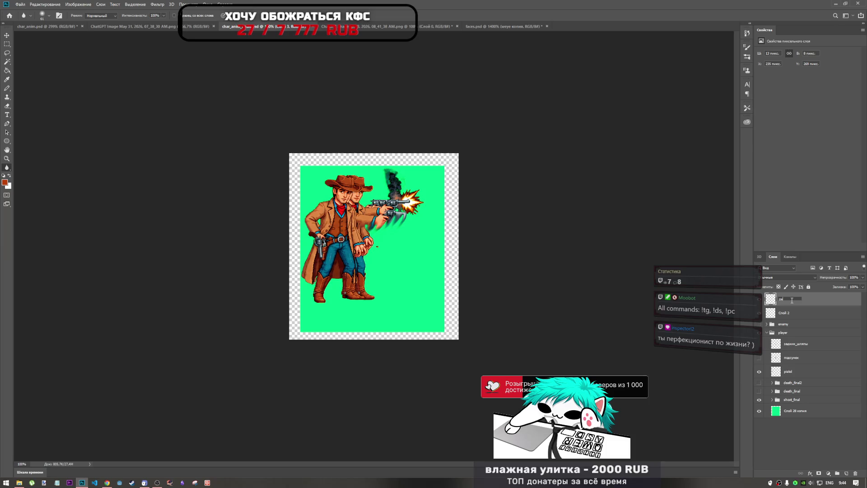
pyautogui.hotkey('alt', 'shift')
pyautogui.write('дул')
pyautogui.hotkey('alt', 'shift')
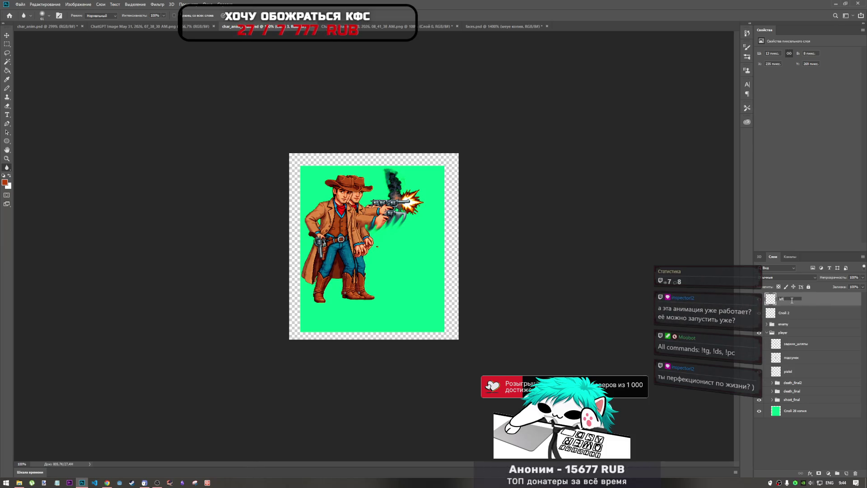
pyautogui.write('eye')
pyautogui.click(797, 310)
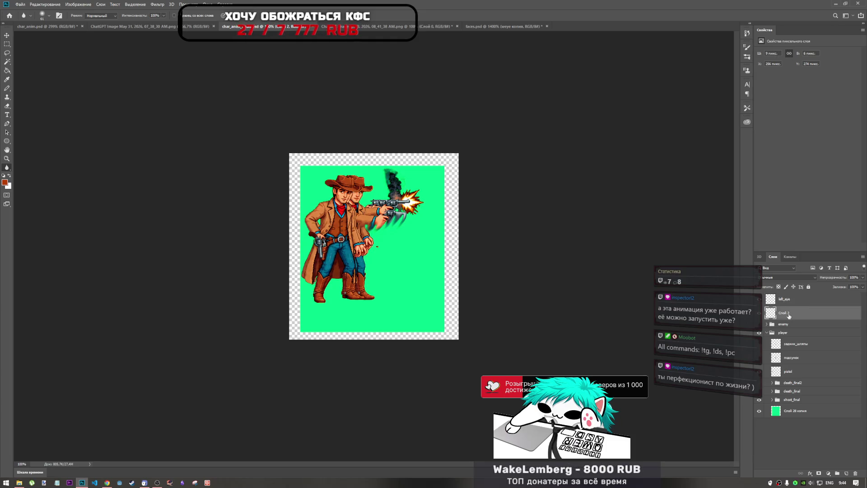
pyautogui.write('left')
pyautogui.write('right')
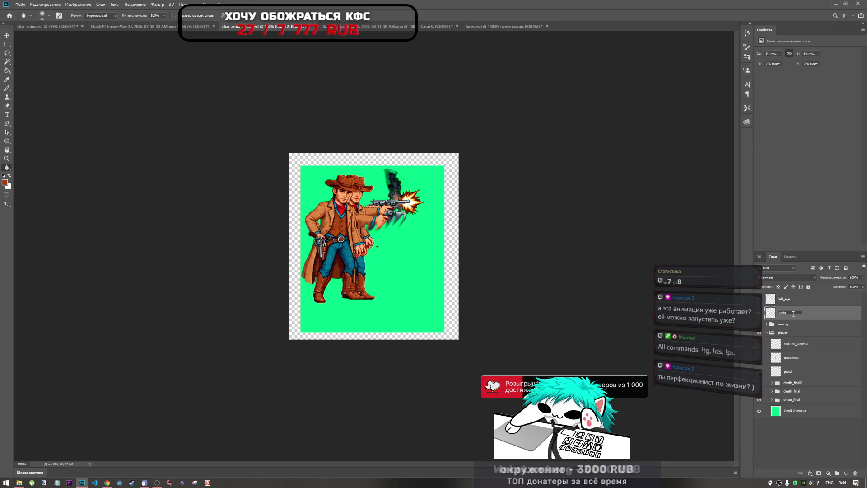
pyautogui.write('ye')
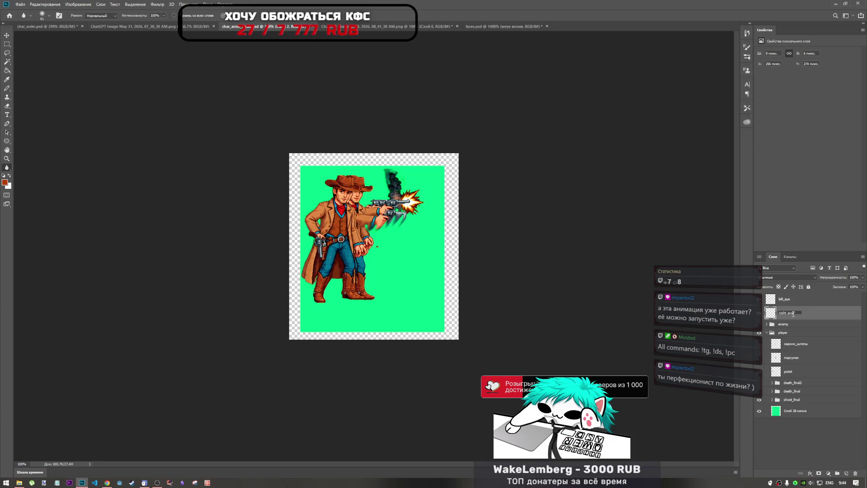
pyautogui.click(790, 305)
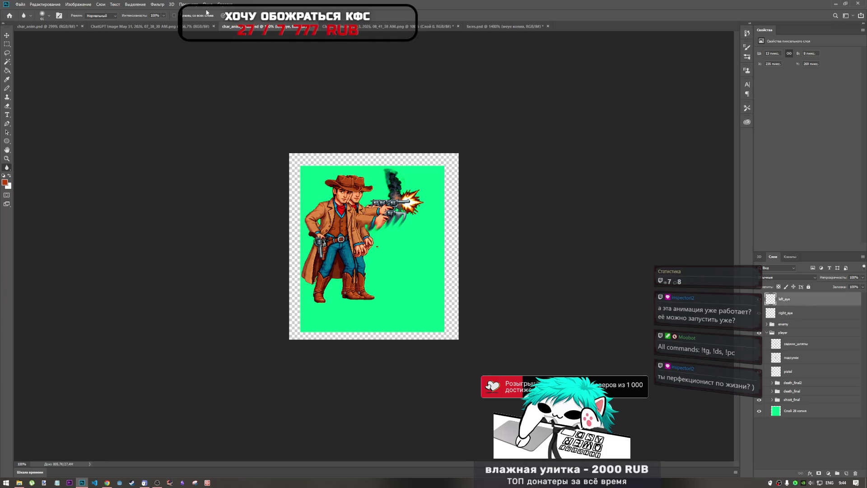
# - Glance at the sprite strip, then select both left_eye and right_eye layers
pyautogui.click(47, 26)
pyautogui.scroll(-5, 266, 251)
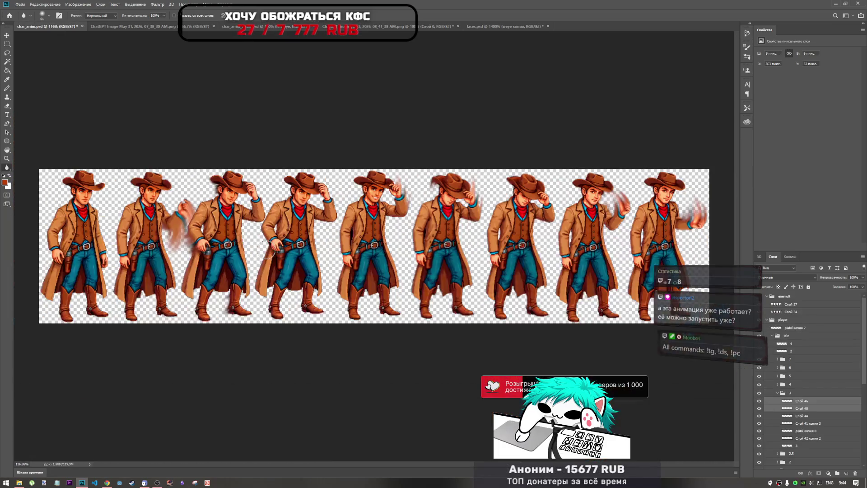
pyautogui.scroll(3, 266, 246)
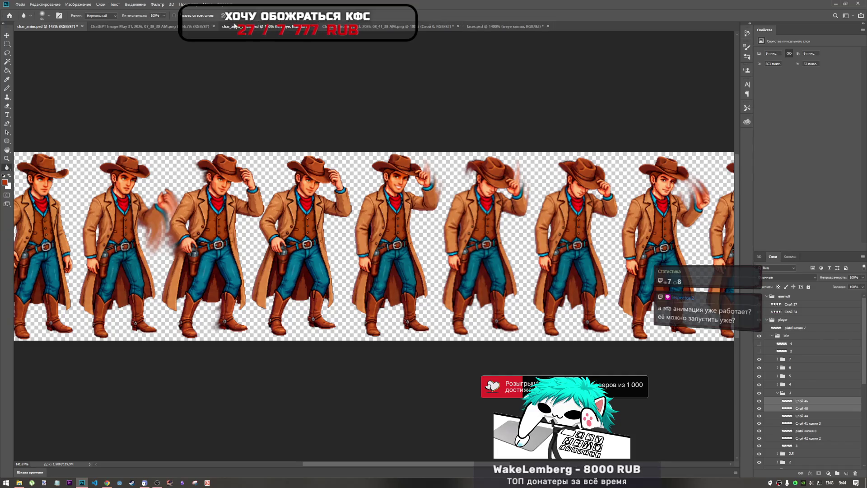
pyautogui.click(253, 26)
pyautogui.keyDown('shift'); pyautogui.click(796, 315); pyautogui.keyUp('shift')
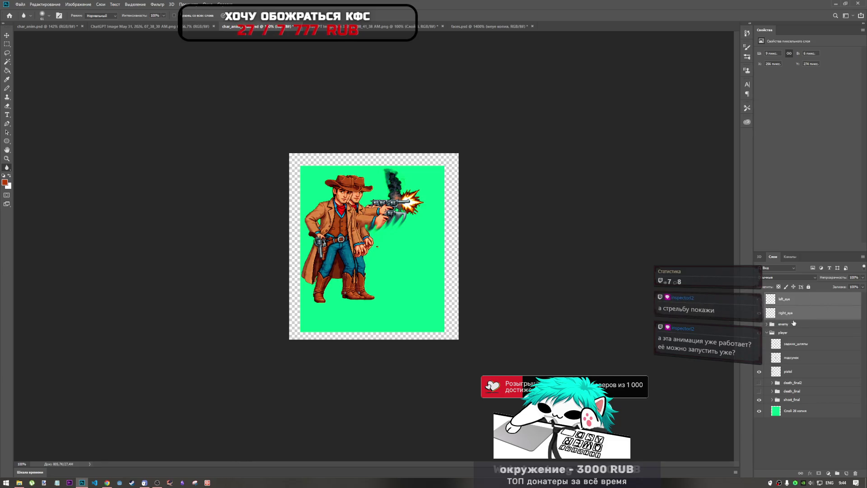
# - Move both eye layers into the player group and group them as 'looking side'
pyautogui.click(784, 448)
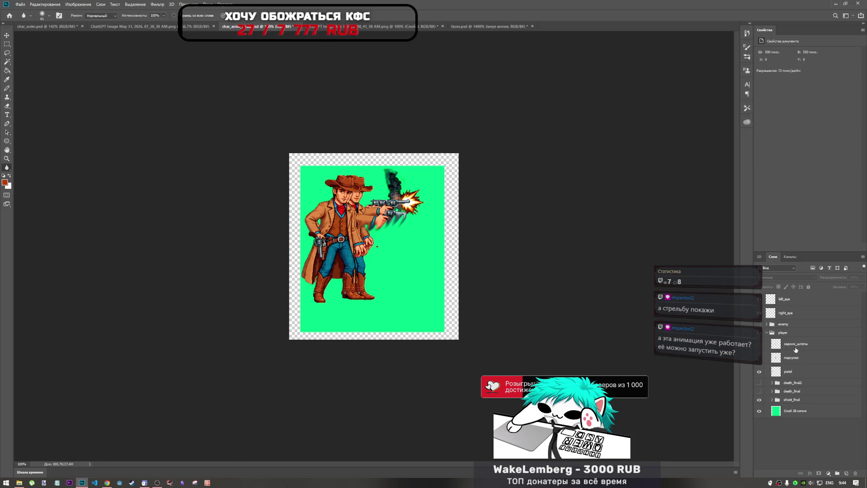
pyautogui.click(788, 300)
pyautogui.keyDown('shift'); pyautogui.click(788, 312); pyautogui.keyUp('shift')
pyautogui.moveTo(788, 312); pyautogui.dragTo(802, 339)
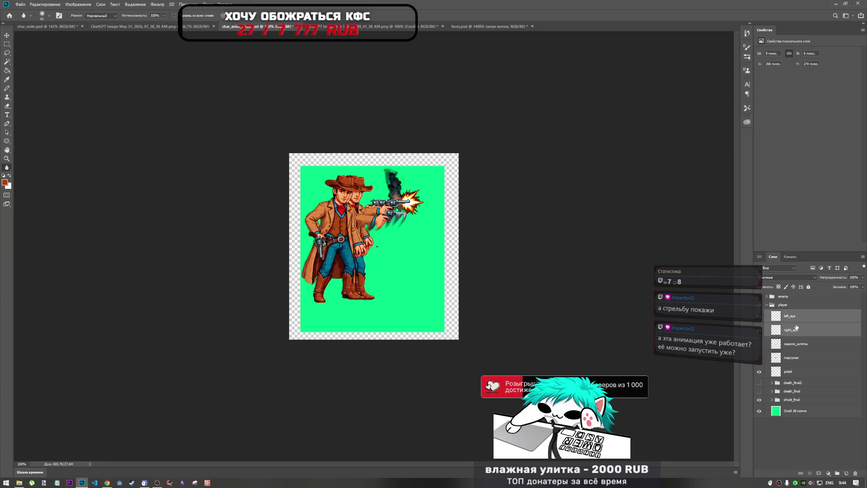
pyautogui.hotkey('ctrl', 'g')
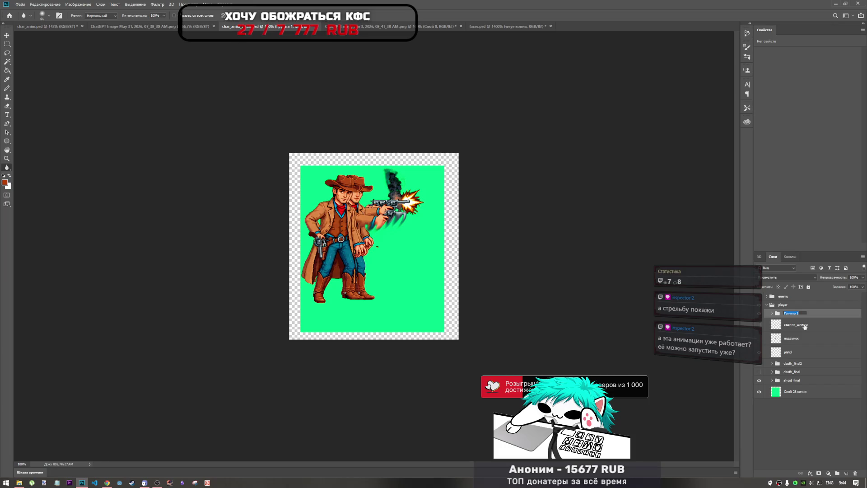
pyautogui.press('BackSpace')
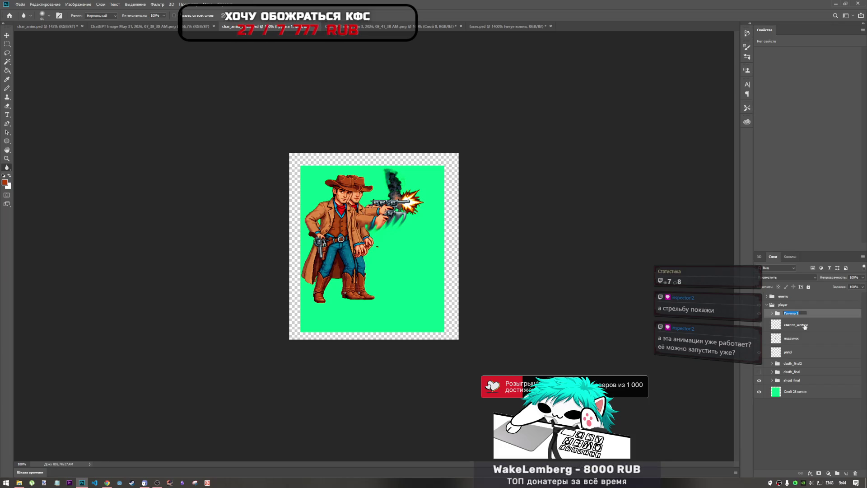
pyautogui.write('lookin')
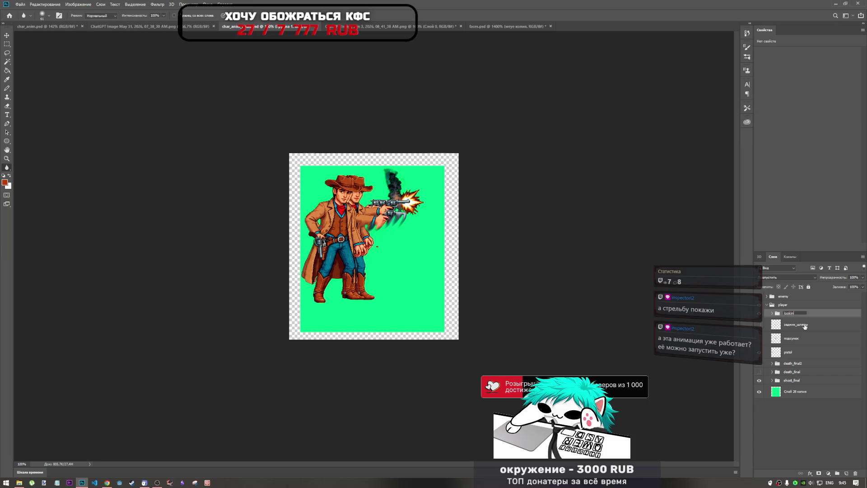
pyautogui.write('g side')
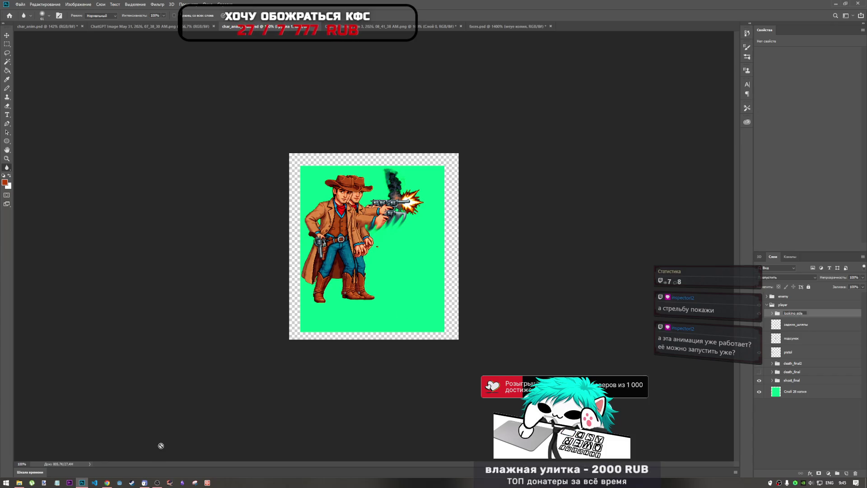
pyautogui.press('Return')
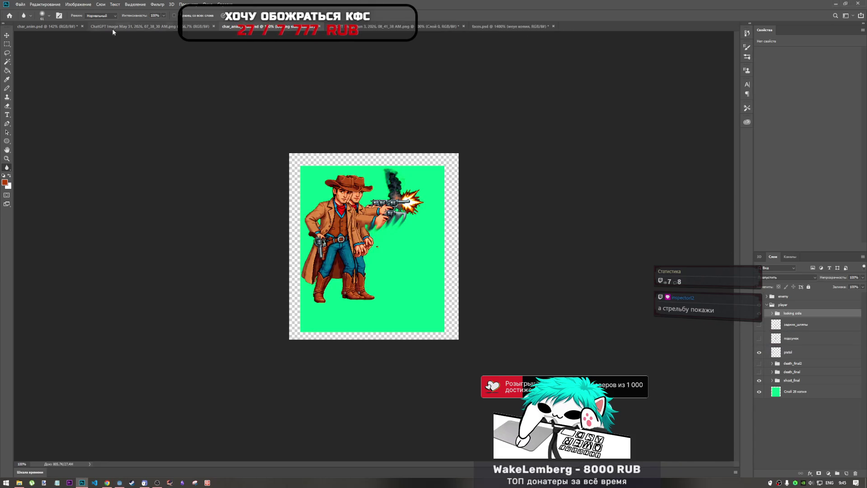
# - Return to the char_anim.psd sprite sheet showing the idle strip
pyautogui.click(53, 28)
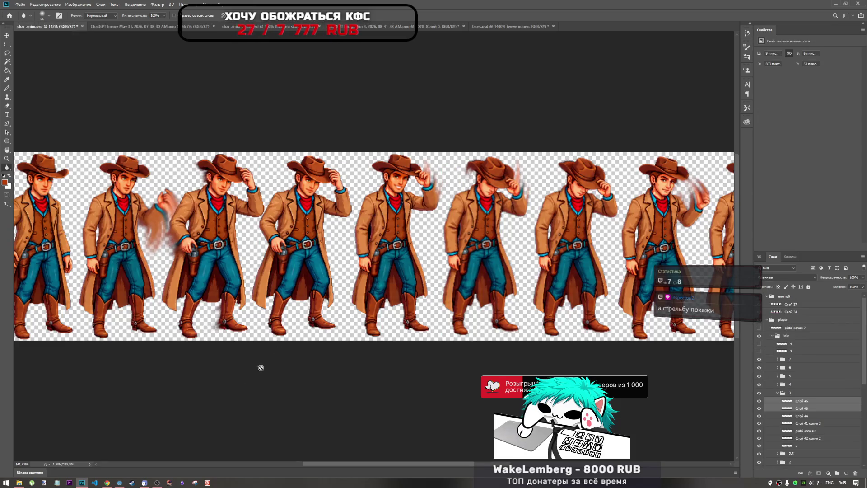
pyautogui.scroll(-3, 180, 381)
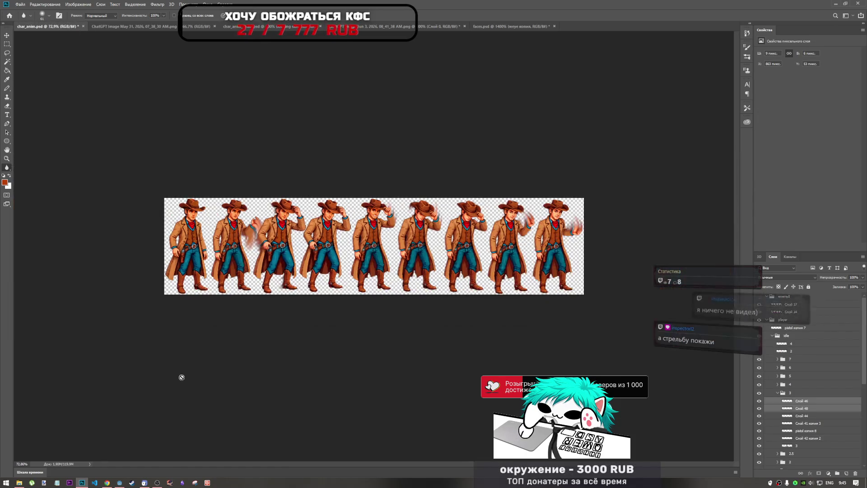
pyautogui.scroll(1, 182, 375)
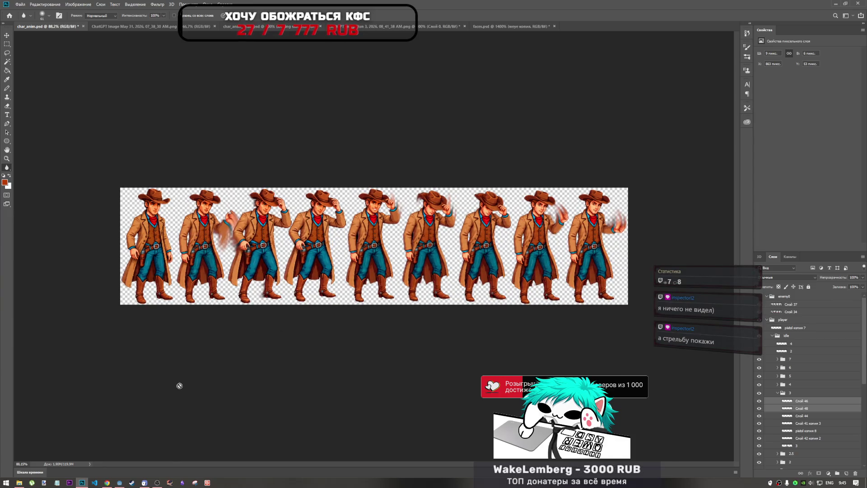
# - Open the spacetimedb_sample project from the Godot Project Manager
pyautogui.click(119, 482)
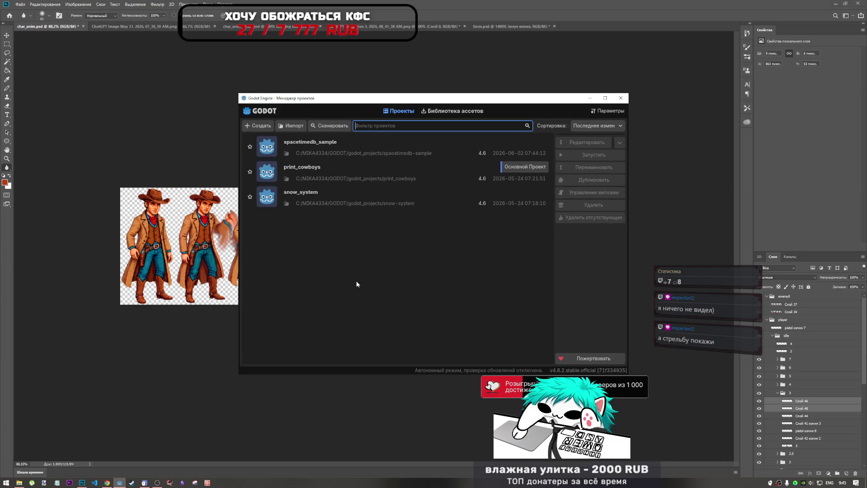
pyautogui.click(391, 156)
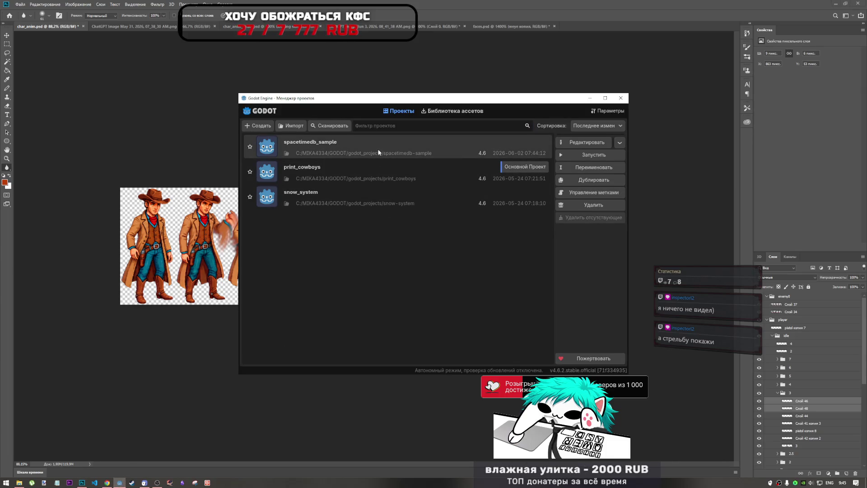
pyautogui.doubleClick(379, 152)
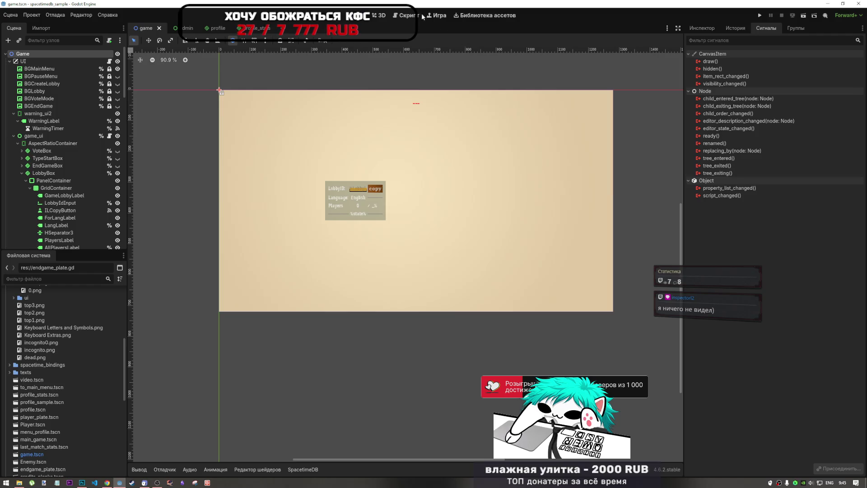
# - Open the Player.tscn scene from the FileSystem dock
pyautogui.scroll(-10, 75, 348)
pyautogui.scroll(5, 72, 365)
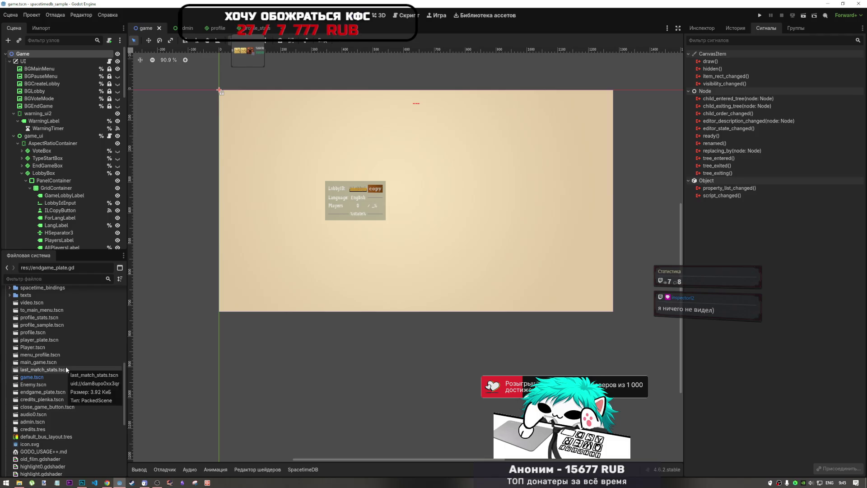
pyautogui.scroll(3, 65, 363)
pyautogui.doubleClick(33, 393)
pyautogui.scroll(4, 240, 201)
pyautogui.click(215, 469)
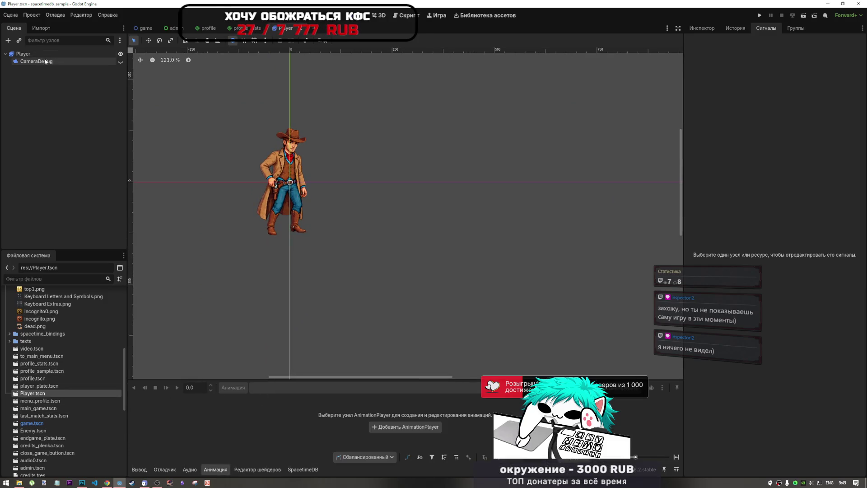
# - Play the Player's 'shoot' animation a few times, then return to Photoshop
pyautogui.click(24, 53)
pyautogui.click(161, 415)
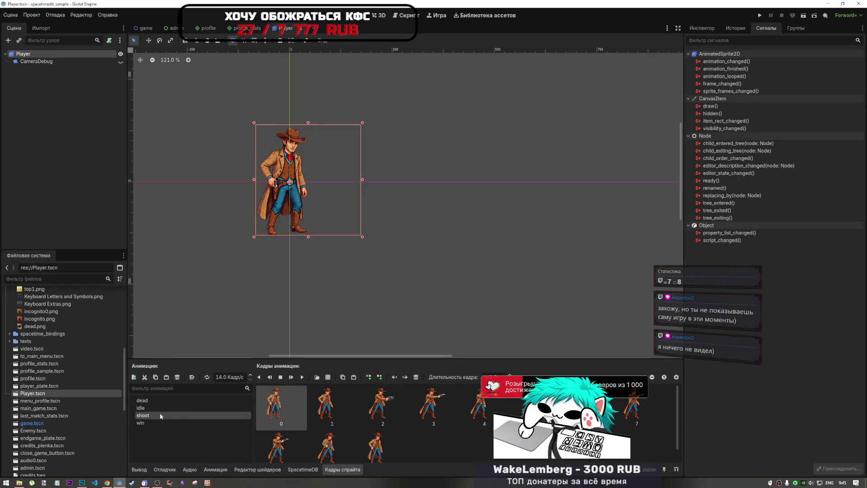
pyautogui.click(302, 377)
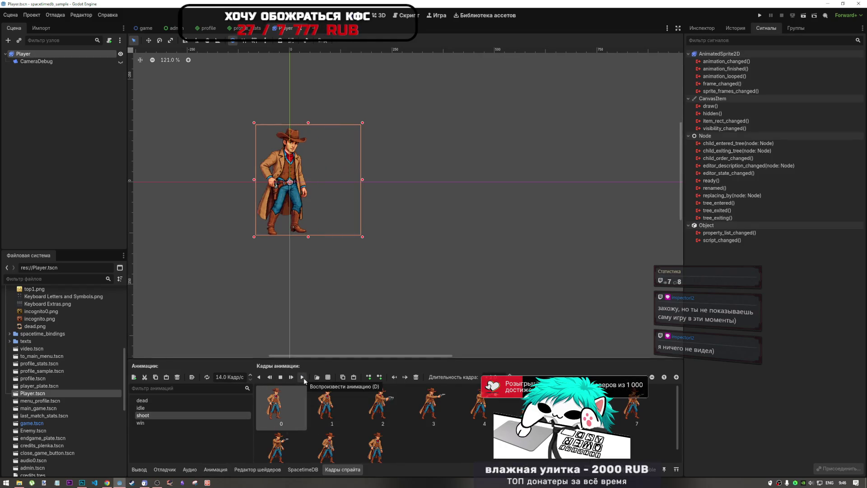
pyautogui.scroll(5, 254, 158)
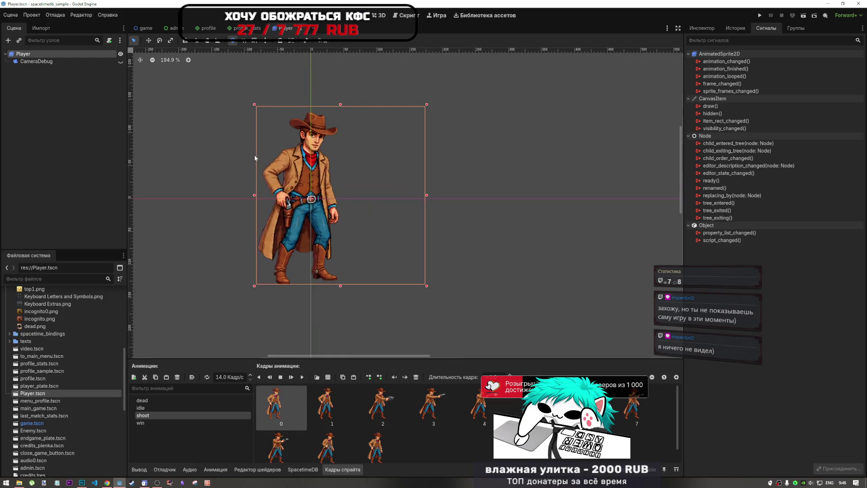
pyautogui.click(302, 377)
pyautogui.click(302, 378)
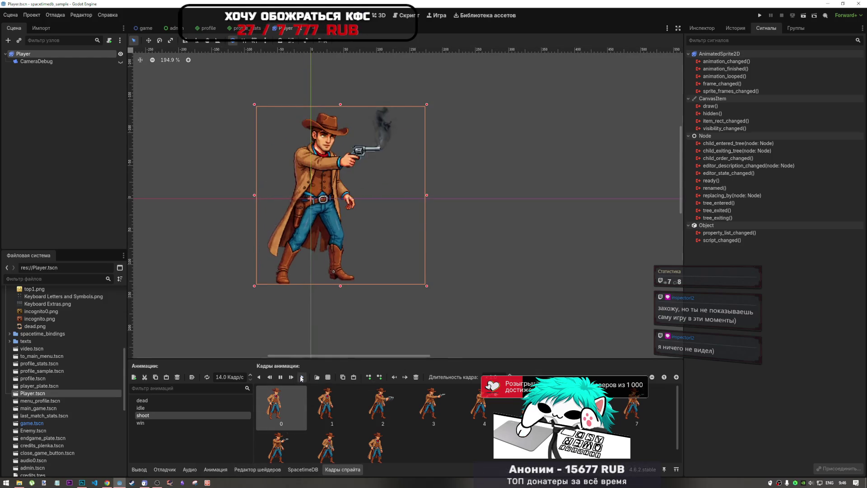
pyautogui.click(302, 378)
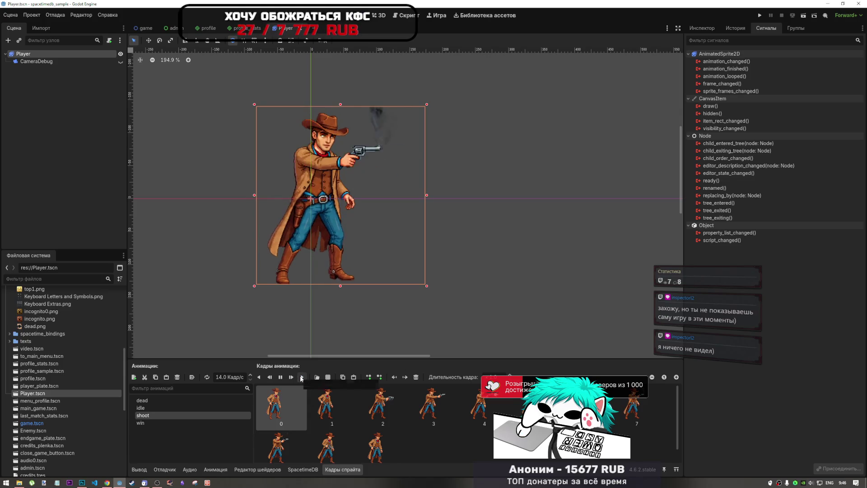
pyautogui.scroll(-5, 449, 326)
pyautogui.scroll(2, 429, 277)
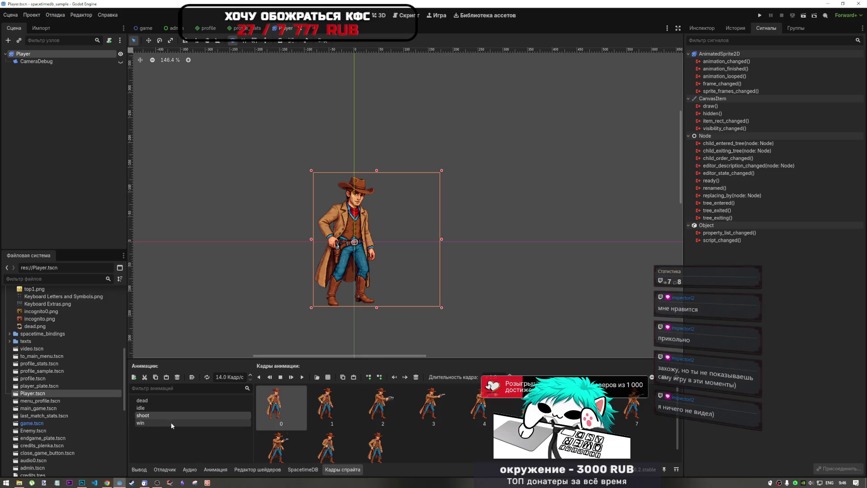
pyautogui.click(81, 482)
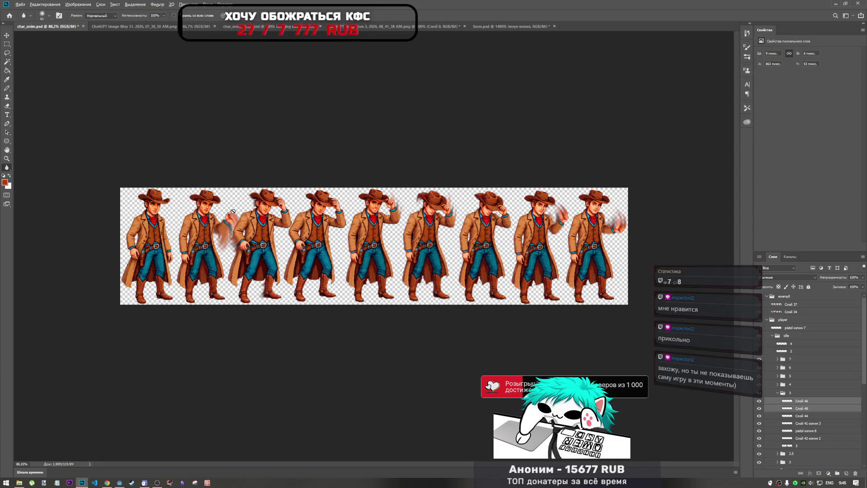
# - In faces.psd, hide the weye копия, face, right_eye and left_eye layers to inspect them
pyautogui.scroll(3, 293, 224)
pyautogui.scroll(-3, 293, 224)
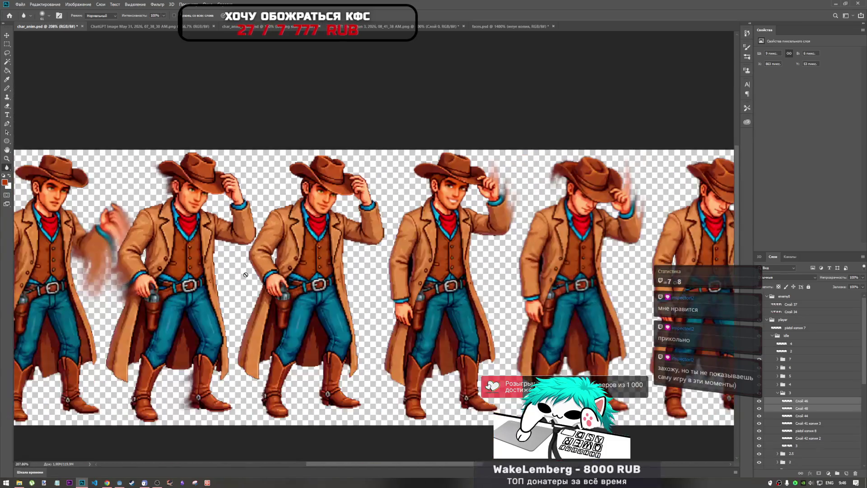
pyautogui.scroll(3, 365, 232)
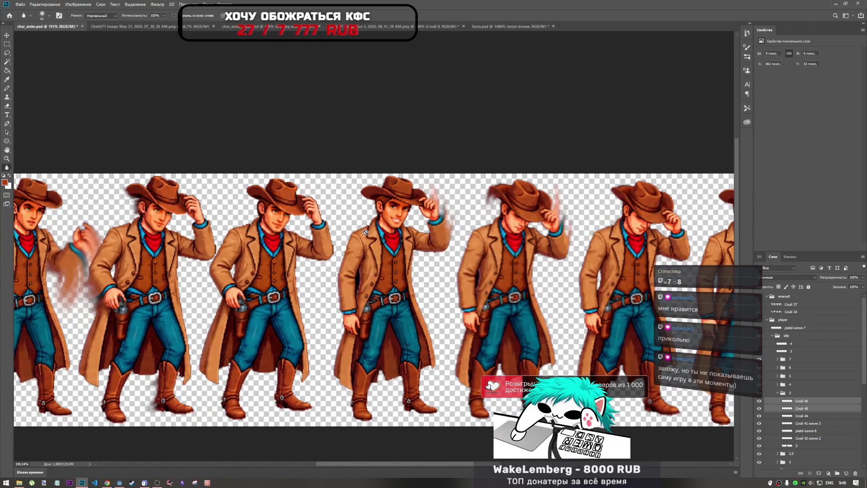
pyautogui.click(506, 28)
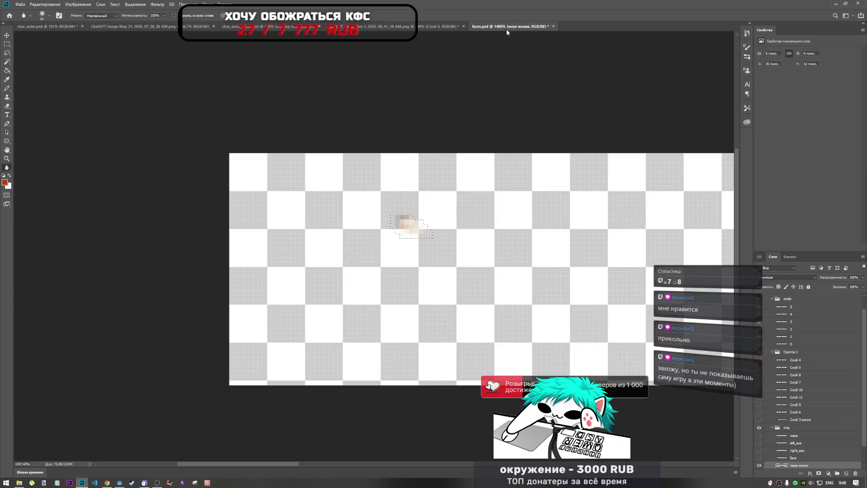
pyautogui.scroll(-5, 357, 243)
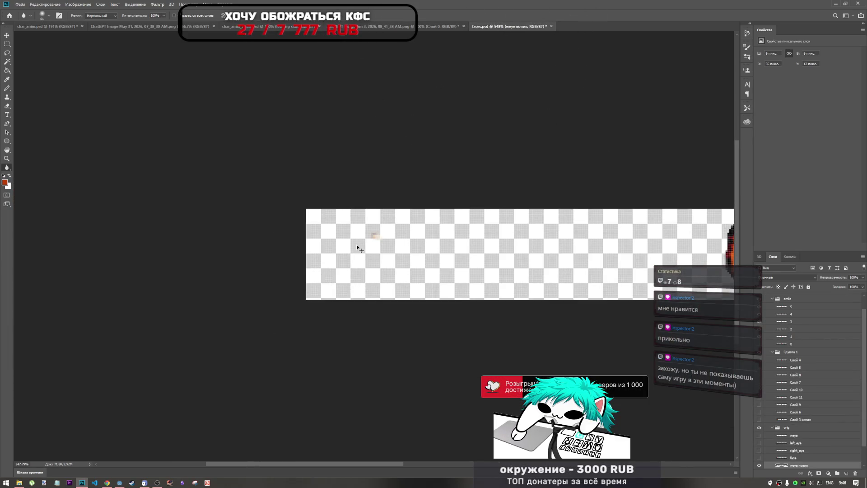
pyautogui.click(759, 465)
pyautogui.click(760, 456)
pyautogui.click(760, 453)
pyautogui.click(759, 455)
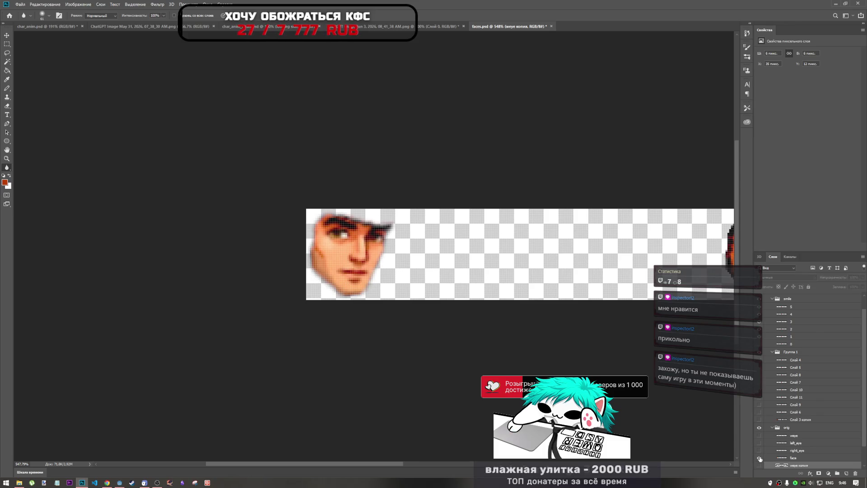
pyautogui.click(759, 455)
pyautogui.click(759, 450)
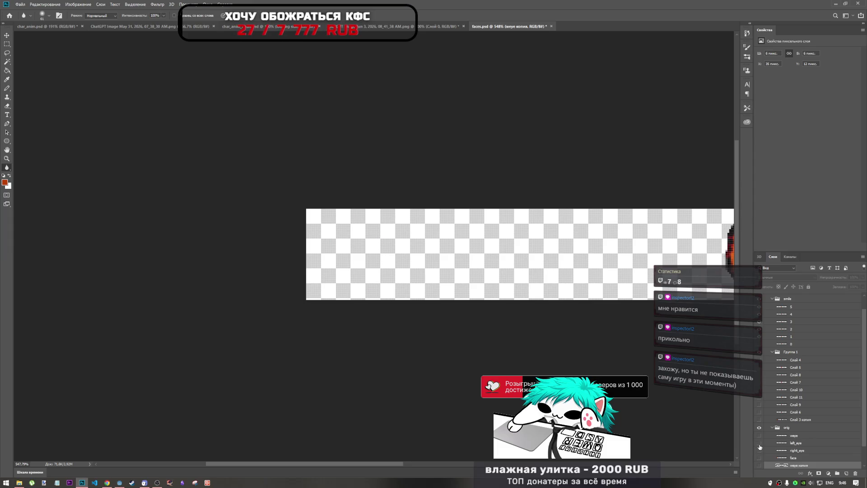
pyautogui.click(759, 445)
pyautogui.click(765, 457)
# - Show the face and eye layers again and toggle the orig group's visibility
pyautogui.click(759, 457)
pyautogui.click(759, 458)
pyautogui.click(760, 458)
pyautogui.click(759, 451)
pyautogui.click(760, 443)
pyautogui.click(759, 429)
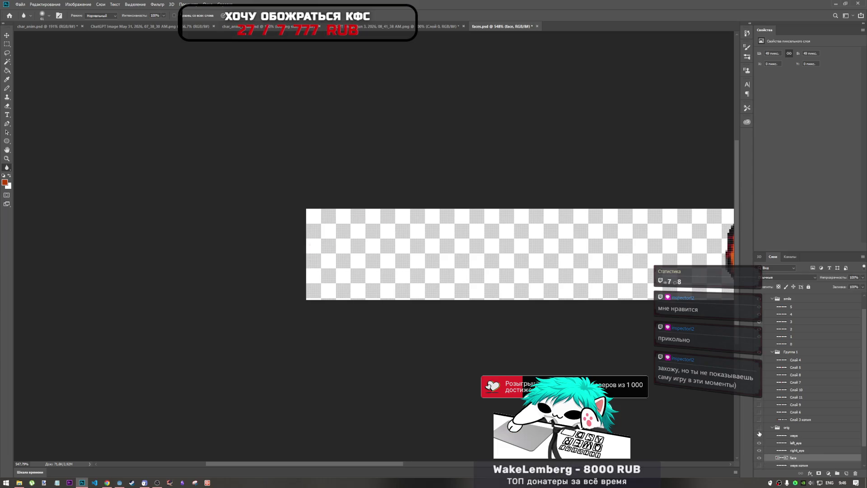
pyautogui.click(759, 436)
pyautogui.scroll(-2, 772, 454)
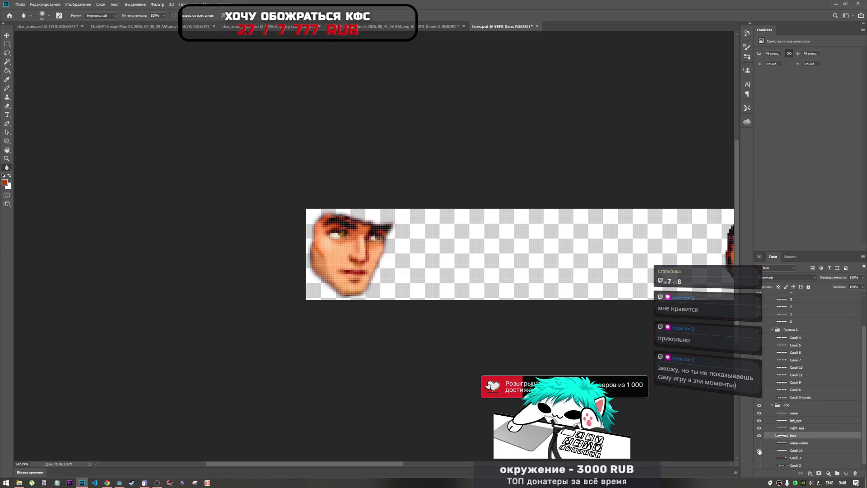
# - Select weye, left_eye and right_eye, comparing with the face hidden, then go to the cowboy document
pyautogui.click(796, 413)
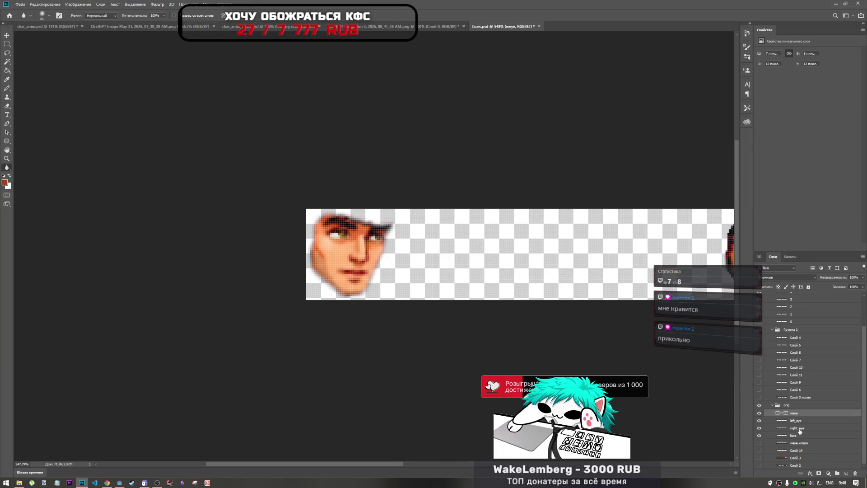
pyautogui.keyDown('shift'); pyautogui.click(799, 428); pyautogui.keyUp('shift')
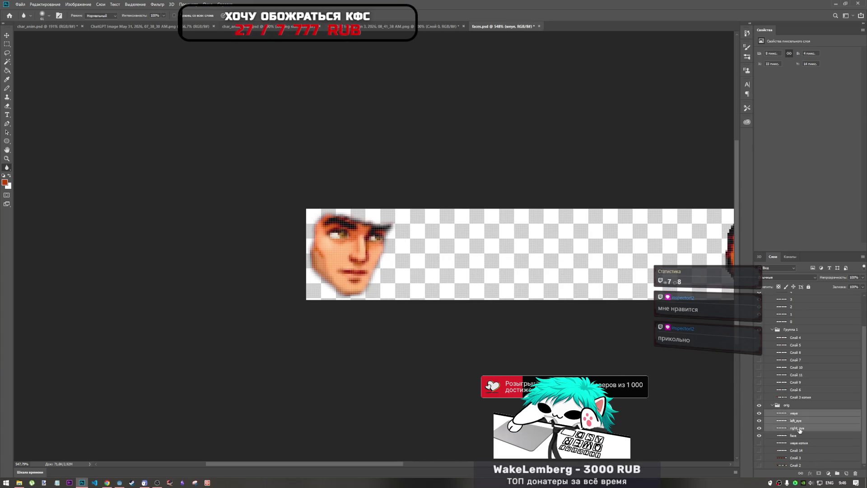
pyautogui.click(759, 436)
pyautogui.click(759, 436)
pyautogui.click(759, 436)
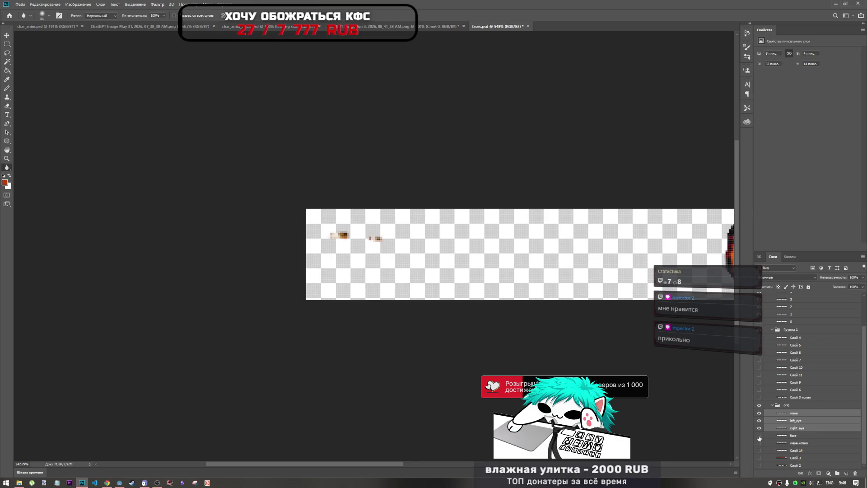
pyautogui.click(759, 436)
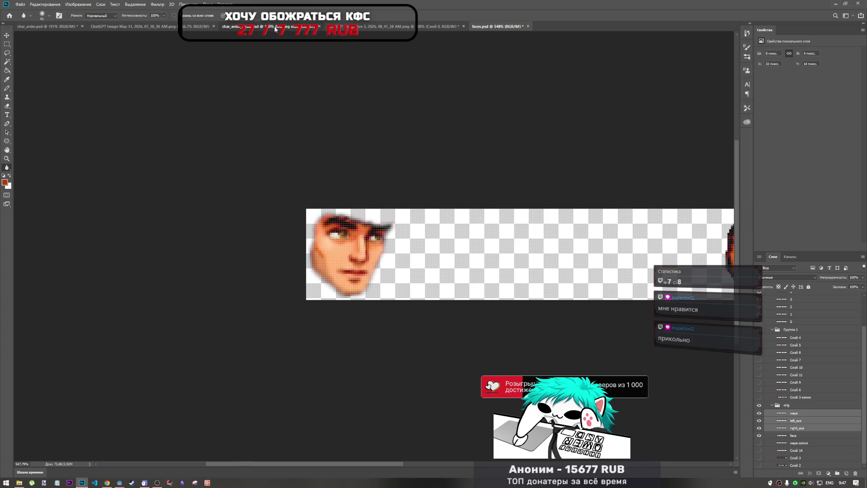
pyautogui.click(253, 26)
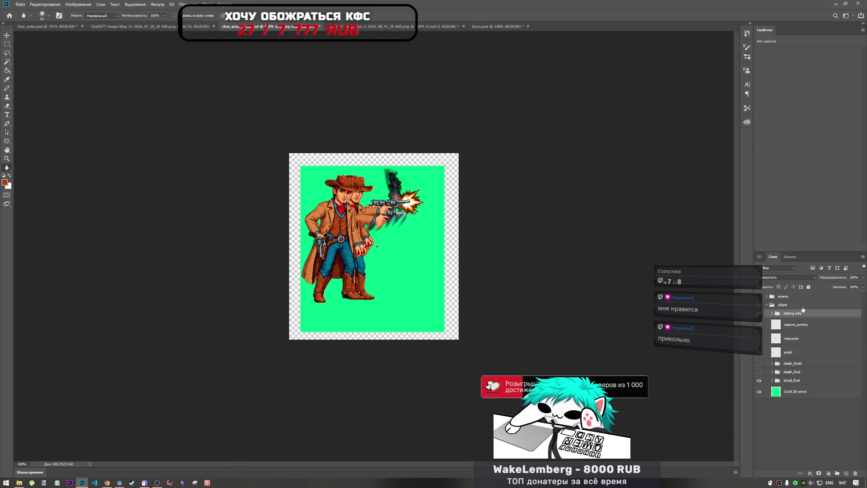
# - Paste the three eye layers and group them under the name looking_forward
pyautogui.hotkey('ctrl', 'v')
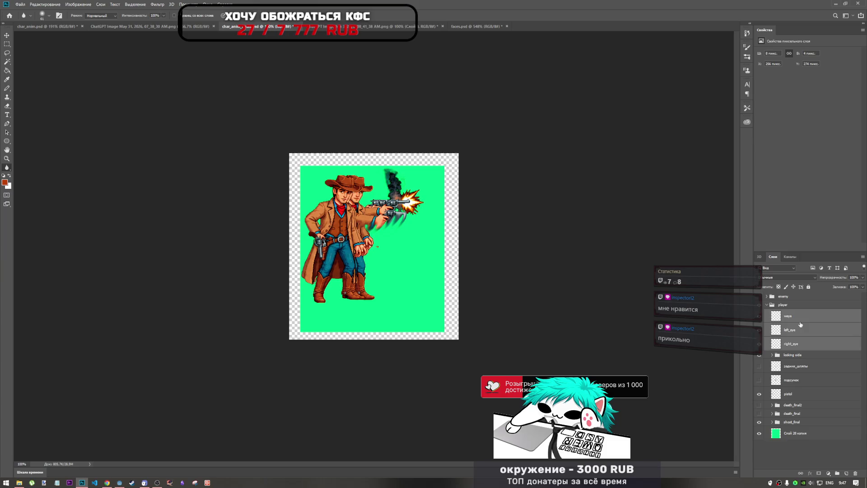
pyautogui.hotkey('ctrl', 'g')
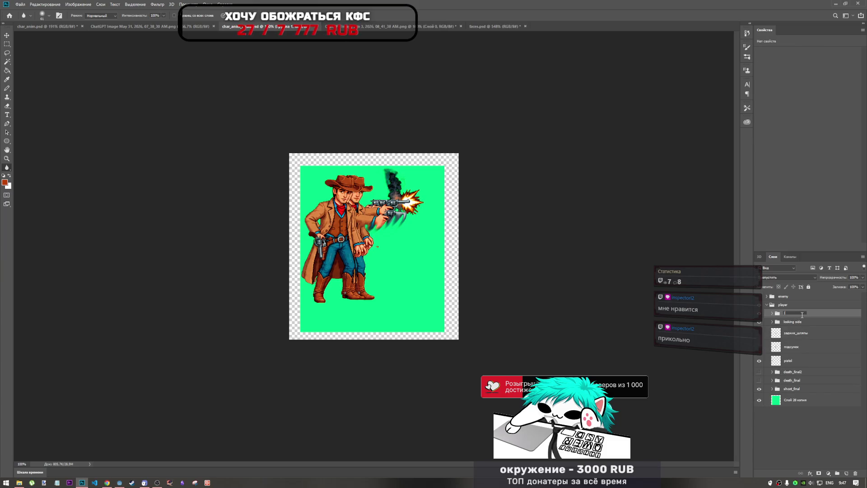
pyautogui.write('looking_')
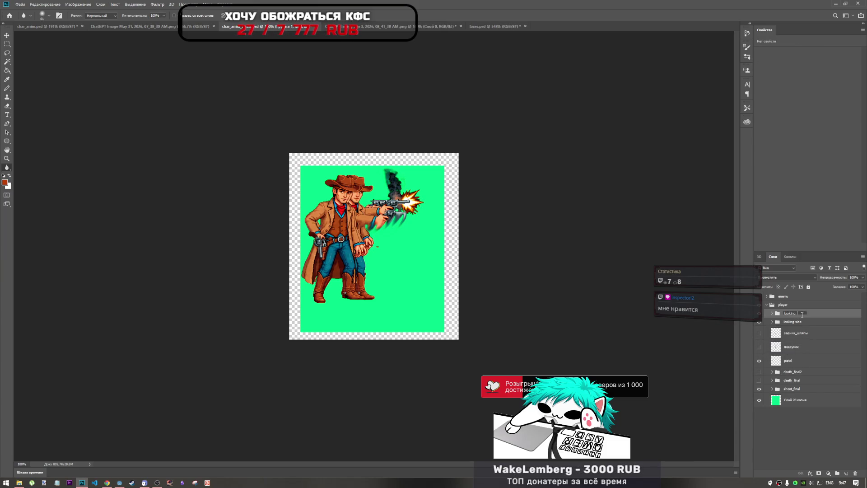
pyautogui.write('forward')
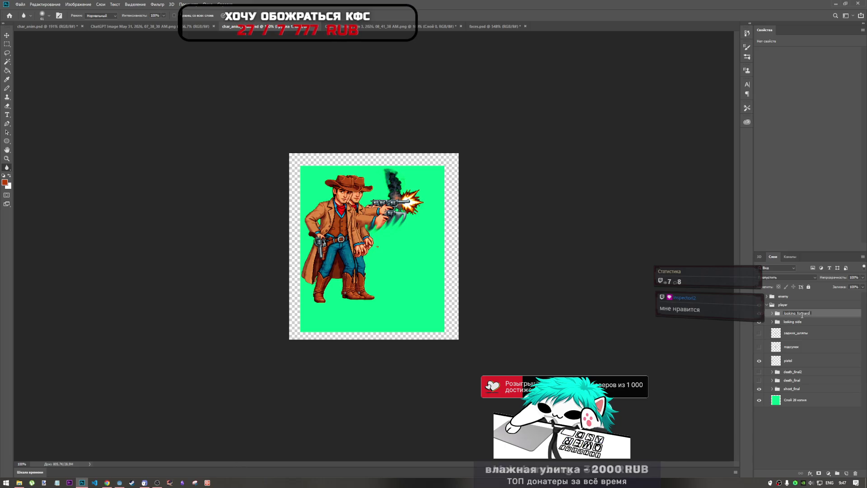
pyautogui.click(788, 321)
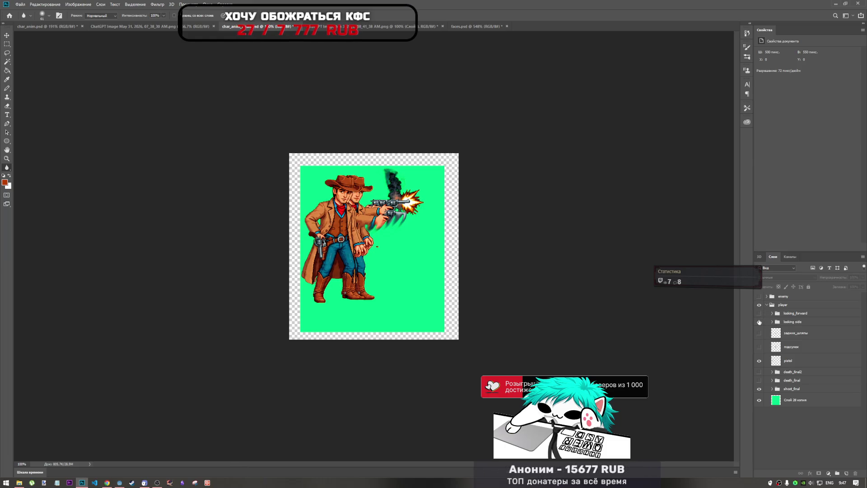
# - Show death_final2, hide the shoot_final cowboy, and briefly toggle death_final on and off
pyautogui.click(759, 371)
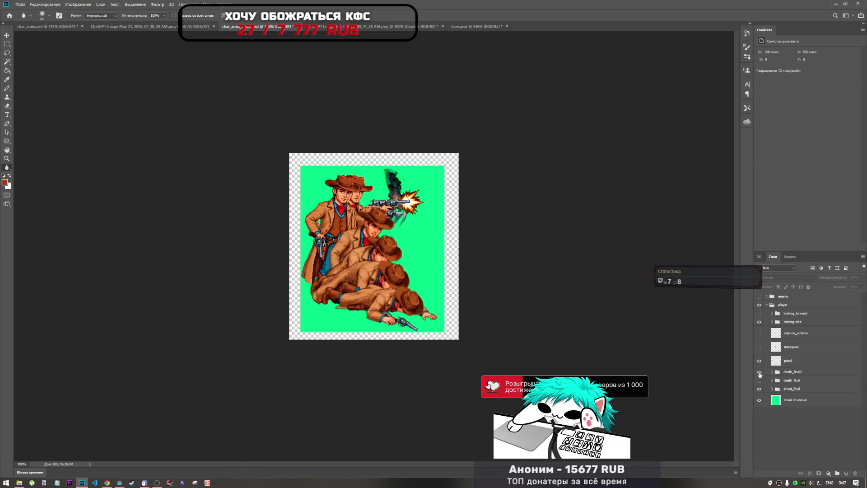
pyautogui.click(759, 389)
pyautogui.click(759, 389)
pyautogui.click(759, 389)
pyautogui.click(759, 380)
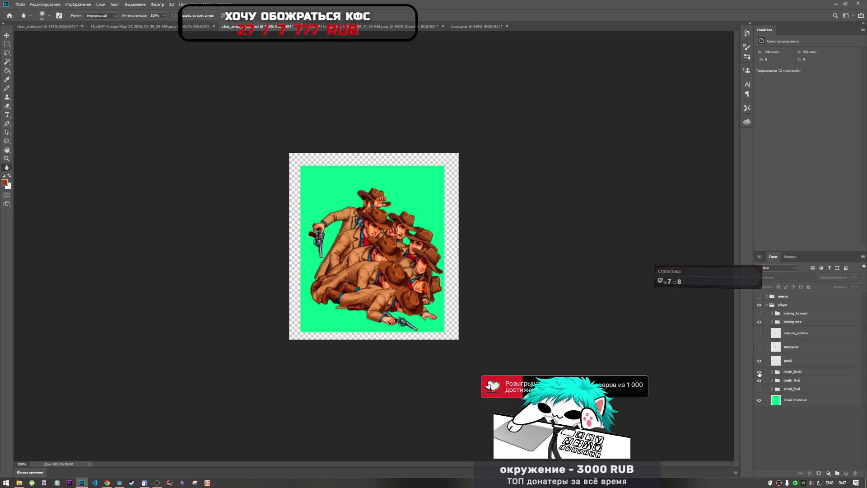
pyautogui.click(759, 380)
# - Expand death_final2 and preview its frames 0 through 4 one at a time
pyautogui.click(772, 371)
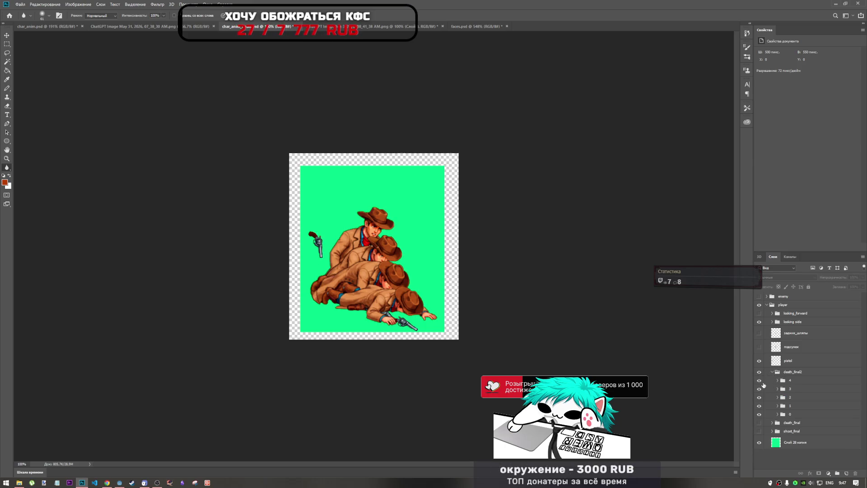
pyautogui.moveTo(759, 381); pyautogui.dragTo(762, 407)
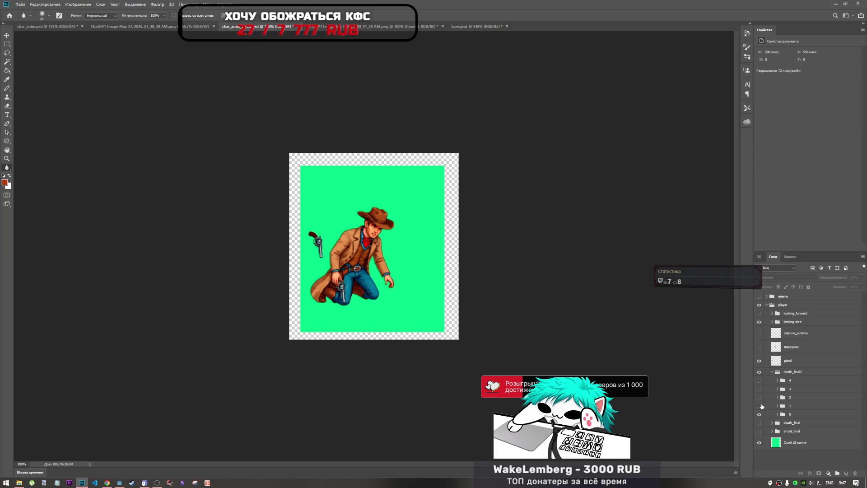
pyautogui.click(760, 405)
pyautogui.click(759, 415)
pyautogui.click(759, 406)
pyautogui.click(760, 398)
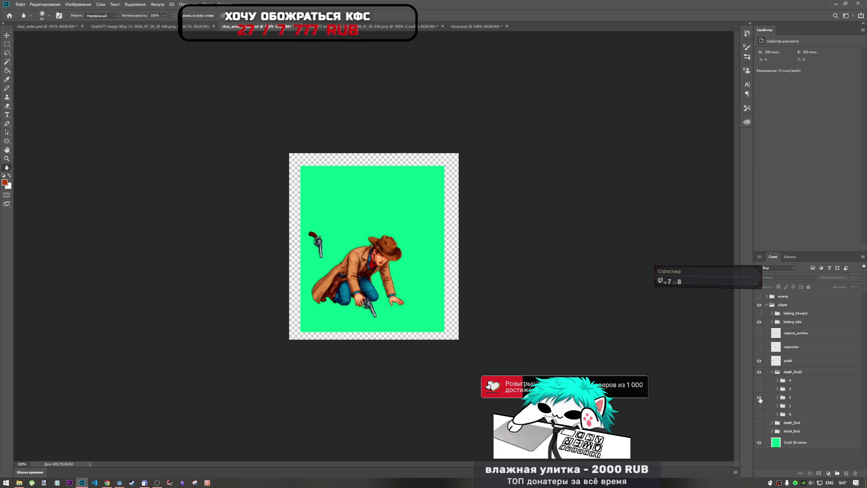
pyautogui.click(760, 398)
pyautogui.click(760, 389)
pyautogui.click(759, 389)
pyautogui.click(759, 380)
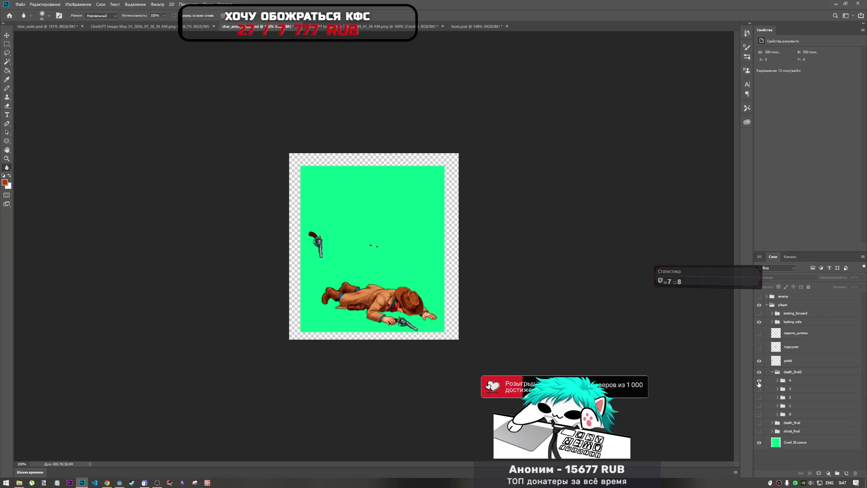
pyautogui.click(759, 380)
# - Show death_final2 frames 4, 3 and 2, then hide and collapse the group
pyautogui.moveTo(759, 380); pyautogui.dragTo(761, 425)
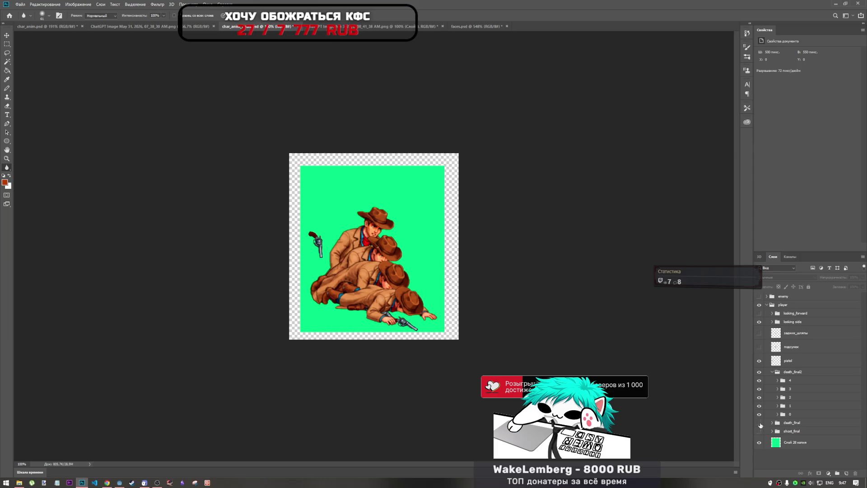
pyautogui.click(759, 373)
pyautogui.click(771, 371)
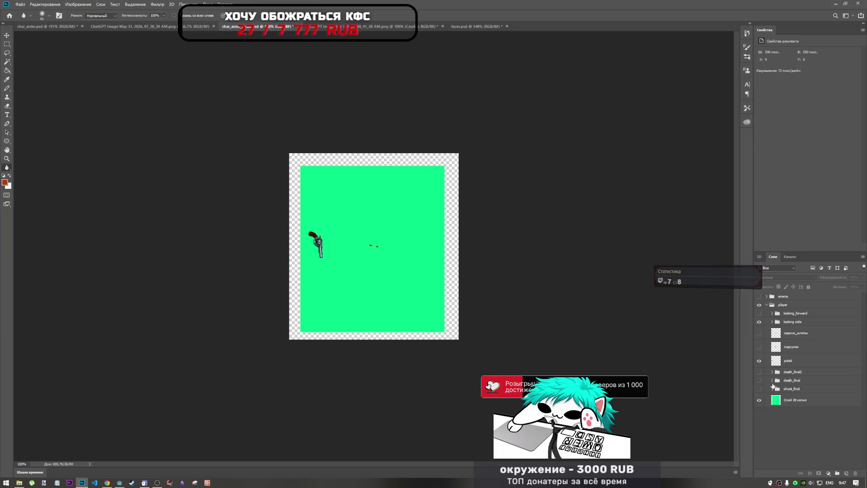
# - Show and expand death_final, then hide its frames 4 down to 0
pyautogui.click(758, 381)
pyautogui.click(771, 380)
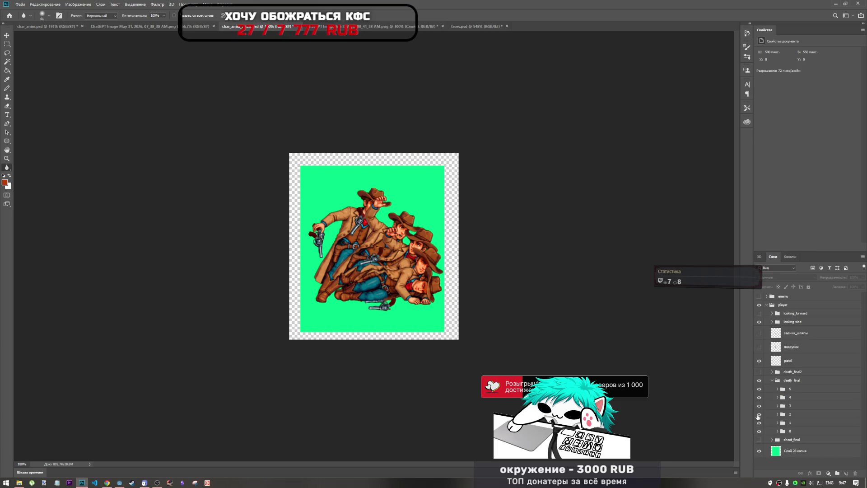
pyautogui.click(760, 398)
pyautogui.click(759, 406)
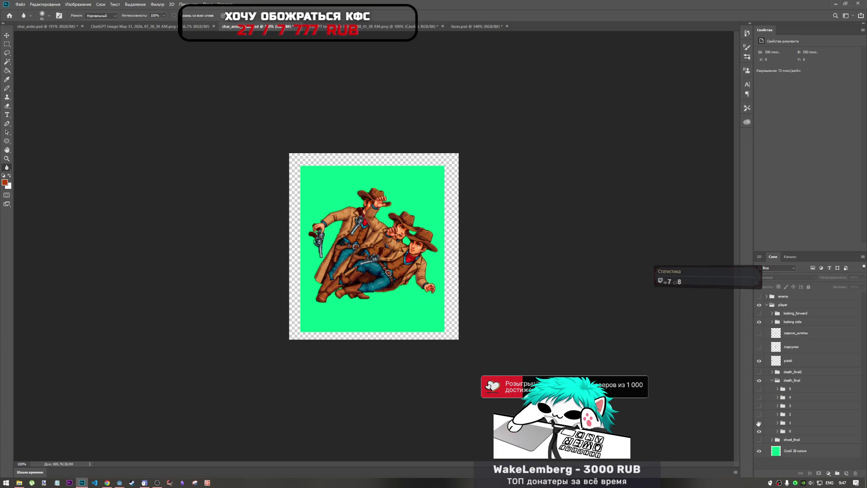
pyautogui.click(759, 414)
pyautogui.click(759, 423)
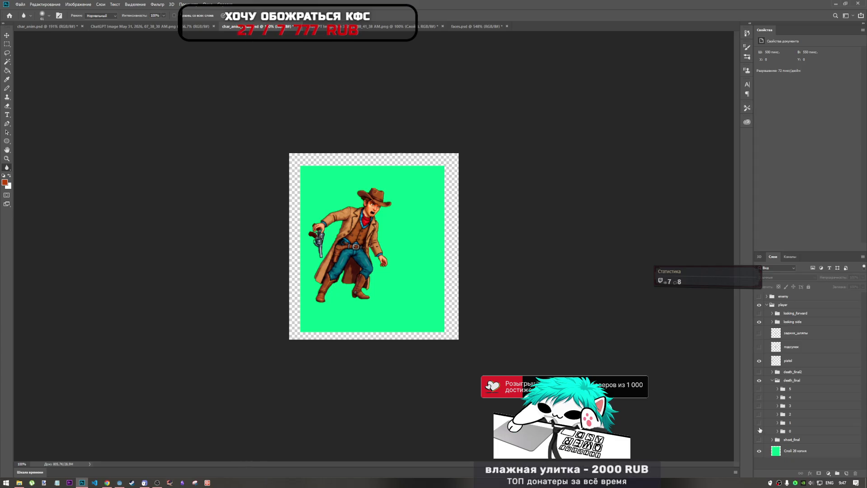
pyautogui.click(759, 430)
# - Preview death_final frames 1 to 5 one at a time, re-show frames 0–2, and collapse the group
pyautogui.click(760, 421)
pyautogui.click(759, 422)
pyautogui.click(759, 414)
pyautogui.click(758, 414)
pyautogui.click(759, 405)
pyautogui.click(759, 406)
pyautogui.click(759, 397)
pyautogui.click(759, 397)
pyautogui.click(759, 388)
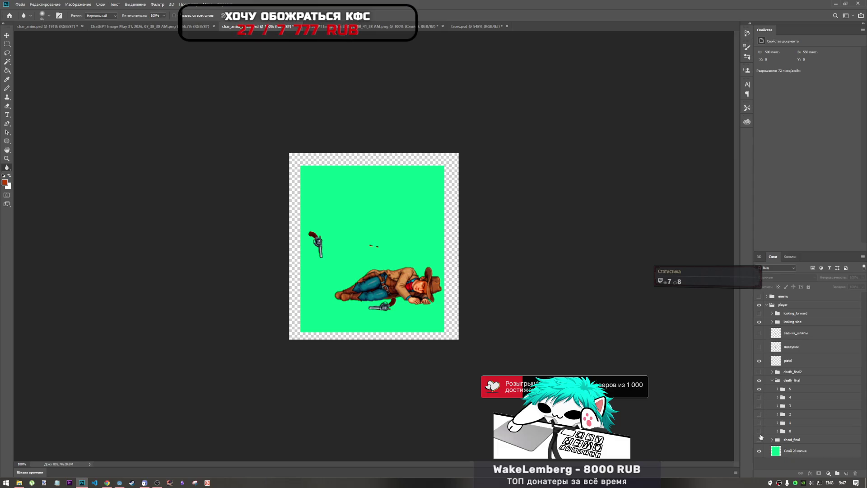
pyautogui.moveTo(760, 434); pyautogui.dragTo(749, 351)
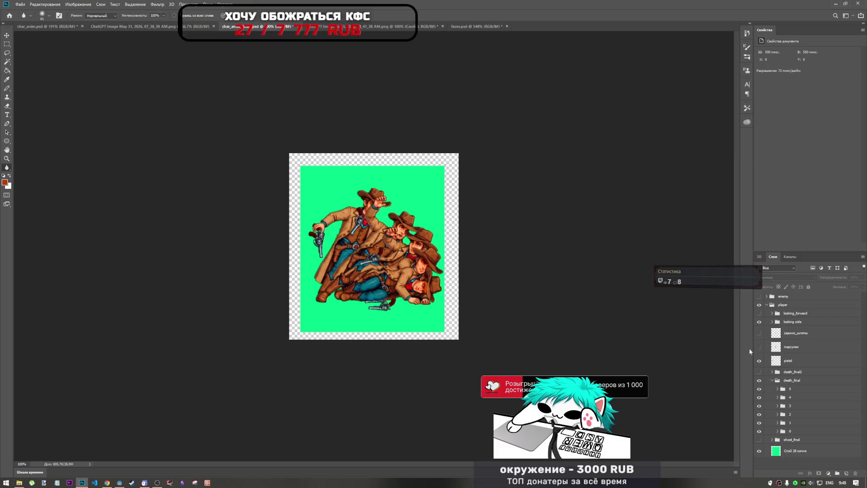
pyautogui.click(772, 380)
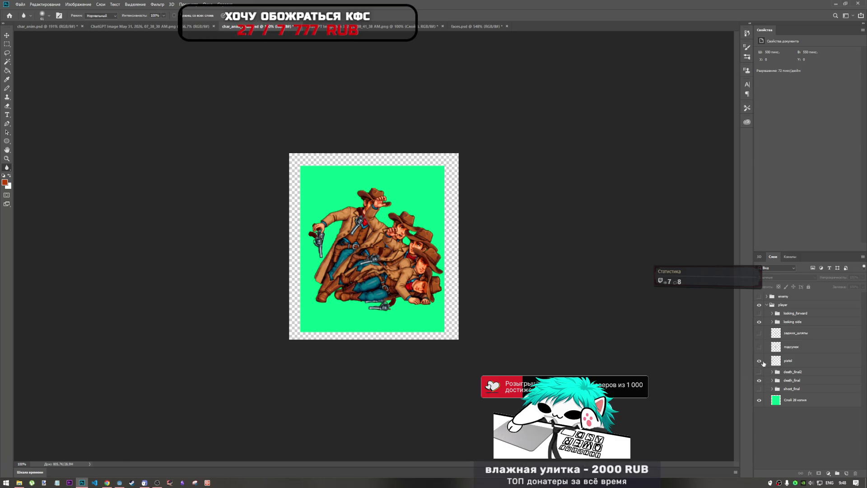
# - Hide death_final, show death_final2 and looking side, select looking_forward, and return to faces.psd
pyautogui.click(759, 380)
pyautogui.click(759, 372)
pyautogui.click(759, 372)
pyautogui.click(759, 372)
pyautogui.click(759, 372)
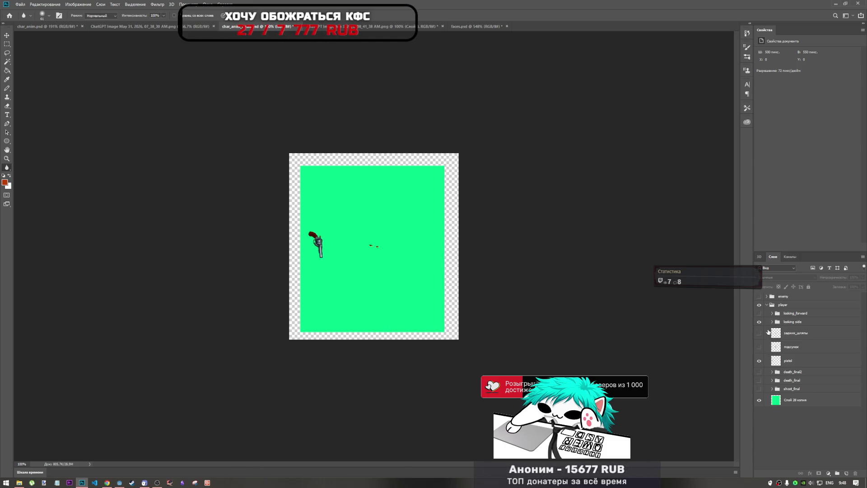
pyautogui.click(759, 322)
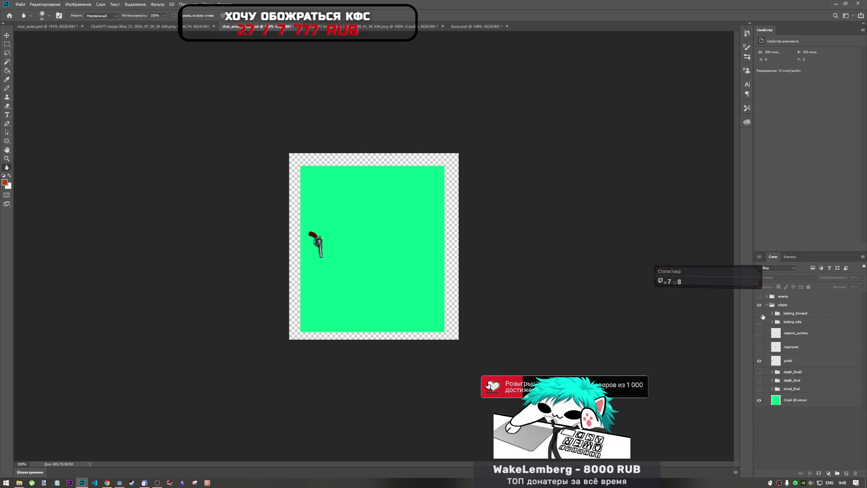
pyautogui.click(775, 315)
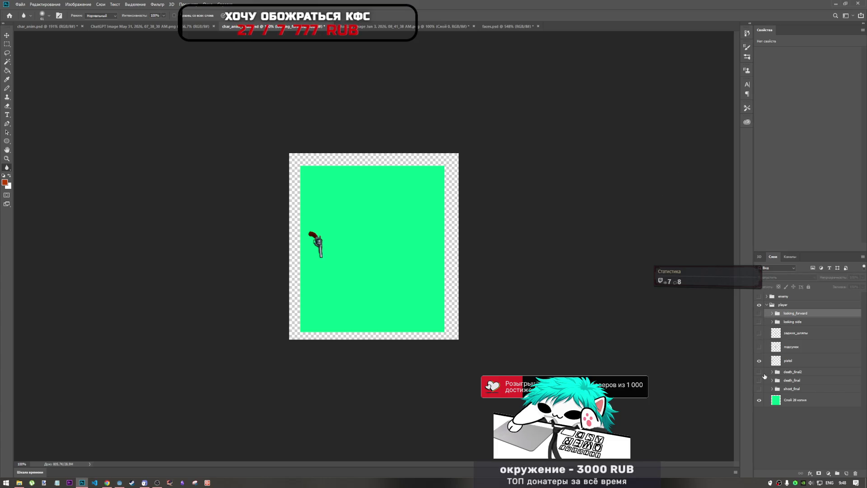
pyautogui.click(759, 371)
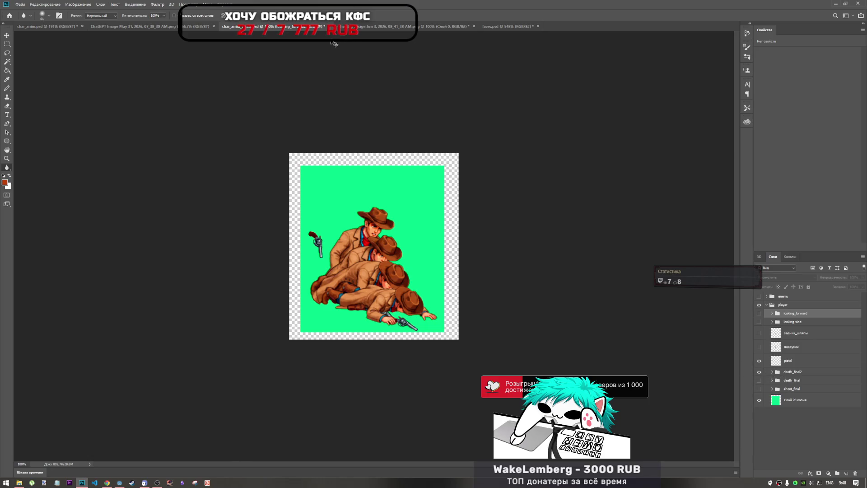
pyautogui.click(494, 26)
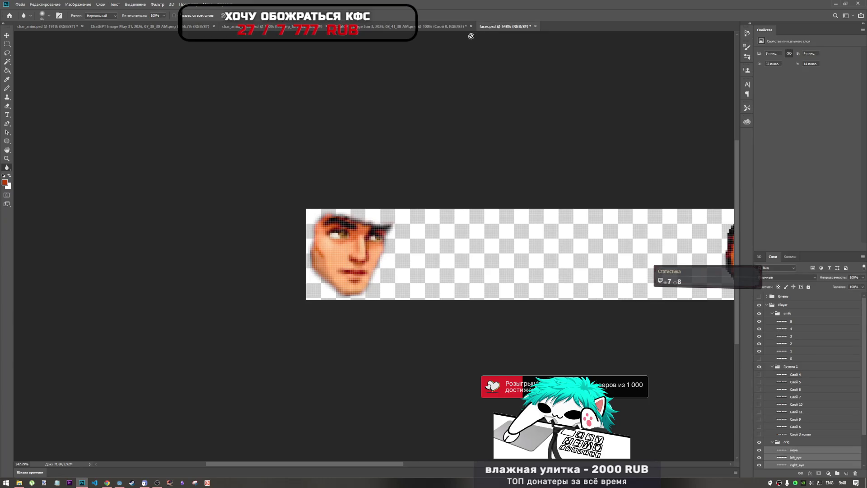
pyautogui.scroll(-3, 366, 148)
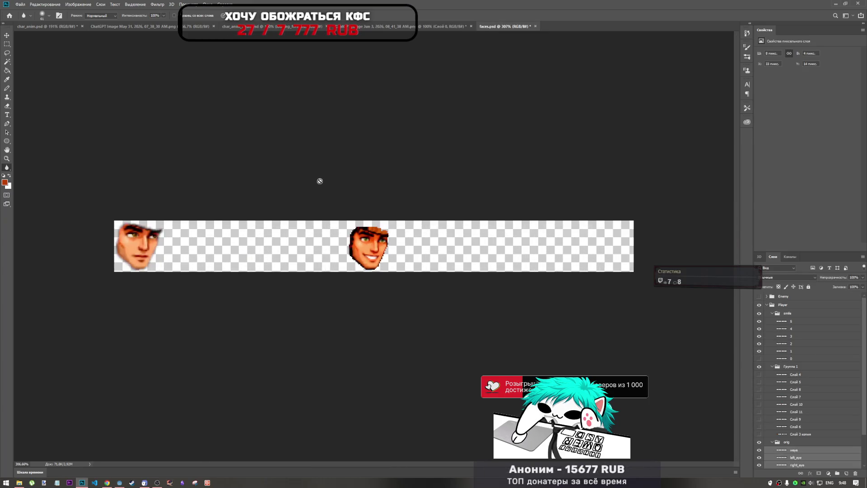
pyautogui.scroll(2, 320, 181)
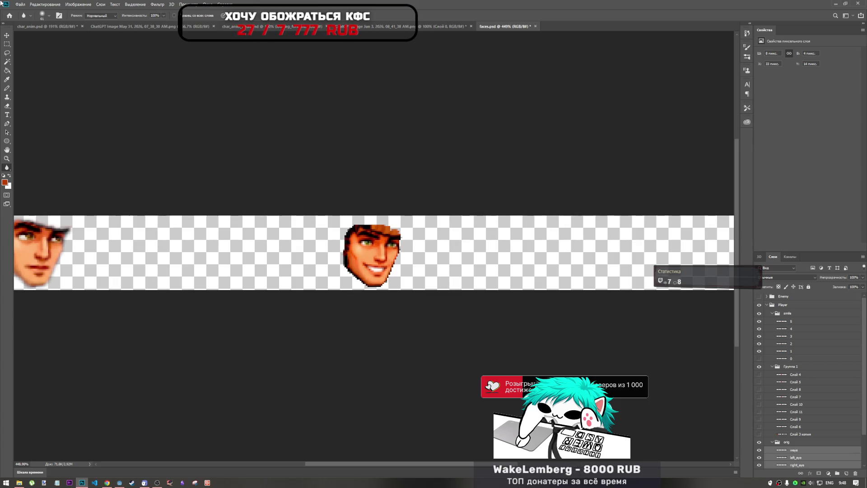
pyautogui.click(48, 26)
pyautogui.scroll(-2, 316, 211)
pyautogui.scroll(2, 316, 211)
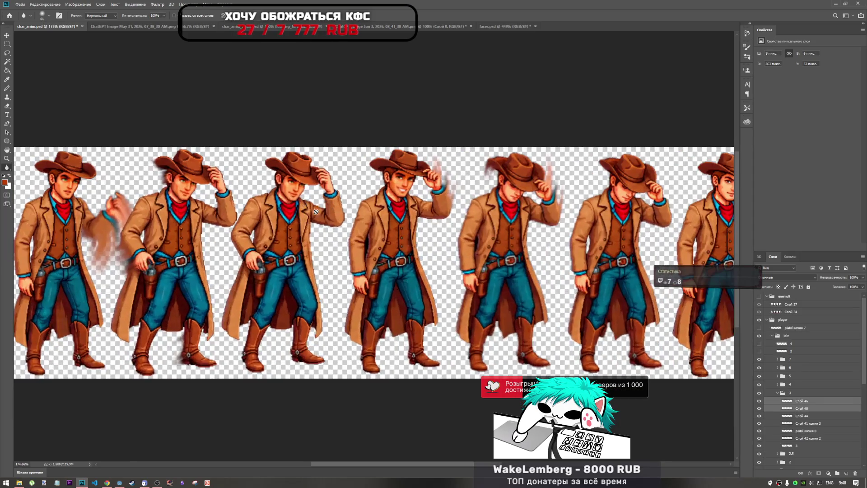
pyautogui.moveTo(418, 463); pyautogui.dragTo(398, 463)
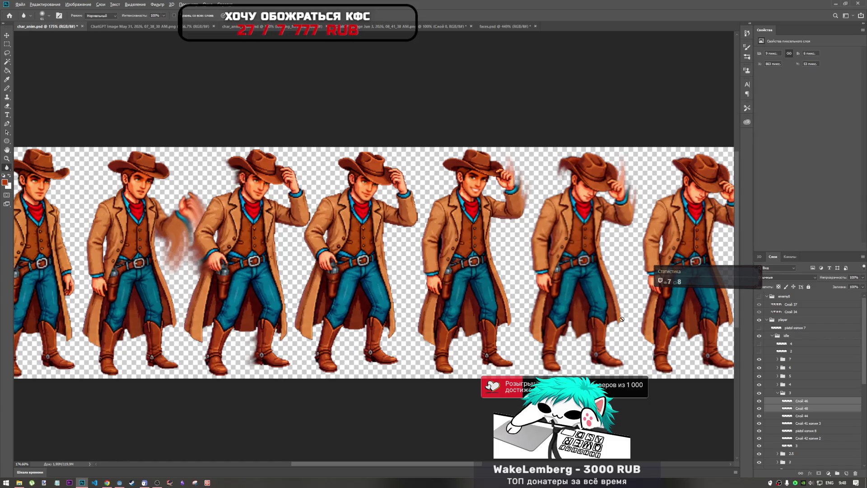
pyautogui.click(291, 28)
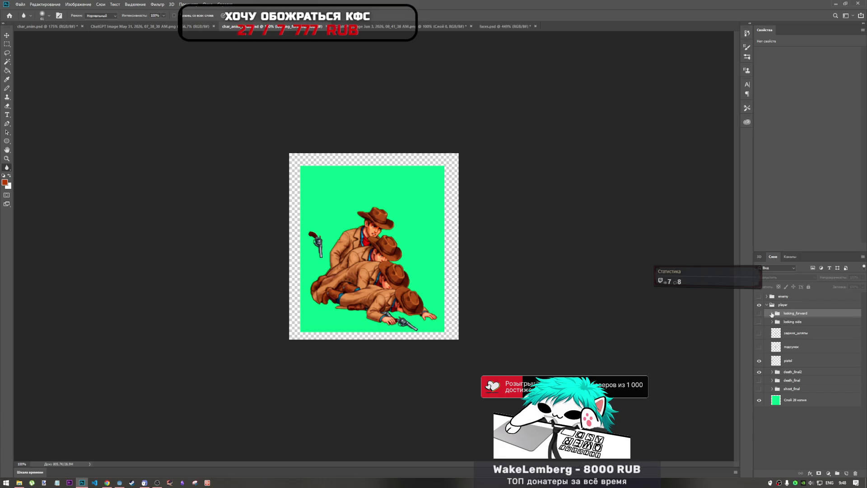
pyautogui.click(762, 314)
pyautogui.hotkey('ctrl', 'shift', 'Tab')
pyautogui.hotkey('ctrl', 'shift', 'Tab')
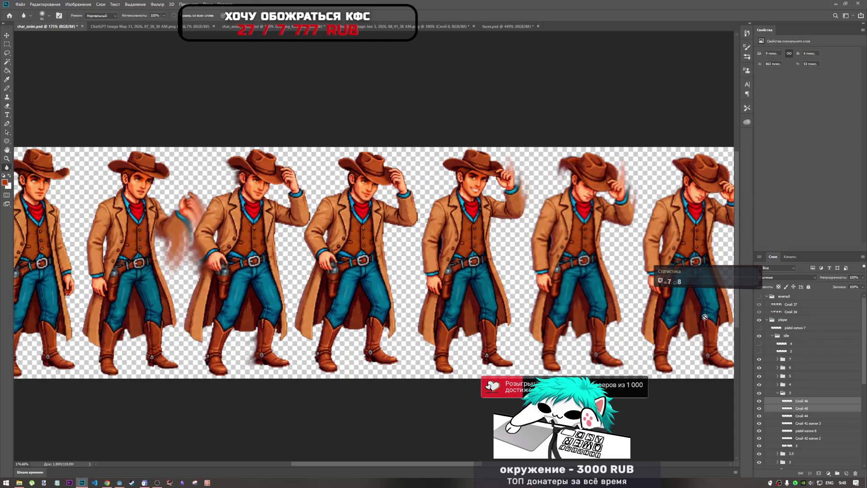
pyautogui.scroll(3, 429, 204)
pyautogui.scroll(-3, 428, 205)
pyautogui.scroll(2, 316, 199)
pyautogui.scroll(-1, 215, 192)
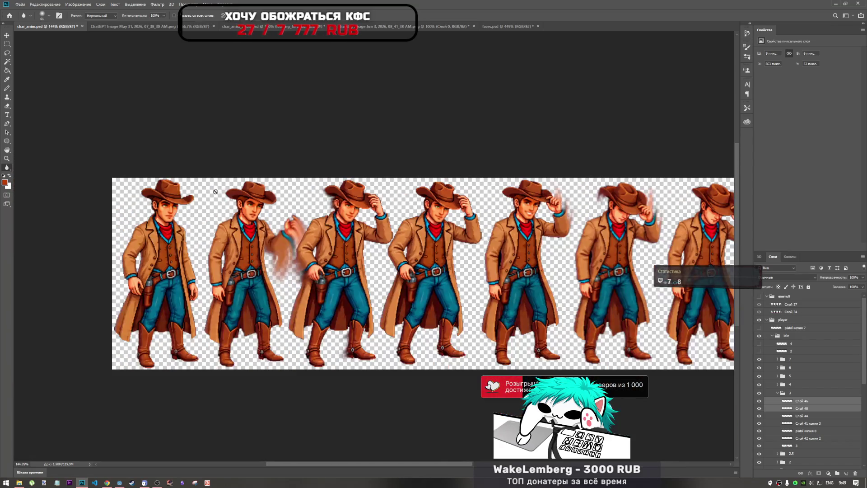
pyautogui.scroll(2, 216, 192)
pyautogui.scroll(2, 156, 212)
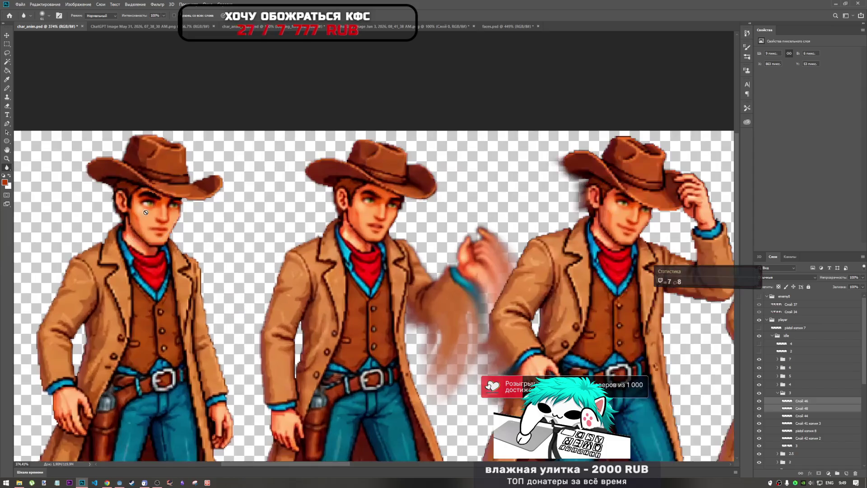
# - Collapse idle group 3 and put the pasted looking_forward eye group inside idle group 0
pyautogui.scroll(-1, 787, 439)
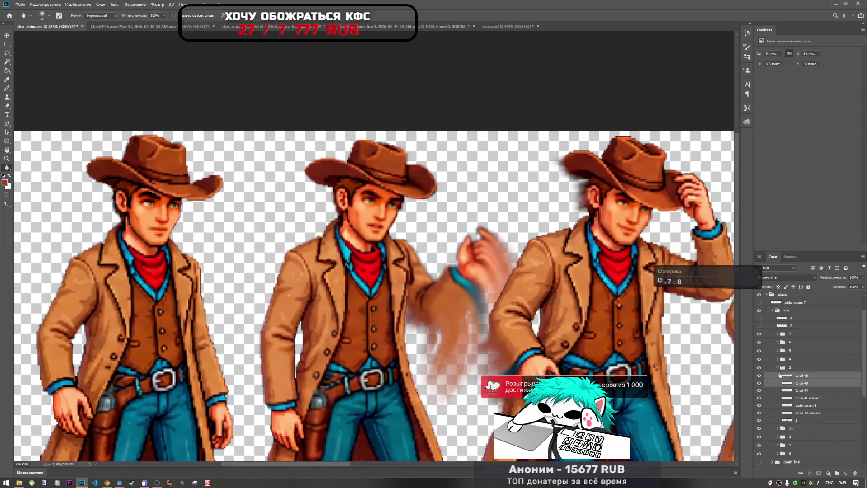
pyautogui.click(777, 367)
pyautogui.scroll(-1, 780, 413)
pyautogui.click(777, 367)
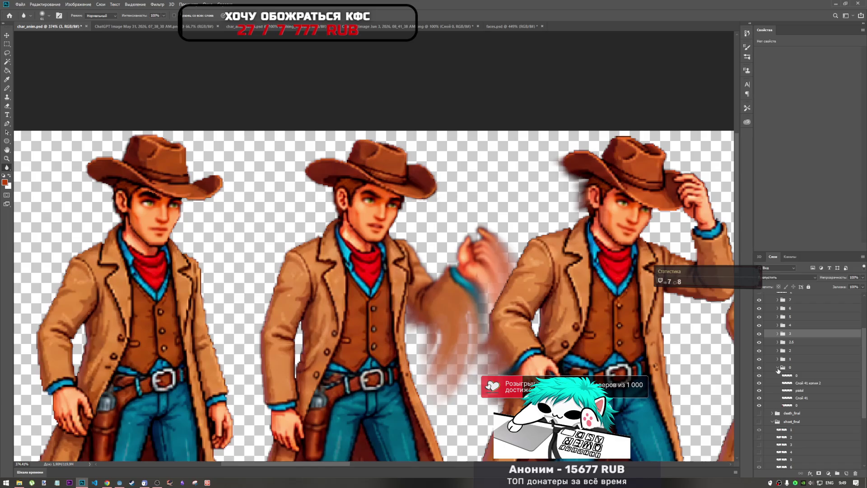
pyautogui.click(791, 367)
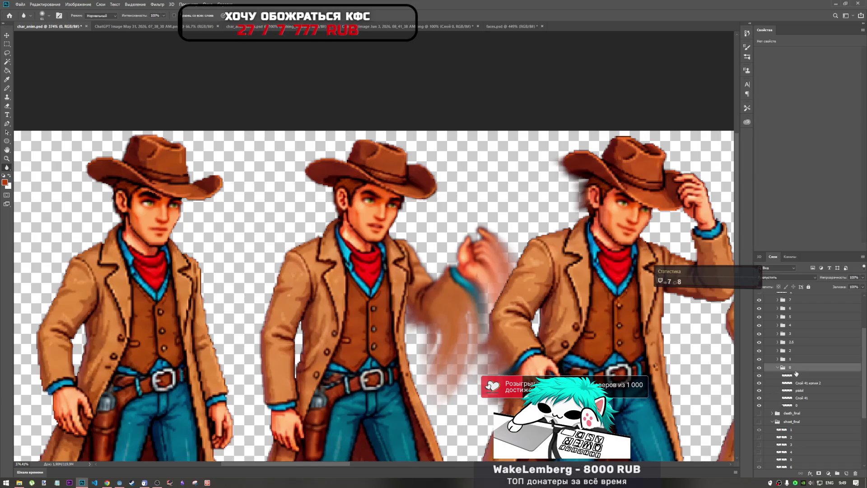
pyautogui.hotkey('ctrl', 'z')
pyautogui.moveTo(801, 371); pyautogui.dragTo(795, 377)
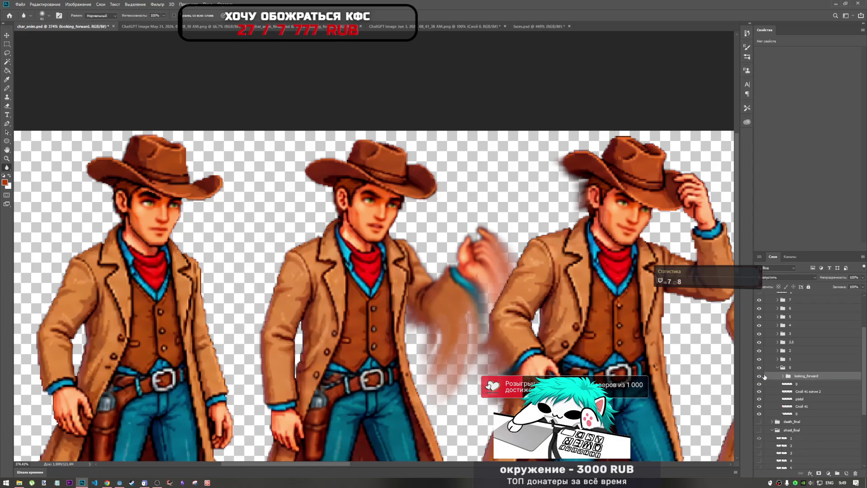
# - Move the looking_forward eyes onto the first cowboy's eyes, then select looking_forward копия in group 1
pyautogui.hotkey('ctrl', 't')
pyautogui.moveTo(374, 295)
pyautogui.mouseDown()
pyautogui.moveTo(181, 228)
pyautogui.moveTo(167, 206)
pyautogui.mouseUp()
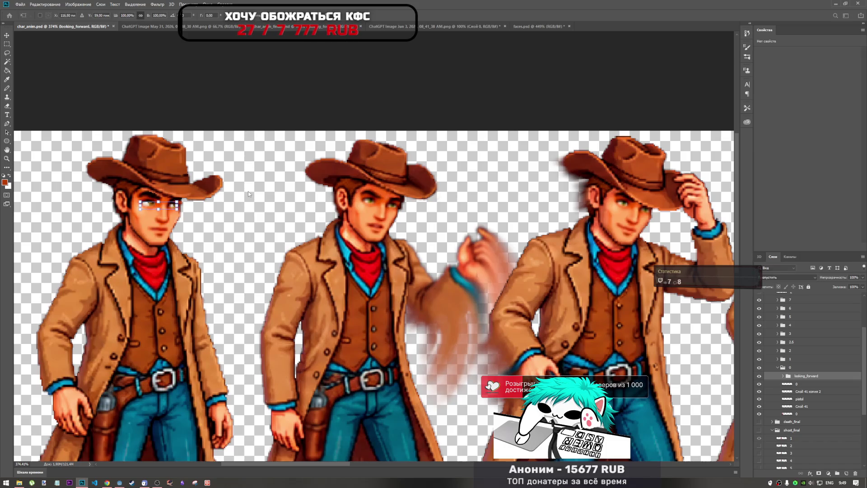
pyautogui.press('Return')
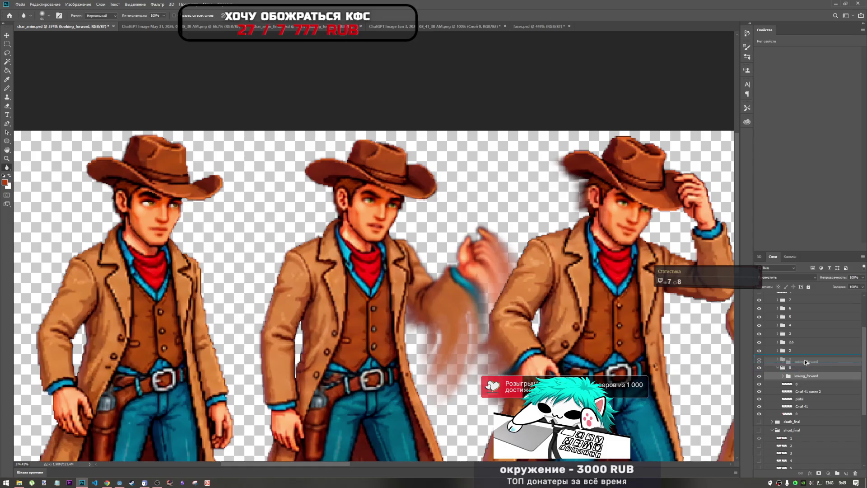
pyautogui.click(803, 359)
pyautogui.click(777, 360)
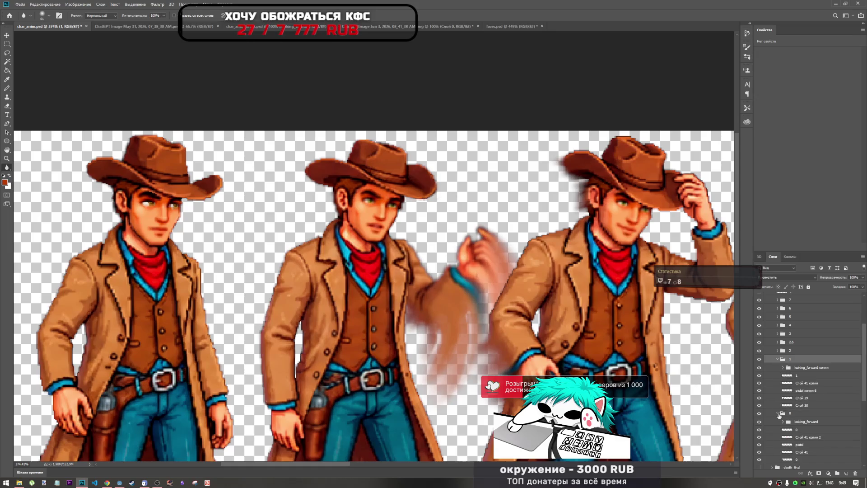
pyautogui.click(801, 368)
# - Shift the looking_forward копия eyes about 175 px onto the second cowboy's face and select its right_eye layer
pyautogui.hotkey('ctrl', 't')
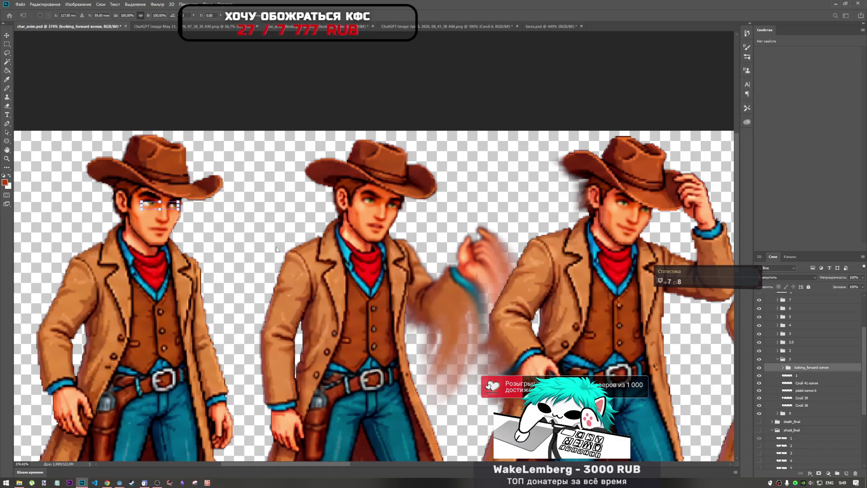
pyautogui.moveTo(169, 208)
pyautogui.mouseDown()
pyautogui.moveTo(397, 206)
pyautogui.moveTo(386, 207)
pyautogui.moveTo(420, 195)
pyautogui.moveTo(422, 203)
pyautogui.moveTo(383, 207)
pyautogui.mouseUp()
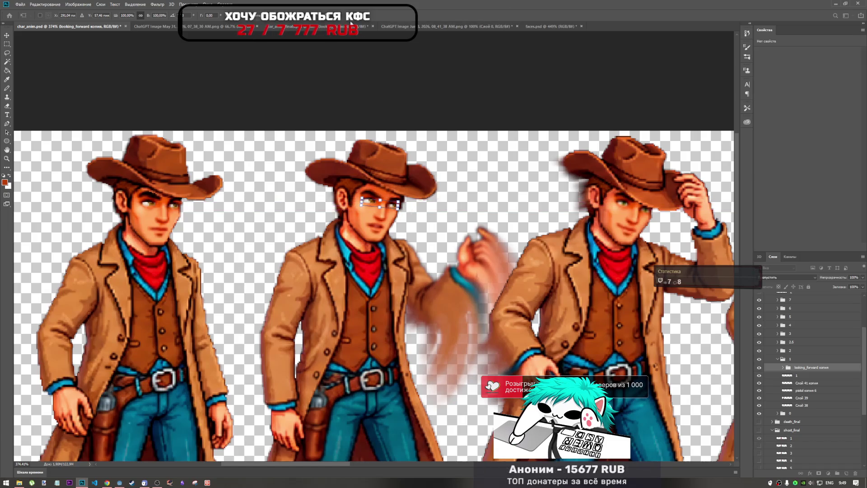
pyautogui.click(6, 167)
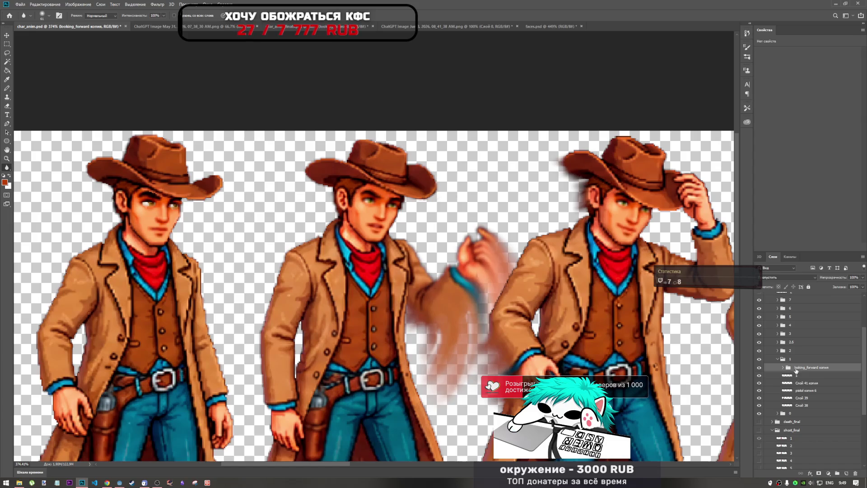
pyautogui.hotkey('ctrl', 't')
pyautogui.moveTo(169, 206); pyautogui.dragTo(388, 203)
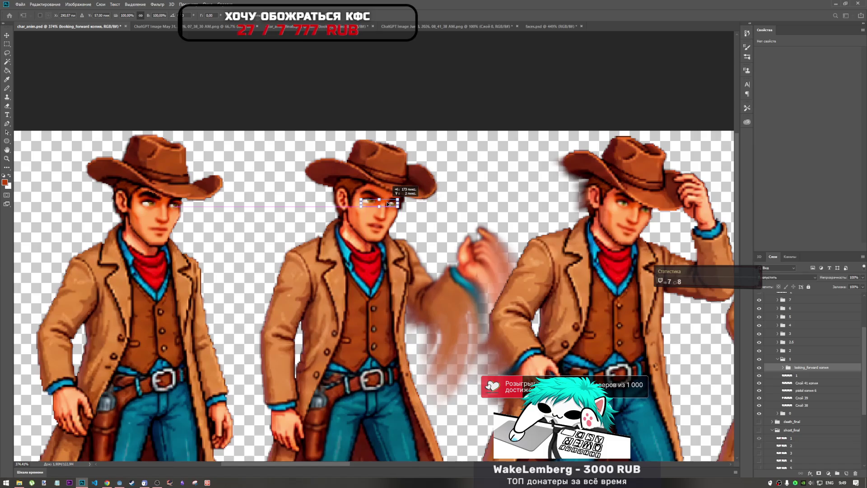
pyautogui.press('Return')
pyautogui.press('r')
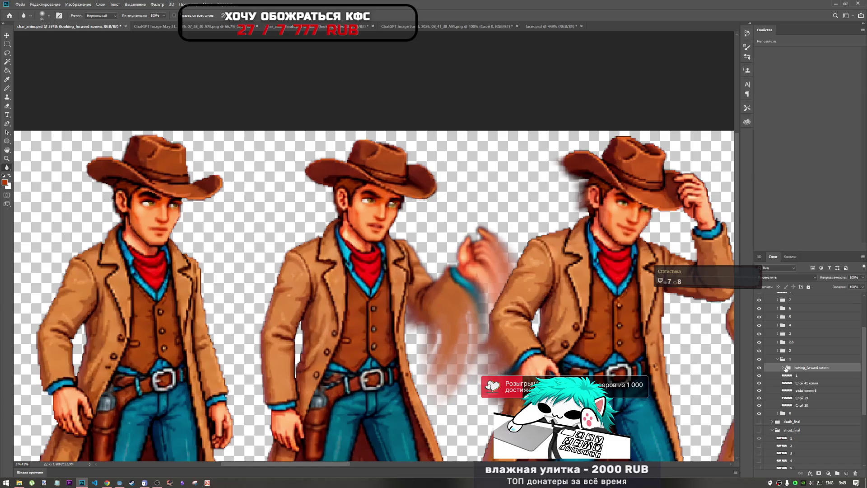
pyautogui.click(782, 367)
pyautogui.click(799, 390)
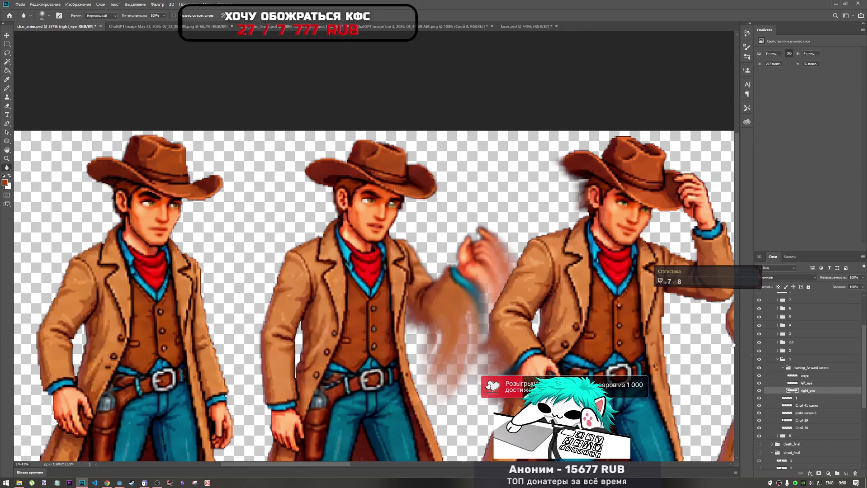
# - Nudge the second cowboy's right eye right and down at high zoom in two transforms
pyautogui.hotkey('ctrl', 't')
pyautogui.scroll(6, 400, 200)
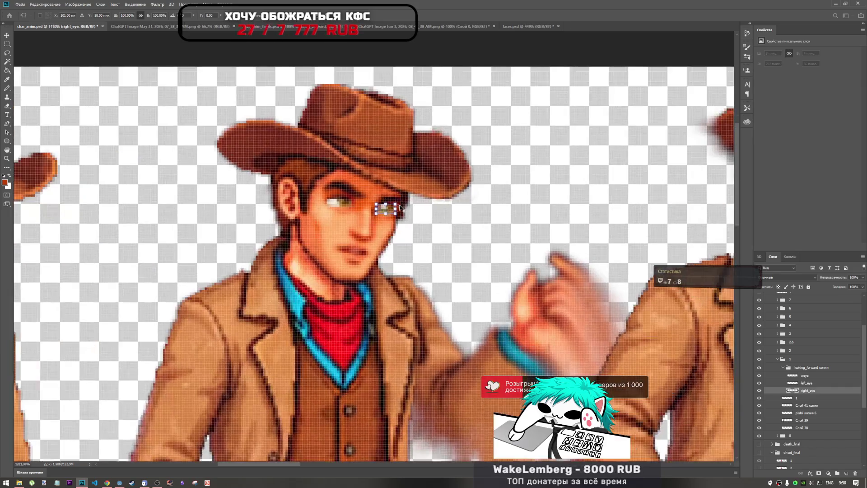
pyautogui.moveTo(364, 216); pyautogui.dragTo(369, 220)
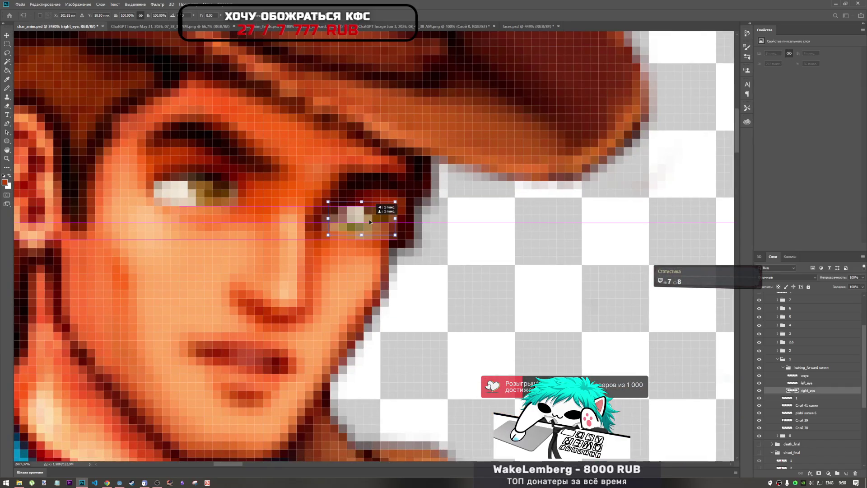
pyautogui.press('Return')
pyautogui.scroll(-5, 392, 211)
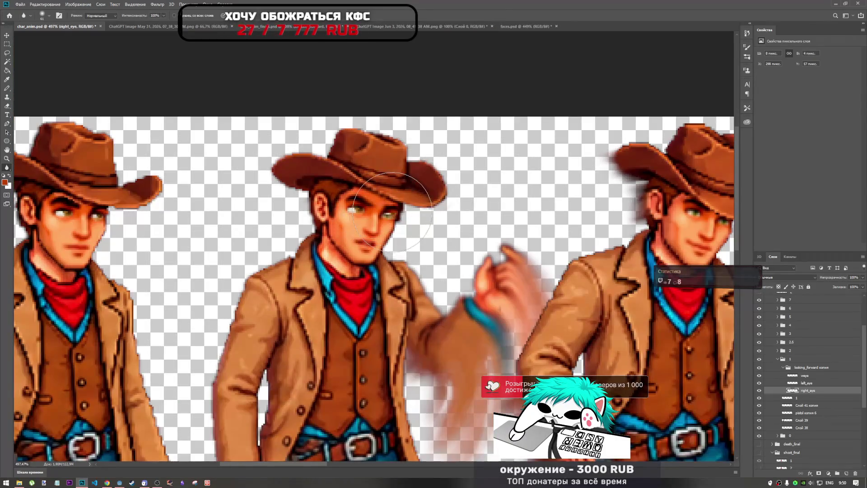
pyautogui.scroll(4, 393, 211)
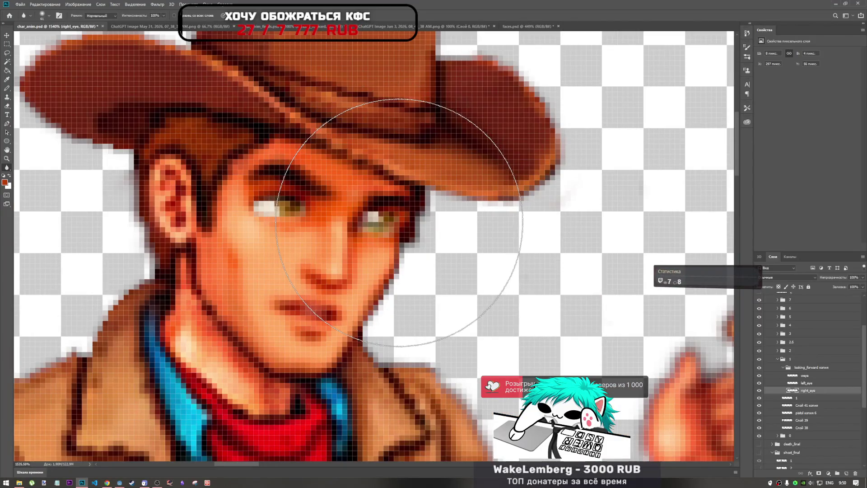
pyautogui.hotkey('ctrl', 't')
pyautogui.moveTo(384, 224); pyautogui.dragTo(379, 231)
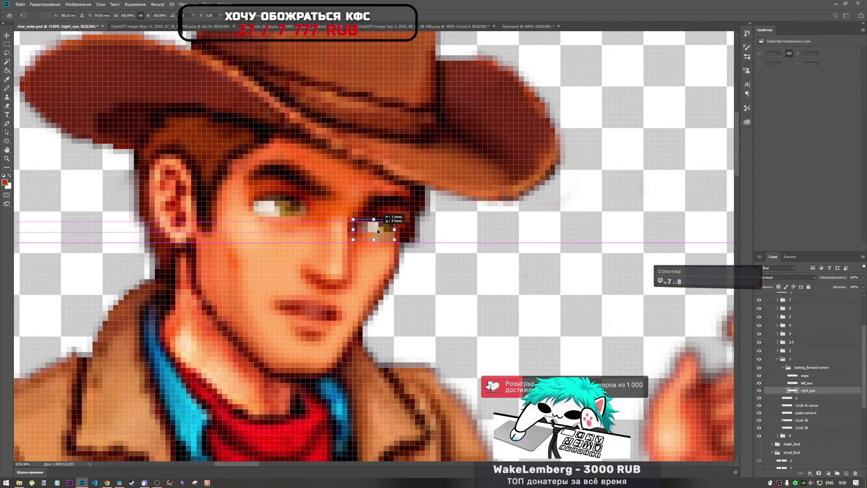
pyautogui.press('Return')
# - Raise the right eye into its final position so both eyes sit over the cowboy's own
pyautogui.scroll(-4, 414, 211)
pyautogui.scroll(-2, 414, 210)
pyautogui.scroll(6, 324, 201)
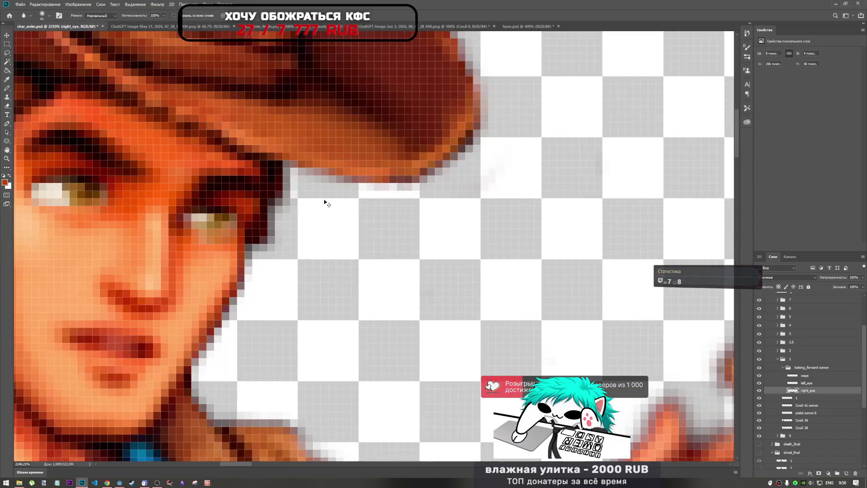
pyautogui.hotkey('ctrl', 't')
pyautogui.moveTo(234, 225)
pyautogui.mouseDown()
pyautogui.moveTo(226, 218)
pyautogui.moveTo(237, 244)
pyautogui.moveTo(217, 190)
pyautogui.moveTo(205, 194)
pyautogui.moveTo(230, 223)
pyautogui.moveTo(223, 198)
pyautogui.moveTo(223, 218)
pyautogui.mouseUp()
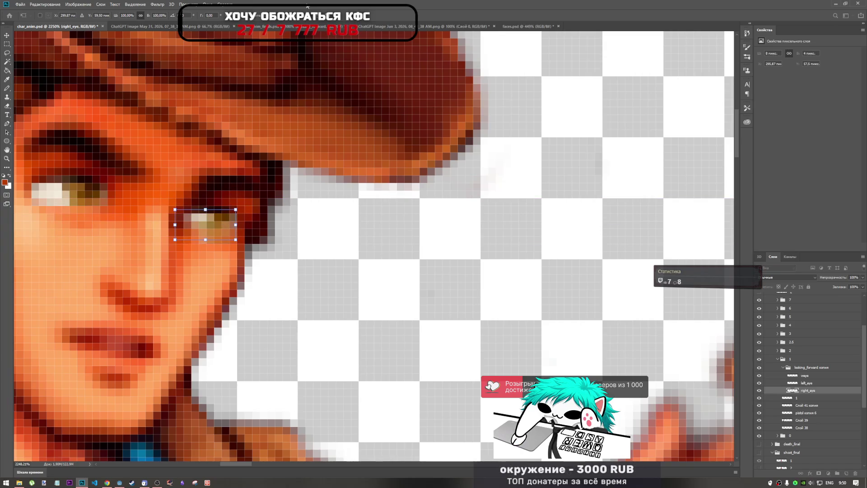
pyautogui.press('Return')
pyautogui.press('r')
pyautogui.scroll(-6, 203, 213)
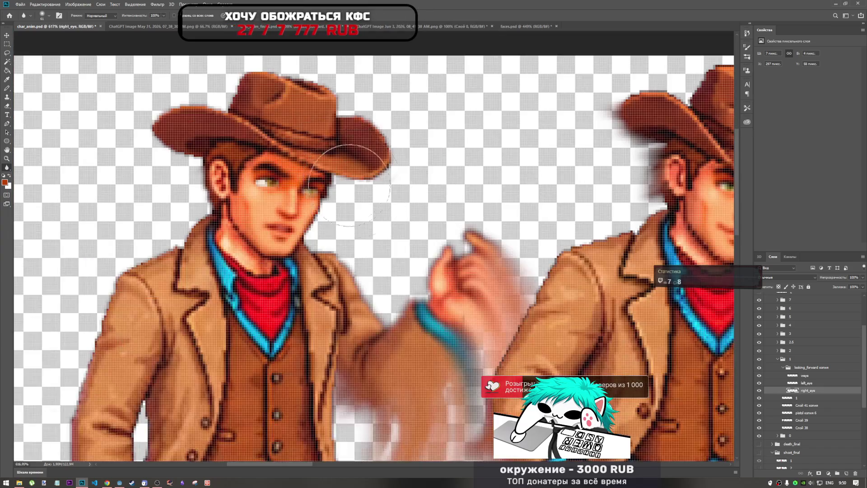
pyautogui.scroll(4, 330, 178)
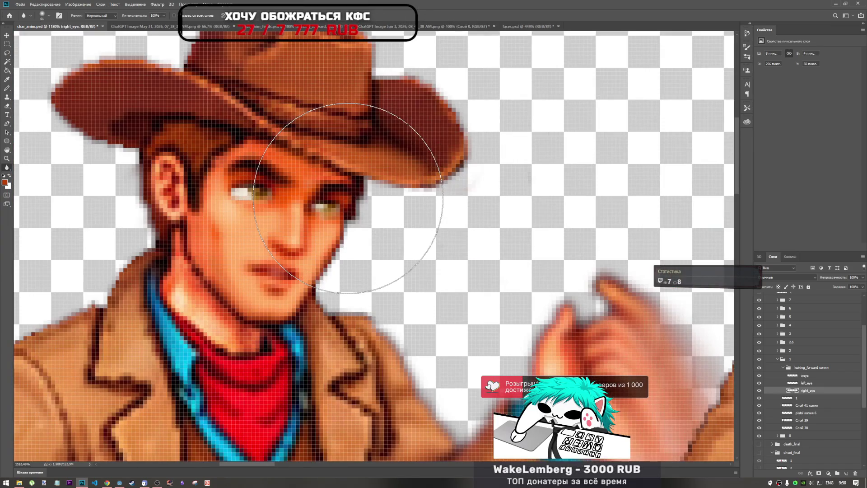
pyautogui.hotkey('ctrl', 't')
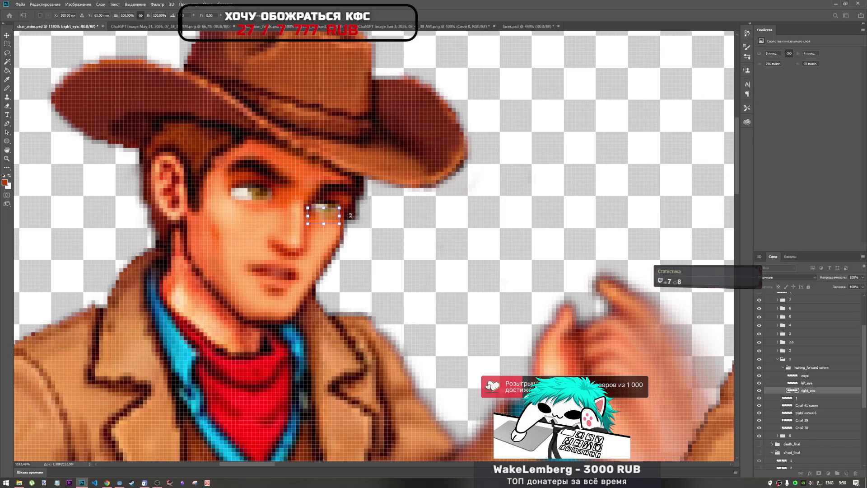
pyautogui.press('Return')
pyautogui.scroll(-8, 357, 140)
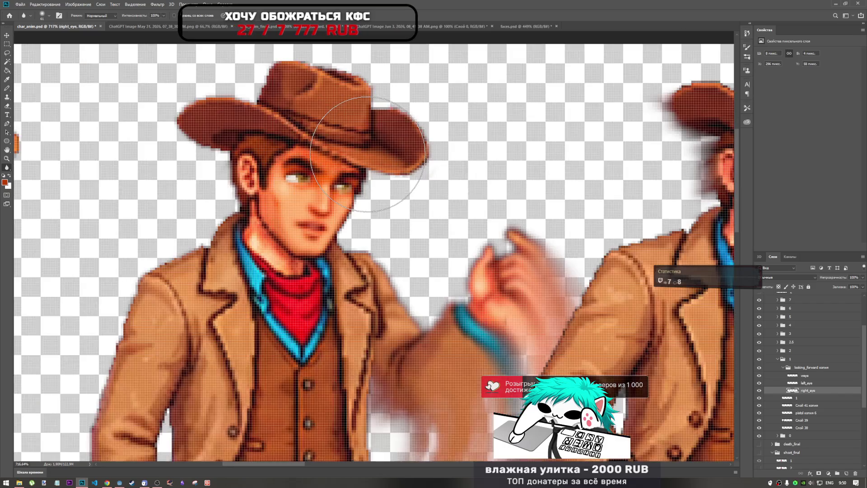
pyautogui.scroll(-2, 226, 188)
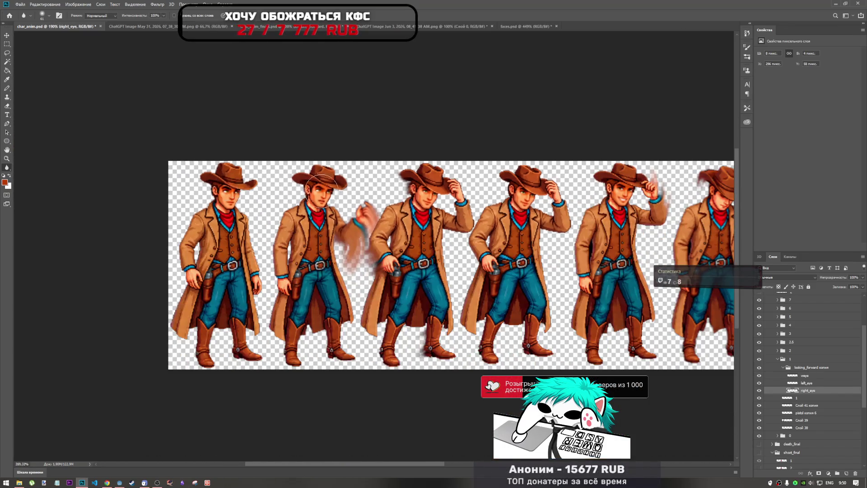
pyautogui.scroll(10, 321, 190)
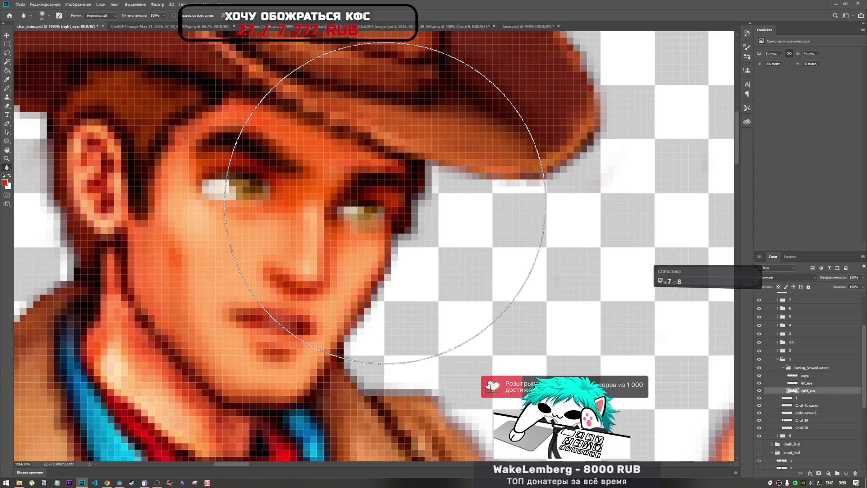
pyautogui.scroll(-7, 383, 203)
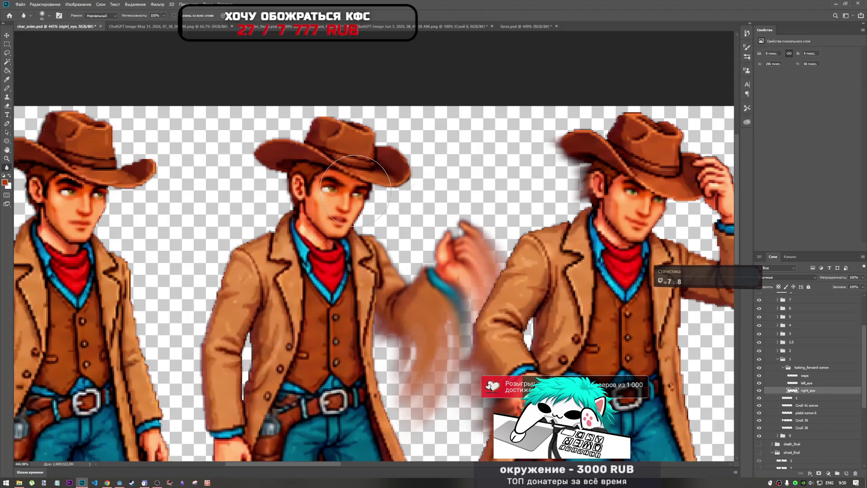
pyautogui.scroll(8, 355, 190)
pyautogui.press('b')
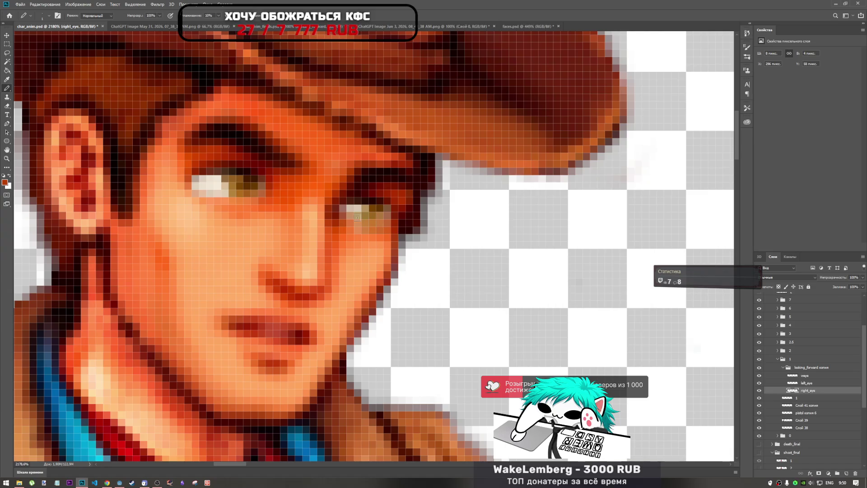
pyautogui.scroll(-8, 391, 236)
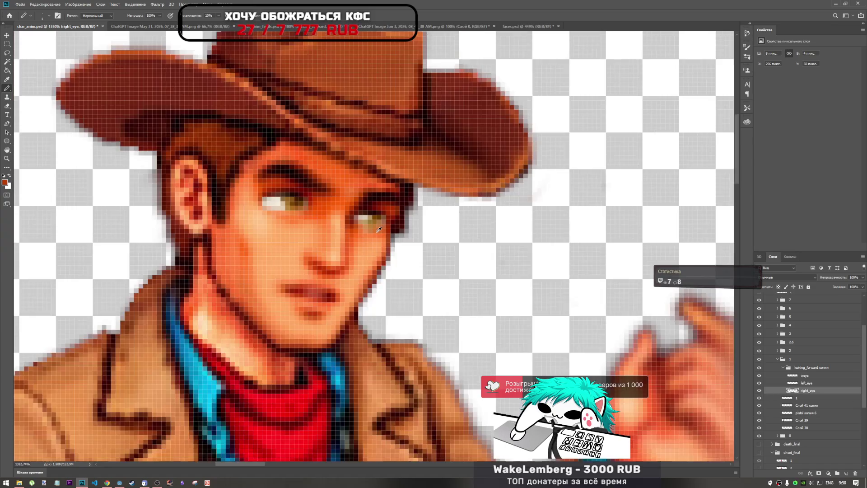
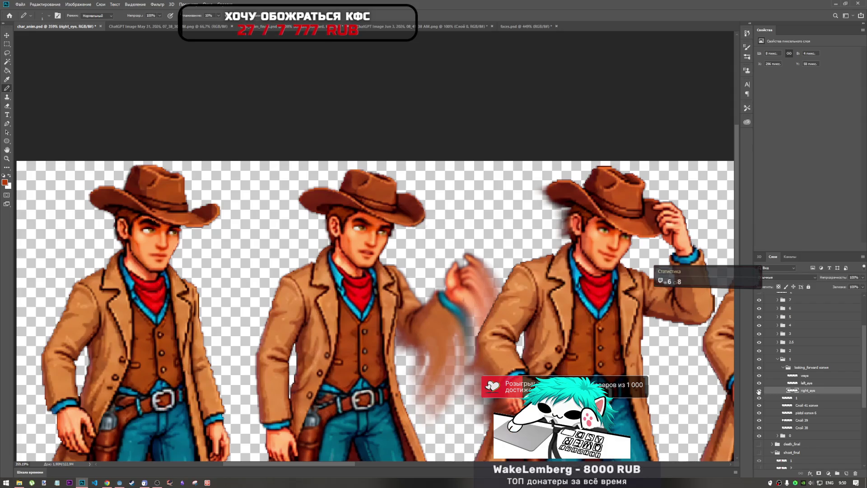
# - Nudge the right eye up one pixel and rotate it slightly clockwise
pyautogui.scroll(8, 353, 225)
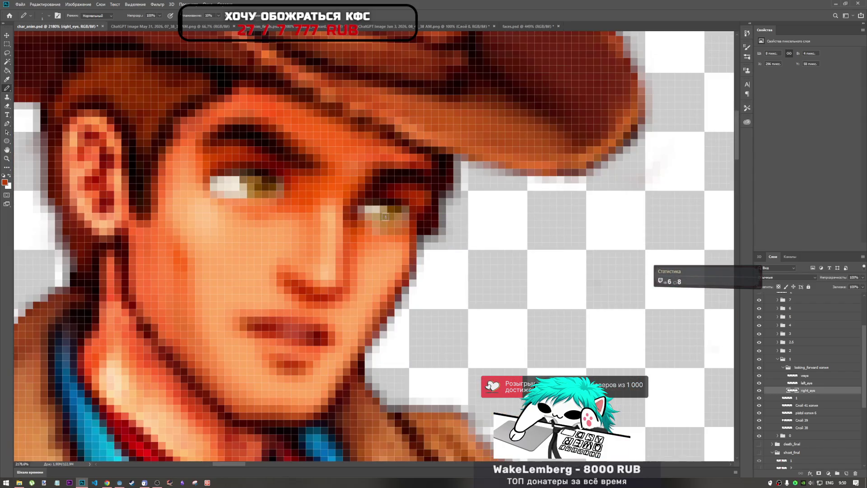
pyautogui.hotkey('ctrl', 'Up')
pyautogui.hotkey('ctrl', 't')
pyautogui.moveTo(451, 194); pyautogui.dragTo(445, 216)
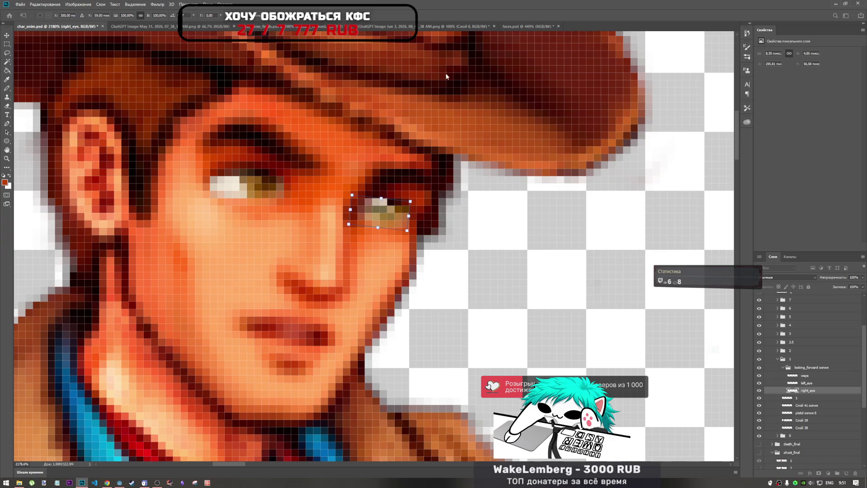
pyautogui.press('Return')
# - Nudge the right eye down one pixel and toggle its visibility to compare the fit
pyautogui.scroll(-5, 441, 247)
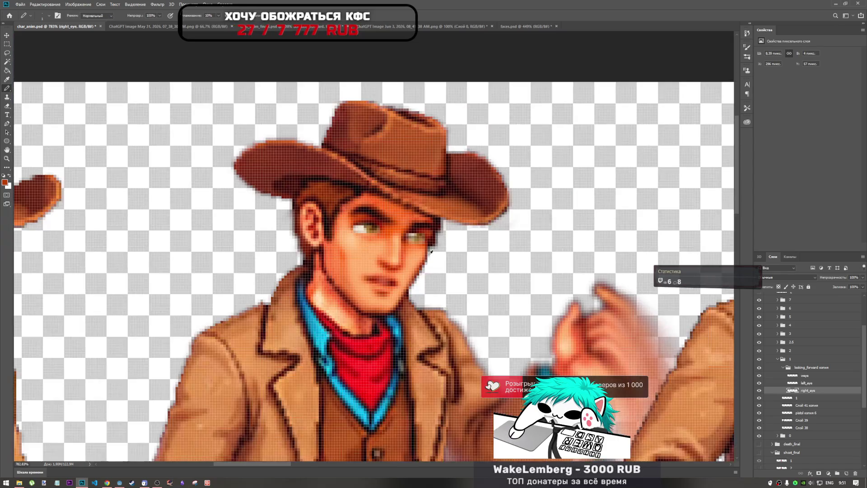
pyautogui.hotkey('ctrl', 'Down')
pyautogui.click(759, 390)
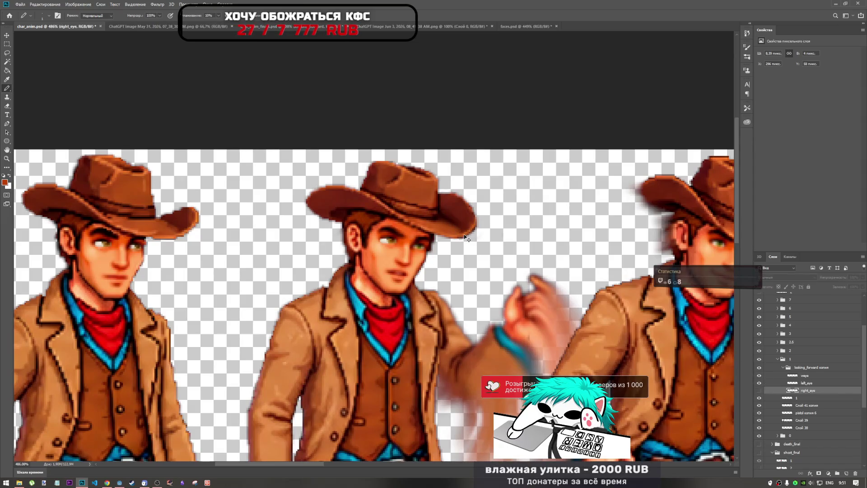
pyautogui.hotkey('ctrl', ',')
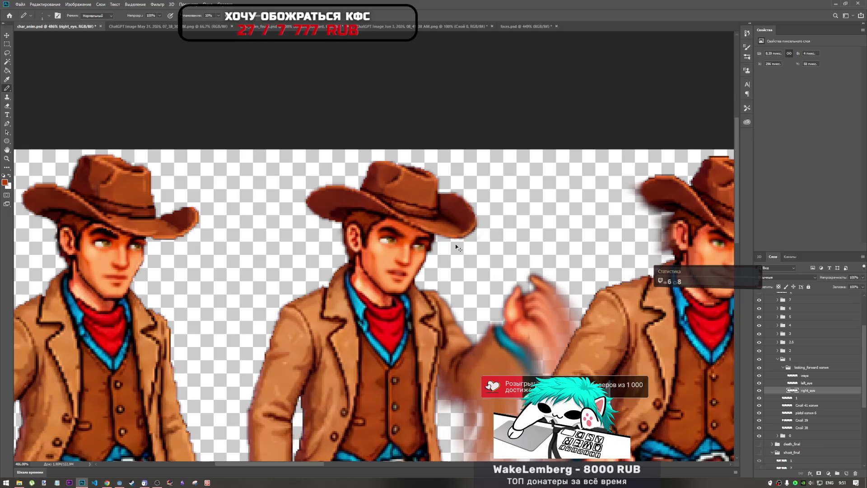
# - Re-apply the right eye's transform, inspect the result, and select the left_eye layer
pyautogui.scroll(4, 450, 246)
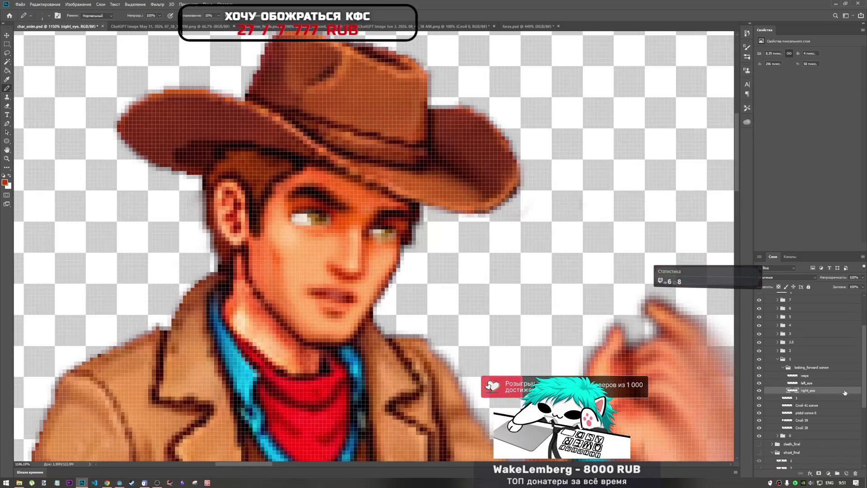
pyautogui.hotkey('ctrl', 't')
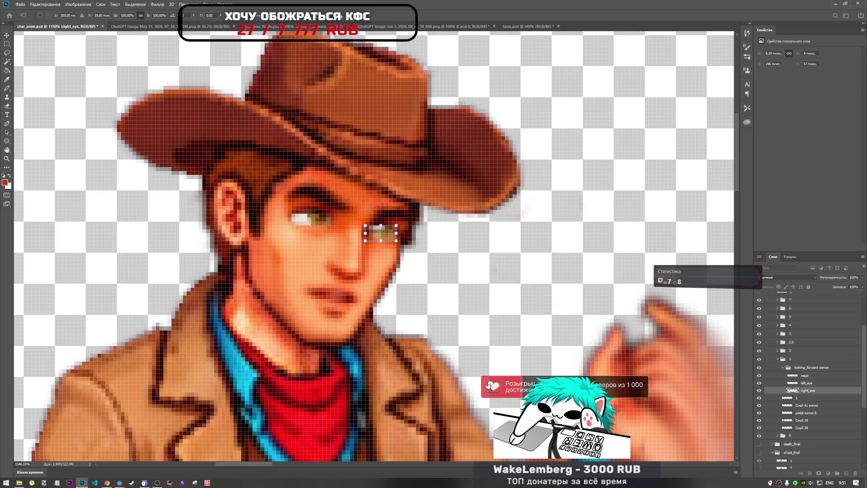
pyautogui.press('Return')
pyautogui.scroll(-3, 472, 260)
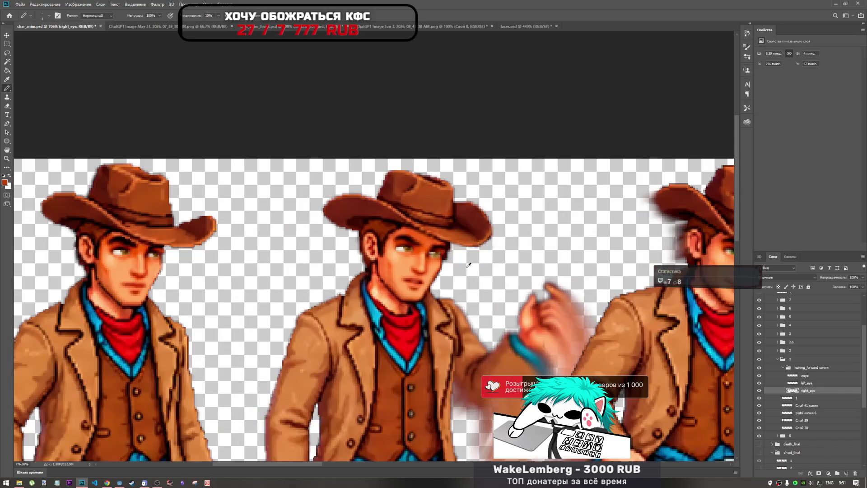
pyautogui.scroll(2, 468, 265)
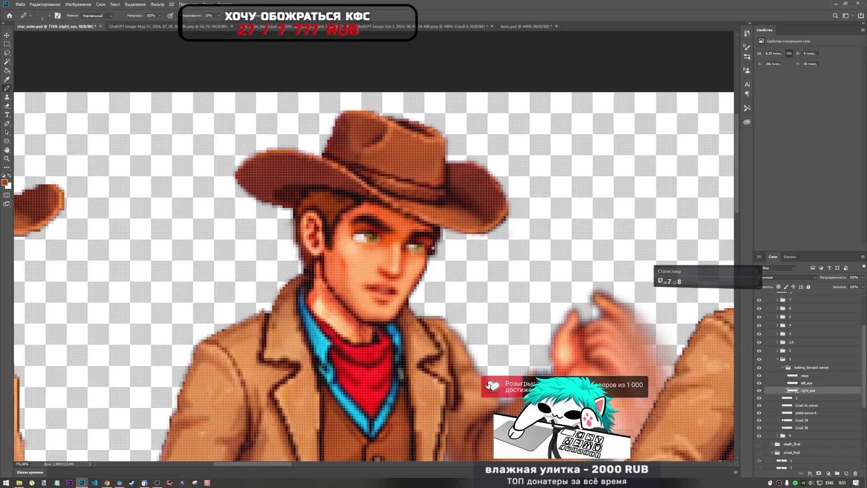
pyautogui.scroll(-5, 432, 250)
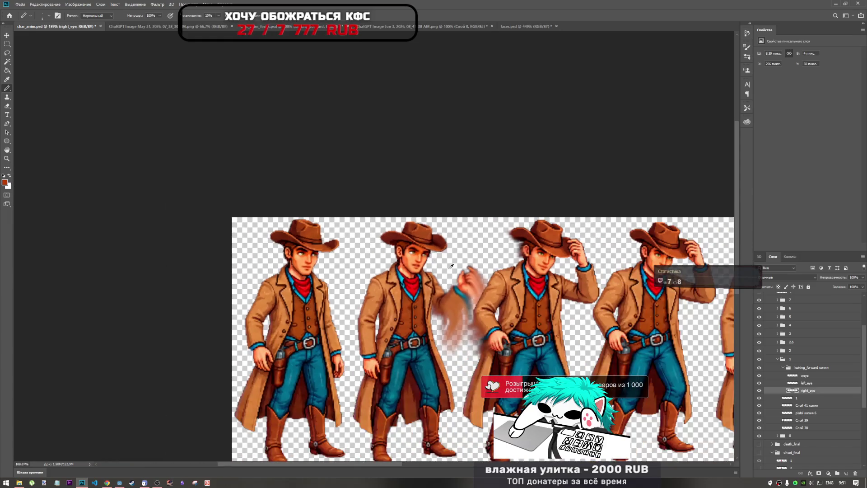
pyautogui.scroll(-1, 314, 217)
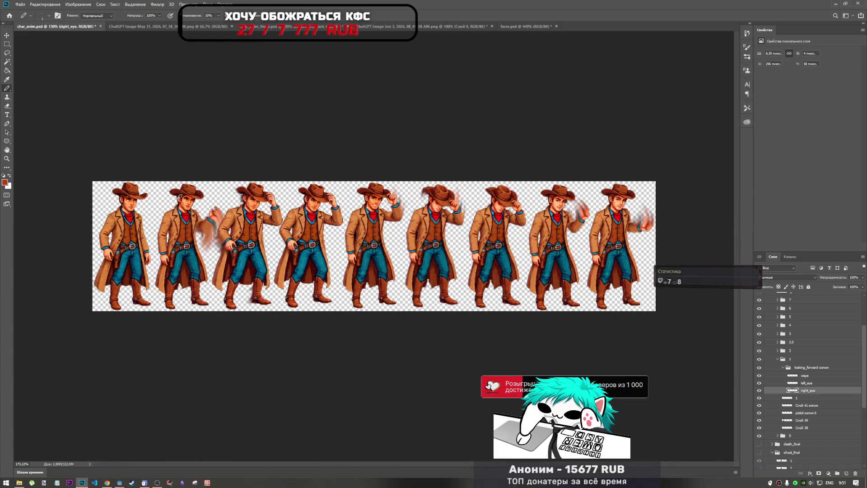
pyautogui.scroll(5, 199, 176)
pyautogui.scroll(2, 128, 179)
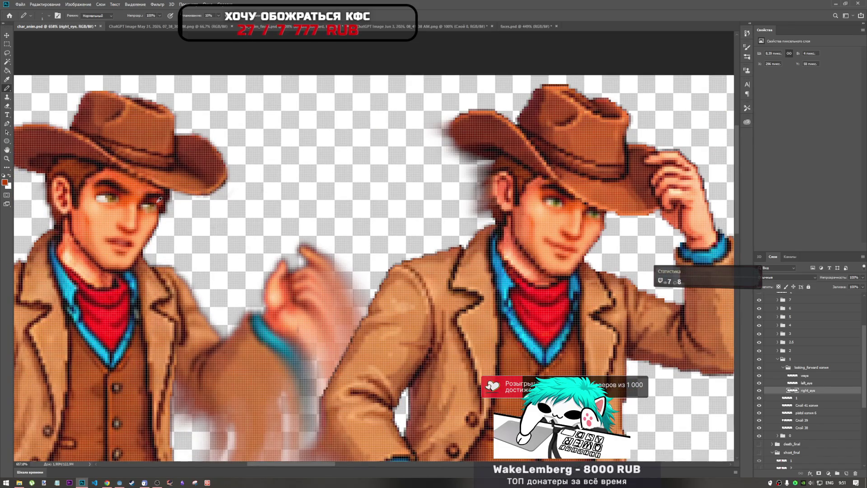
pyautogui.scroll(-1, 294, 294)
pyautogui.scroll(-1, 415, 381)
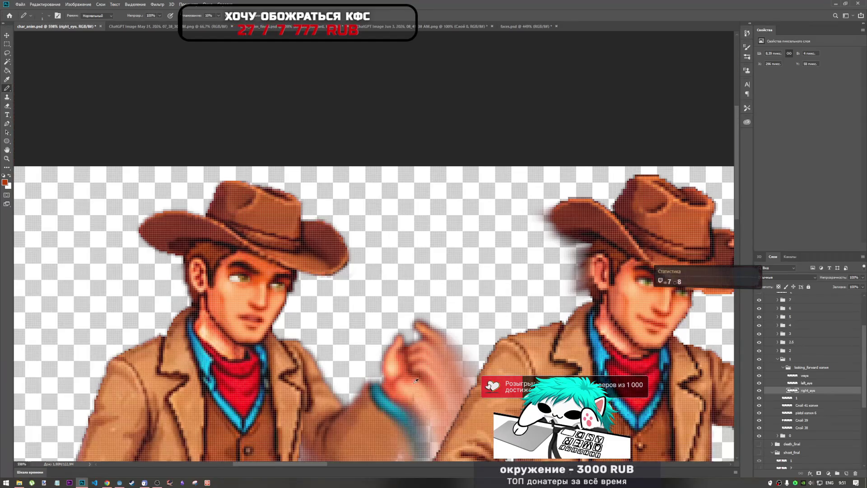
pyautogui.moveTo(287, 462); pyautogui.dragTo(277, 462)
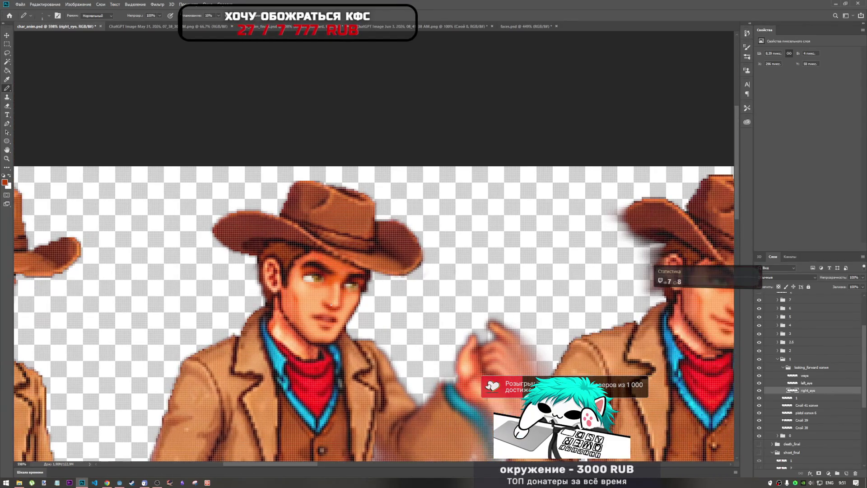
pyautogui.click(838, 383)
# - Resize the left eye slightly and raise the left_eye and weye layers one pixel
pyautogui.hotkey('ctrl', 't')
pyautogui.moveTo(326, 274); pyautogui.dragTo(329, 271)
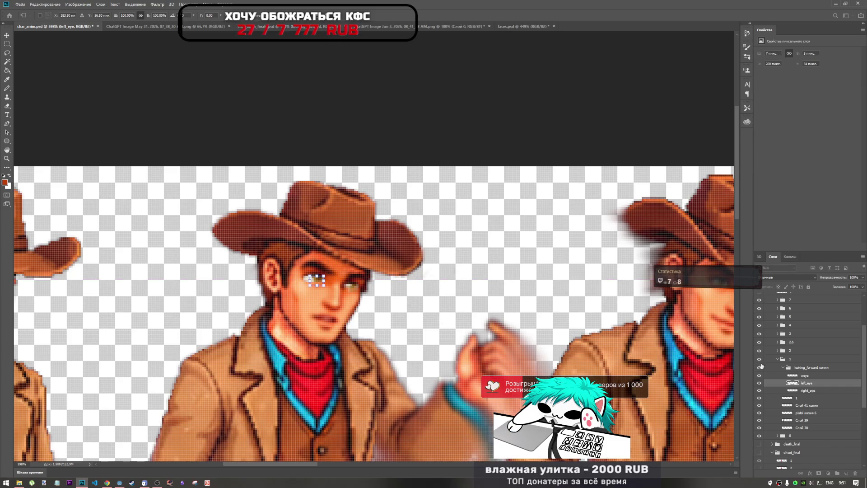
pyautogui.keyDown('ctrl'); pyautogui.click(804, 376); pyautogui.keyUp('ctrl')
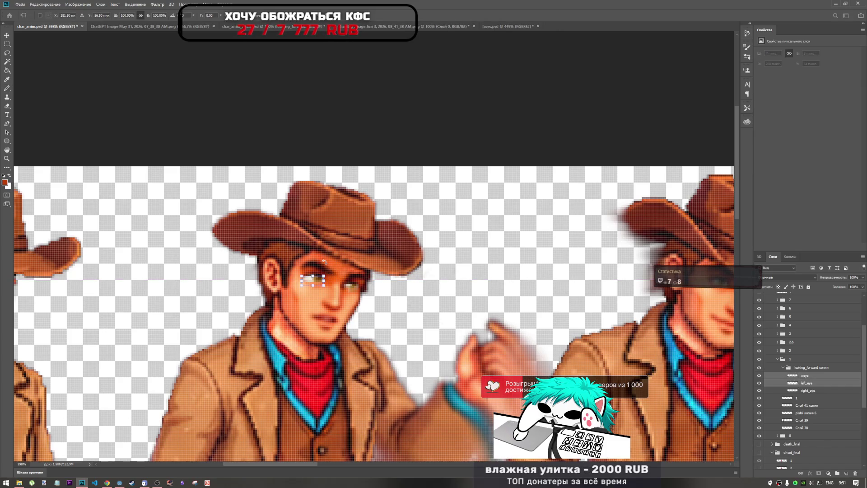
pyautogui.press('Up')
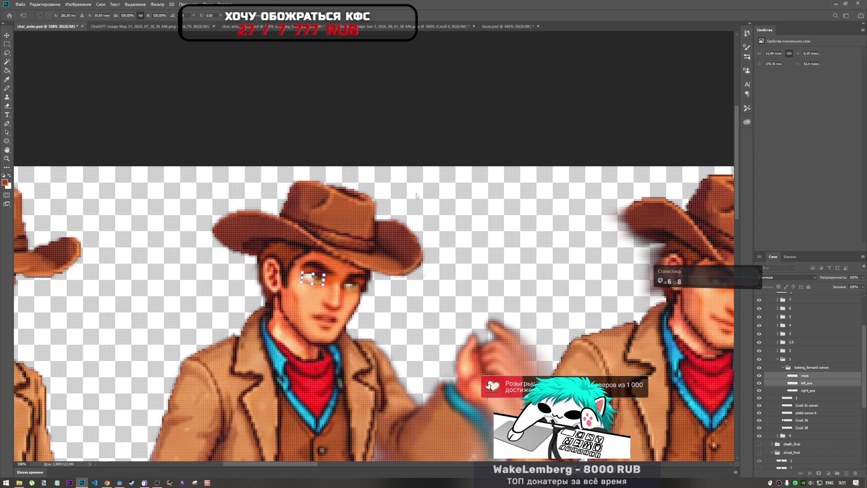
pyautogui.press('b')
pyautogui.scroll(-3, 310, 271)
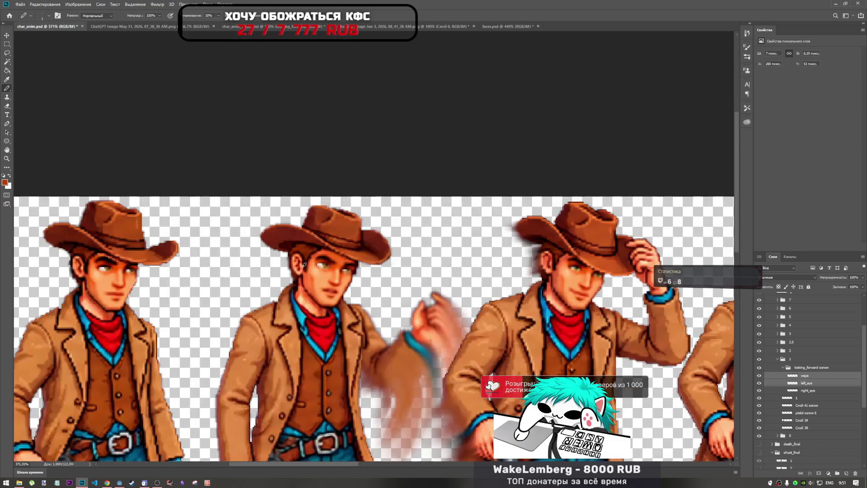
pyautogui.scroll(5, 310, 271)
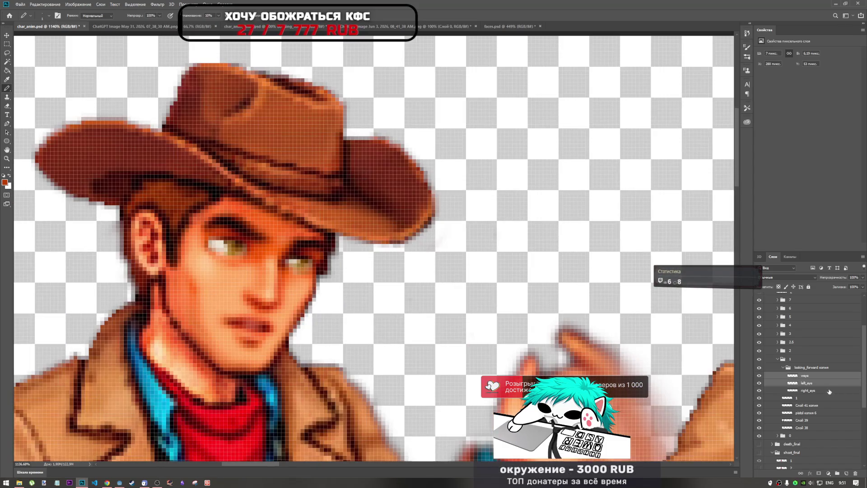
# - Re-angle the right eye, nudge it one pixel right, and apply the transform
pyautogui.click(798, 390)
pyautogui.hotkey('ctrl', 't')
pyautogui.moveTo(327, 248); pyautogui.dragTo(329, 249)
pyautogui.press('Up')
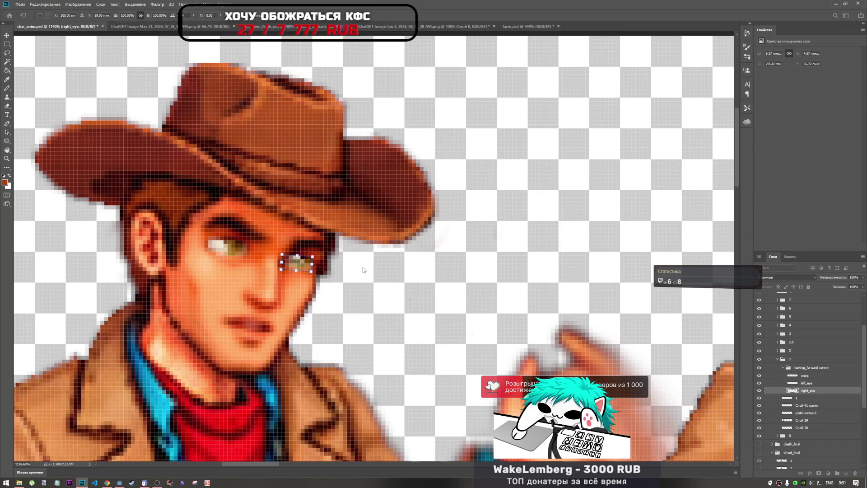
pyautogui.moveTo(332, 248); pyautogui.dragTo(333, 256)
pyautogui.press('Right')
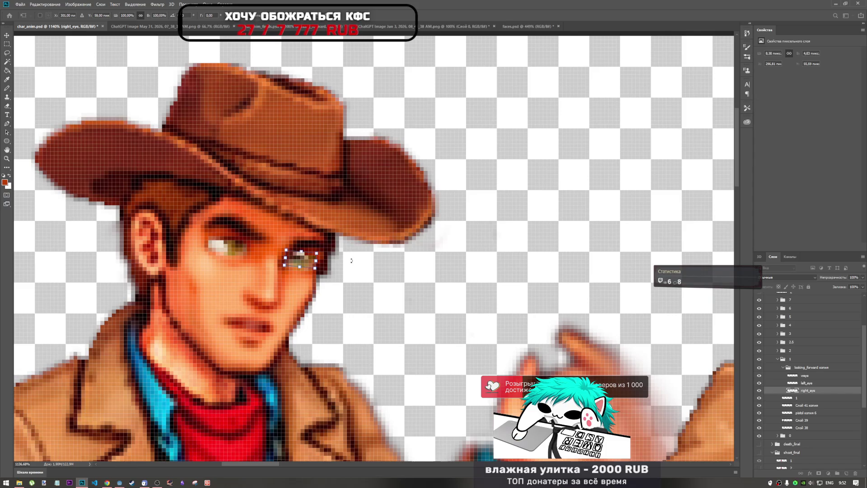
pyautogui.press('Down')
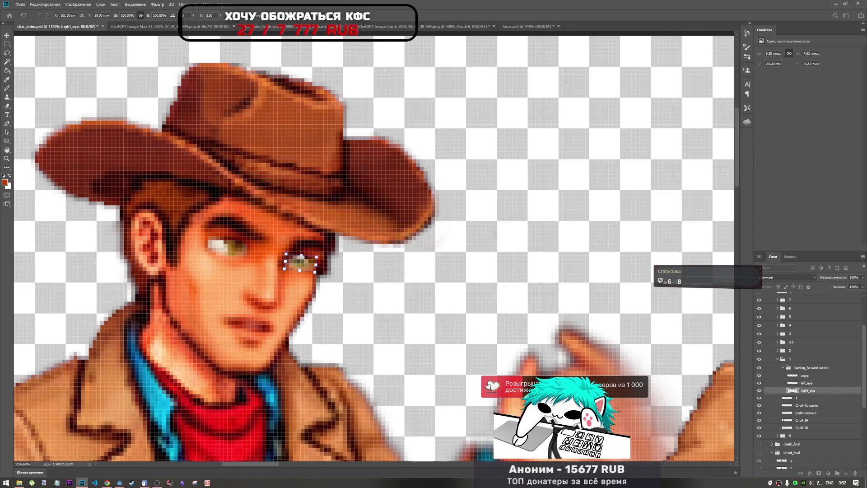
pyautogui.press('Return')
# - Select the left_eye layer, then pick the right_eye layer for removal
pyautogui.scroll(-5, 394, 283)
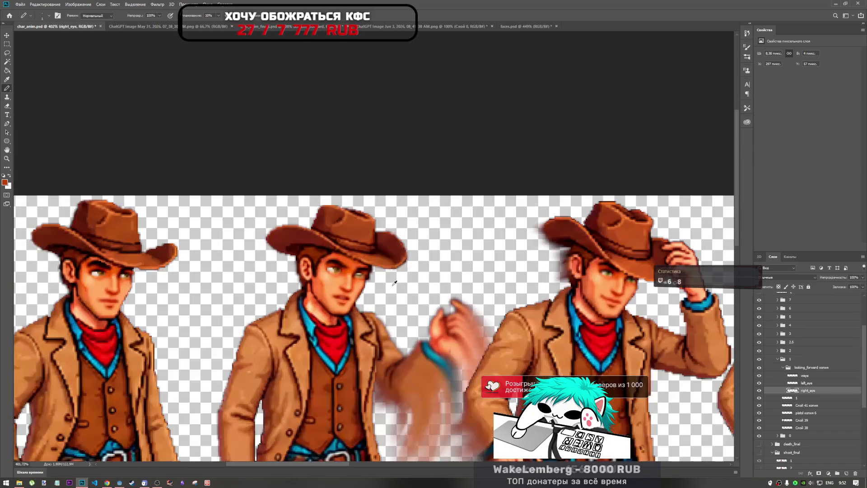
pyautogui.scroll(5, 368, 283)
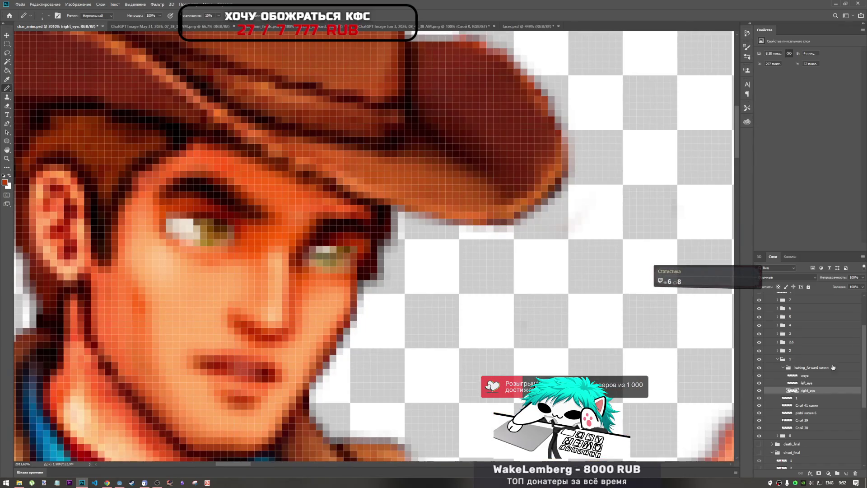
pyautogui.click(808, 384)
pyautogui.click(809, 391)
# - Delete the right_eye layer and duplicate left_eye, undoing a trial move of the copy
pyautogui.press('Delete')
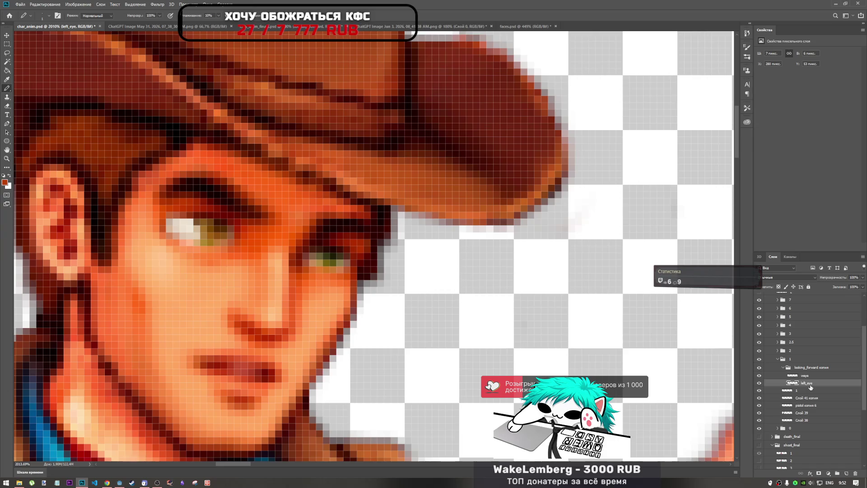
pyautogui.moveTo(808, 387); pyautogui.dragTo(813, 382)
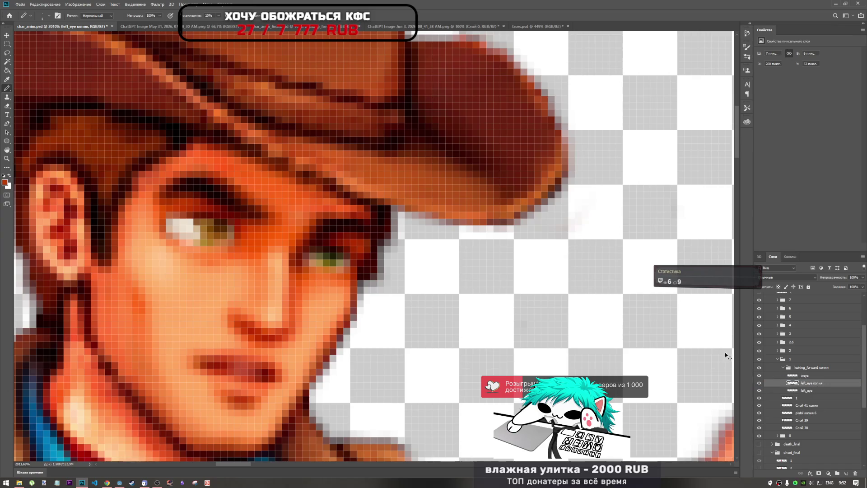
pyautogui.hotkey('ctrl', 't')
pyautogui.moveTo(199, 239); pyautogui.dragTo(271, 249)
pyautogui.hotkey('ctrl', 'z')
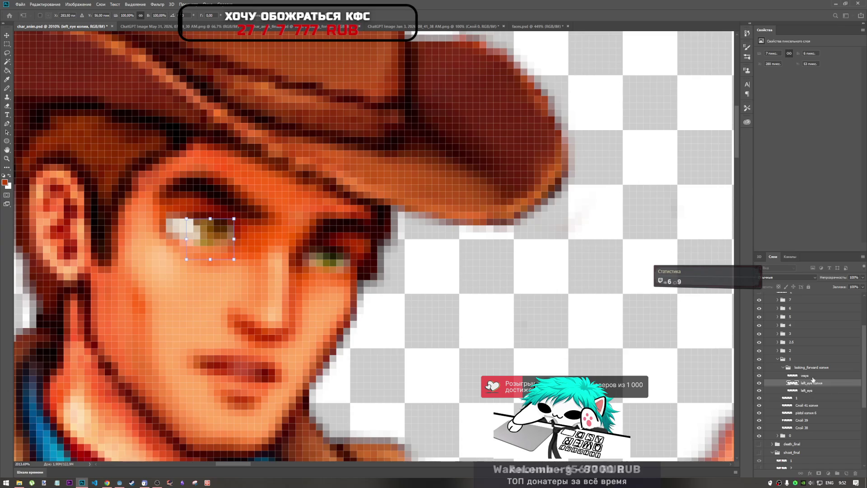
# - Duplicate weye, merge it with the left eye copy, and place the result below left_eye
pyautogui.keyDown('alt'); pyautogui.moveTo(804, 375); pyautogui.dragTo(815, 383); pyautogui.keyUp('alt')
pyautogui.keyDown('shift'); pyautogui.click(818, 390); pyautogui.keyUp('shift')
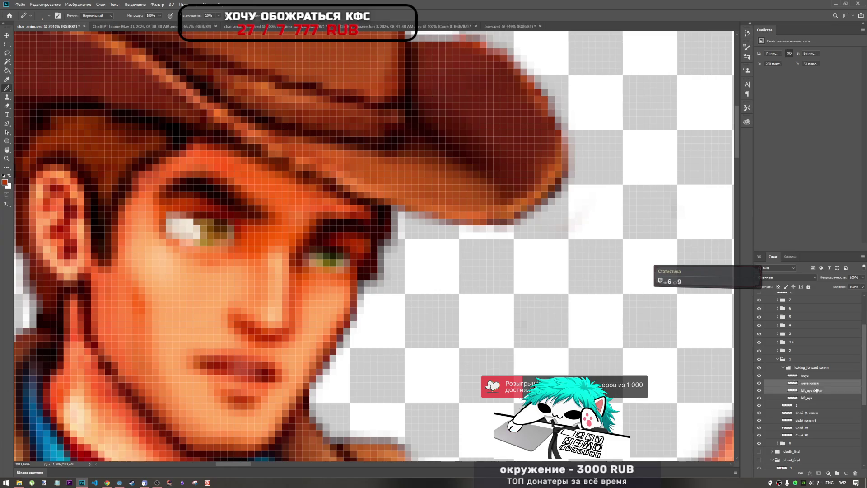
pyautogui.rightClick(817, 392)
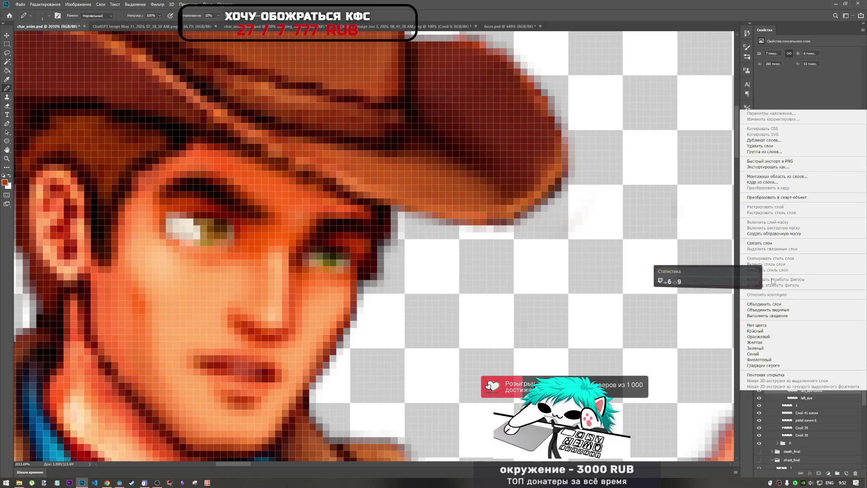
pyautogui.click(779, 313)
pyautogui.moveTo(808, 383); pyautogui.dragTo(814, 393)
# - Move the merged eye copy 17 px right and 5 px down, then delete its white highlight
pyautogui.hotkey('ctrl', 't')
pyautogui.moveTo(186, 220); pyautogui.dragTo(342, 264)
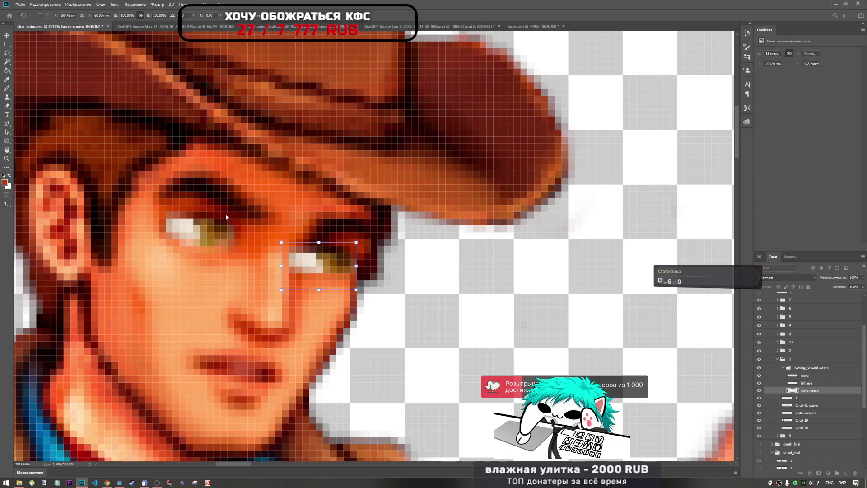
pyautogui.click(7, 53)
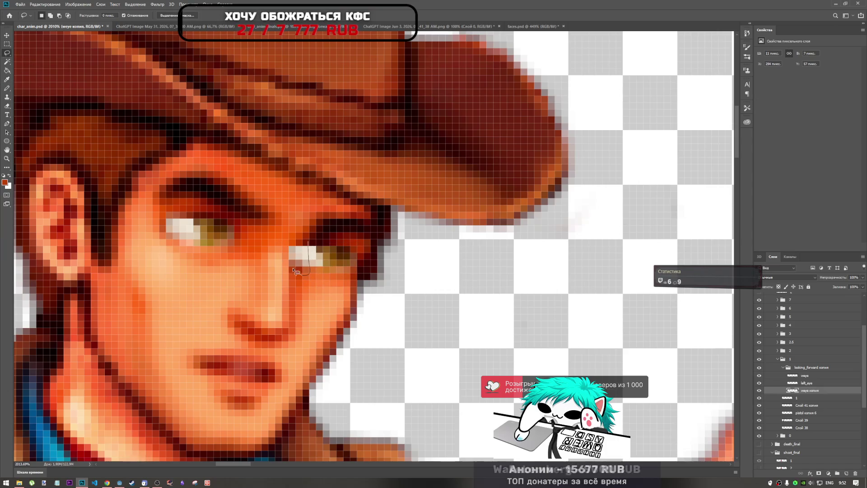
pyautogui.moveTo(308, 240); pyautogui.dragTo(315, 271)
pyautogui.press('Delete')
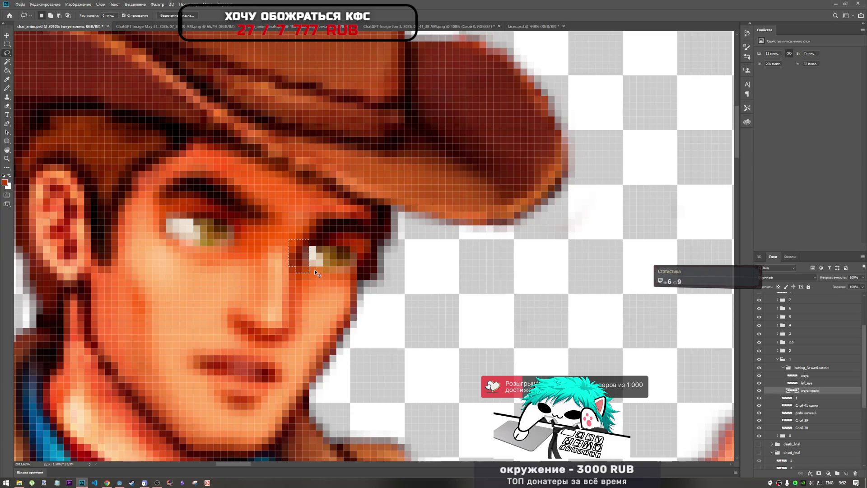
pyautogui.click(317, 257)
pyautogui.scroll(-6, 318, 257)
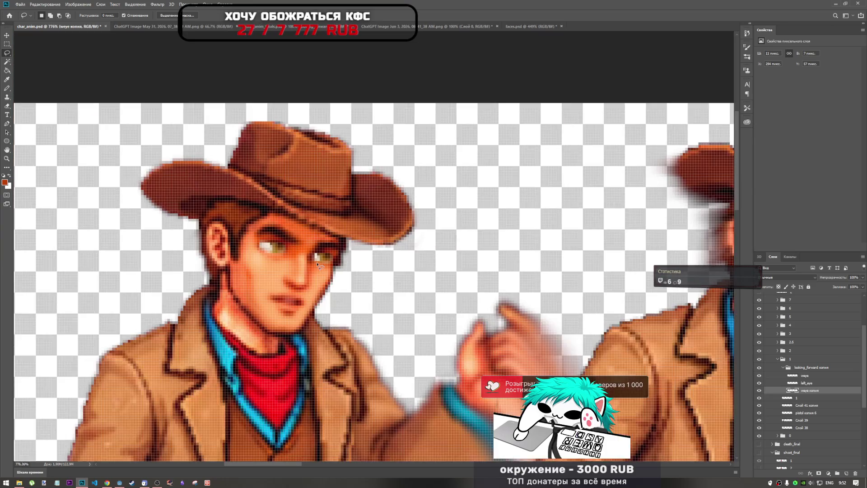
# - Select the left_eye layer and switch to the Eraser tool
pyautogui.scroll(7, 316, 259)
pyautogui.scroll(-6, 316, 258)
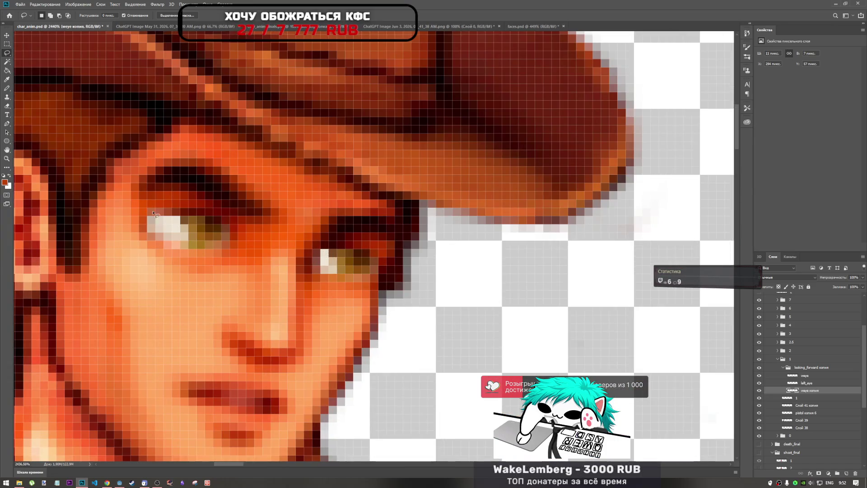
pyautogui.scroll(6, 288, 226)
pyautogui.click(807, 383)
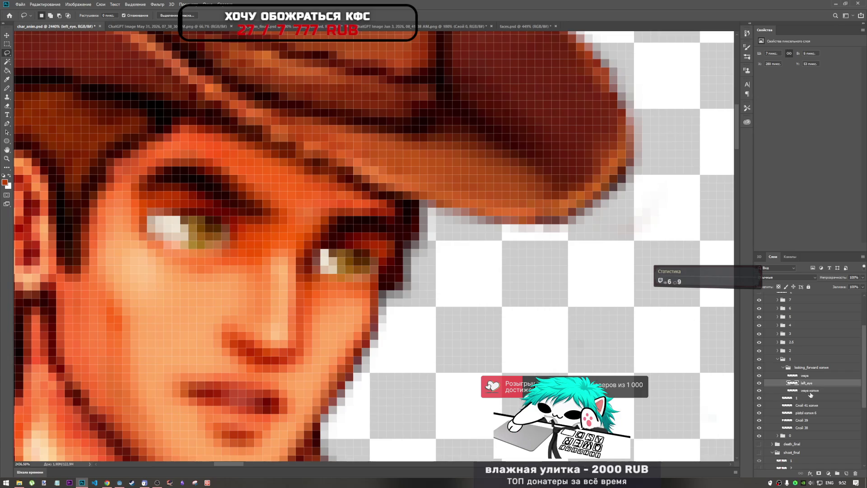
pyautogui.scroll(-6, 245, 254)
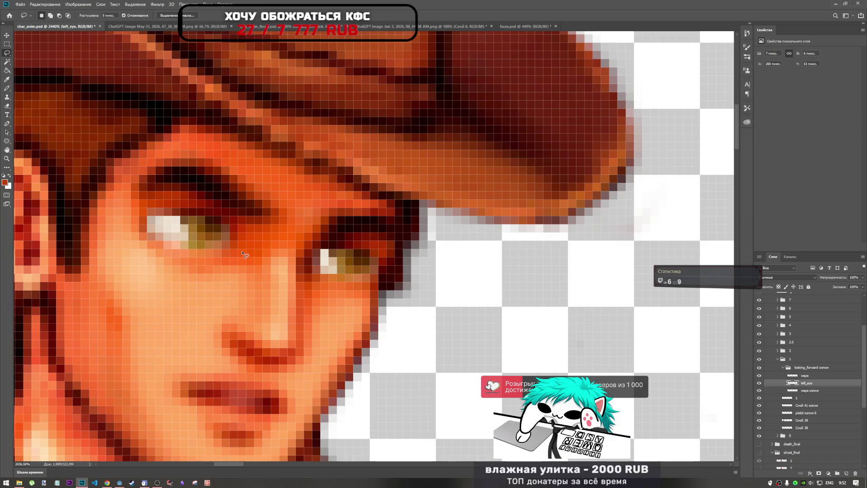
pyautogui.scroll(6, 344, 275)
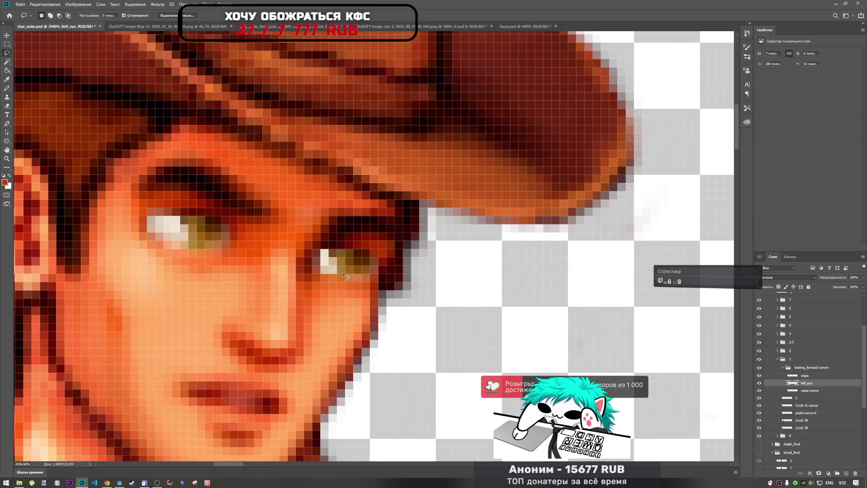
pyautogui.click(7, 91)
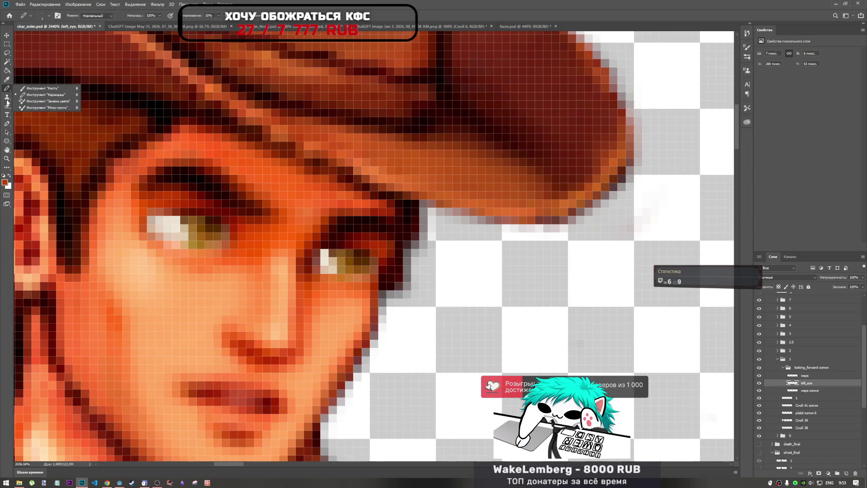
pyautogui.click(7, 103)
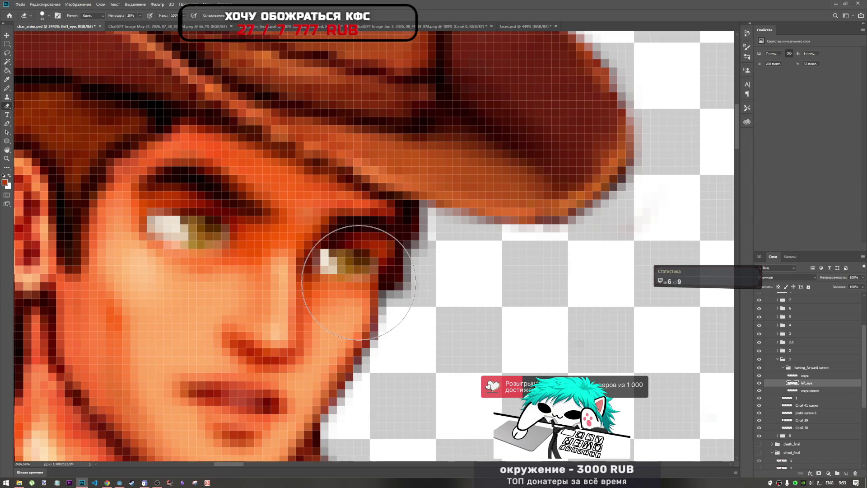
# - Compare the weye копия and left_eye layers while zooming around the eye
pyautogui.click(811, 391)
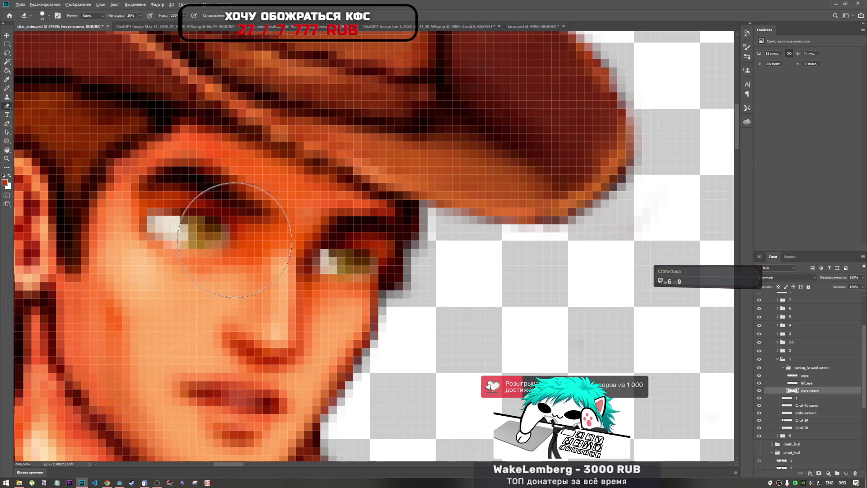
pyautogui.scroll(-4, 235, 240)
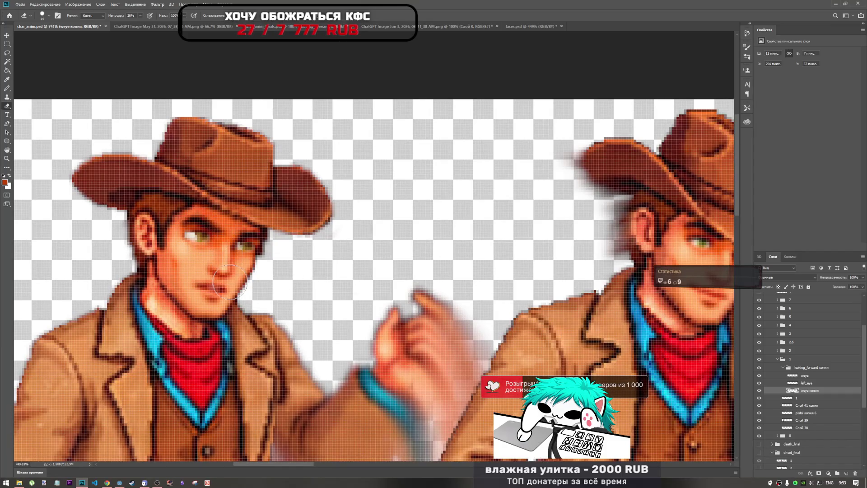
pyautogui.scroll(-4, 229, 282)
pyautogui.scroll(6, 244, 276)
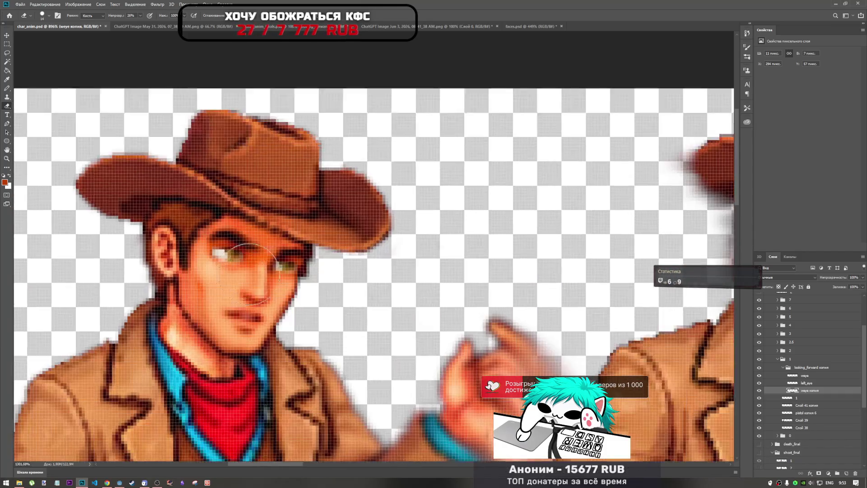
pyautogui.scroll(-2, 250, 273)
pyautogui.scroll(-5, 286, 275)
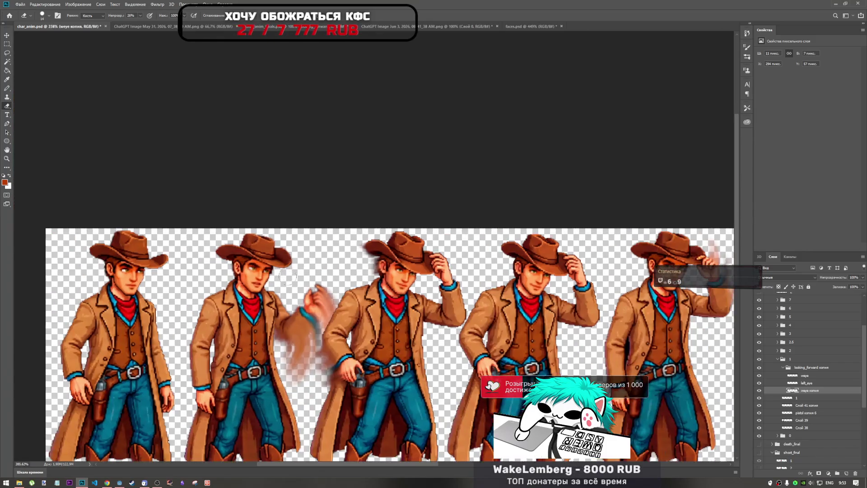
pyautogui.scroll(2, 288, 274)
pyautogui.scroll(-2, 288, 272)
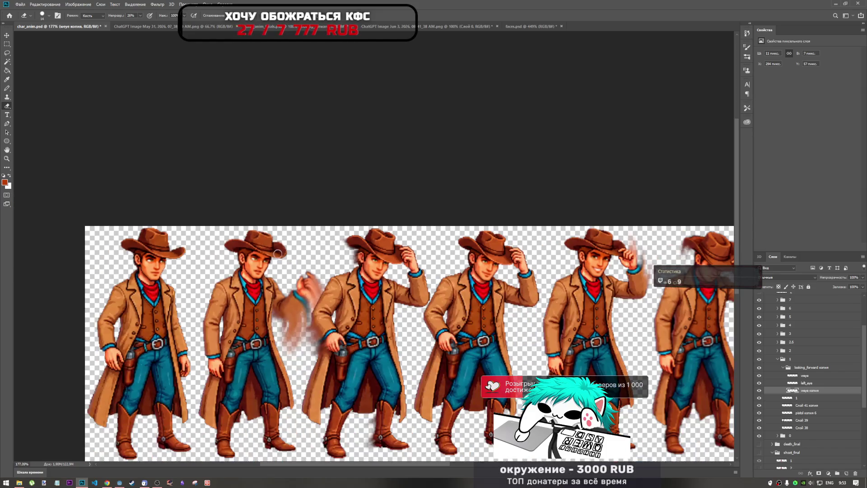
pyautogui.scroll(3, 243, 260)
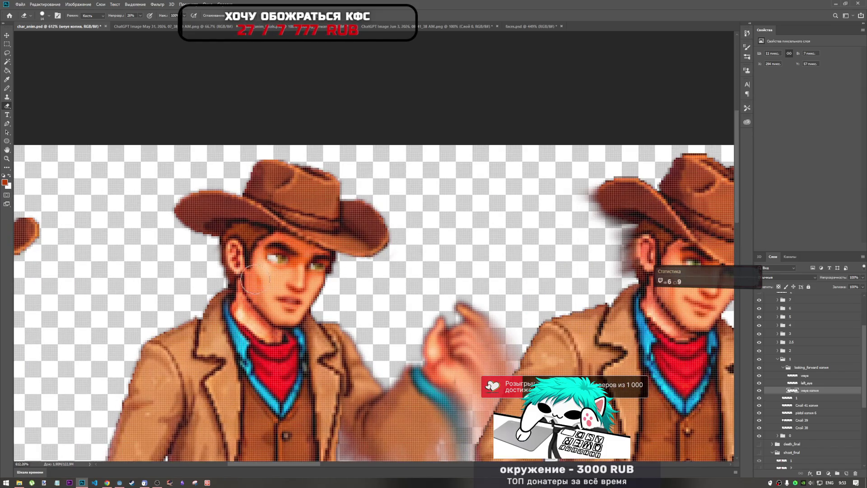
pyautogui.click(824, 384)
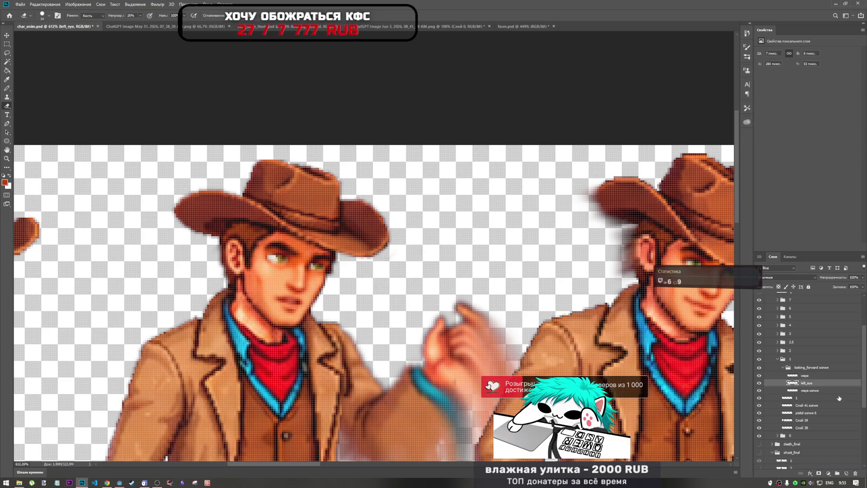
# - Select the weye layer and set the eraser brush size to 1 px
pyautogui.keyDown('ctrl'); pyautogui.click(265, 258); pyautogui.keyUp('ctrl')
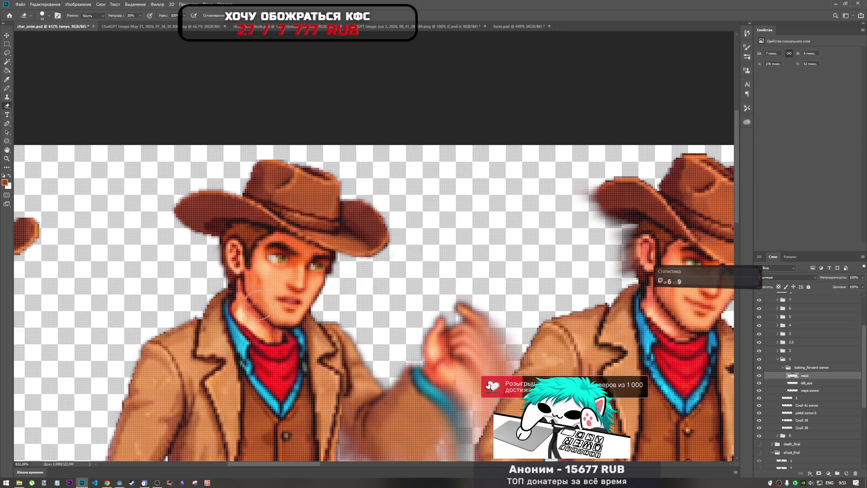
pyautogui.scroll(-5, 258, 304)
pyautogui.scroll(2, 268, 310)
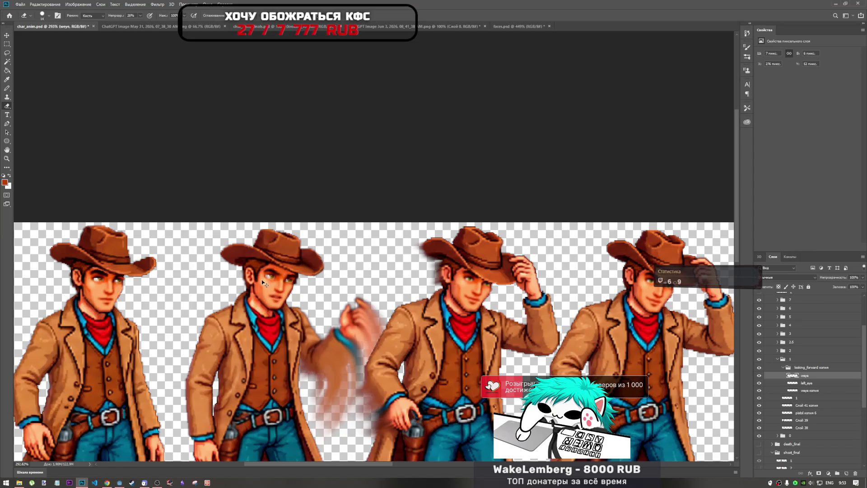
pyautogui.scroll(5, 264, 282)
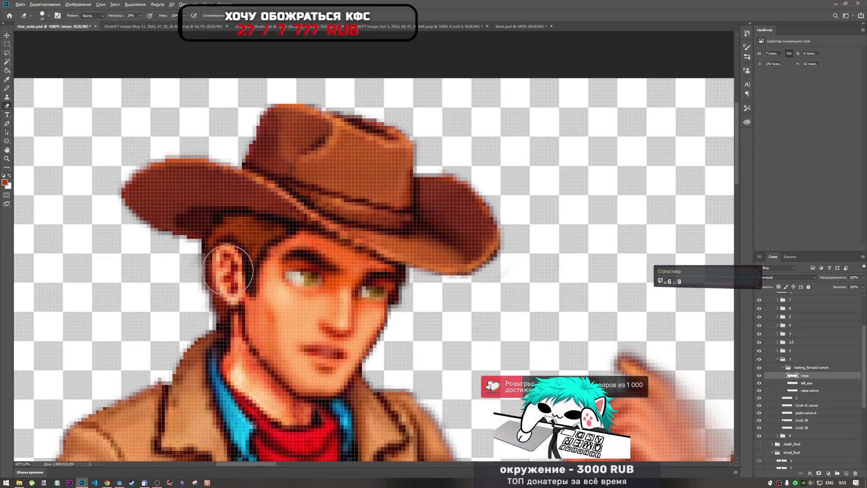
pyautogui.scroll(-5, 228, 270)
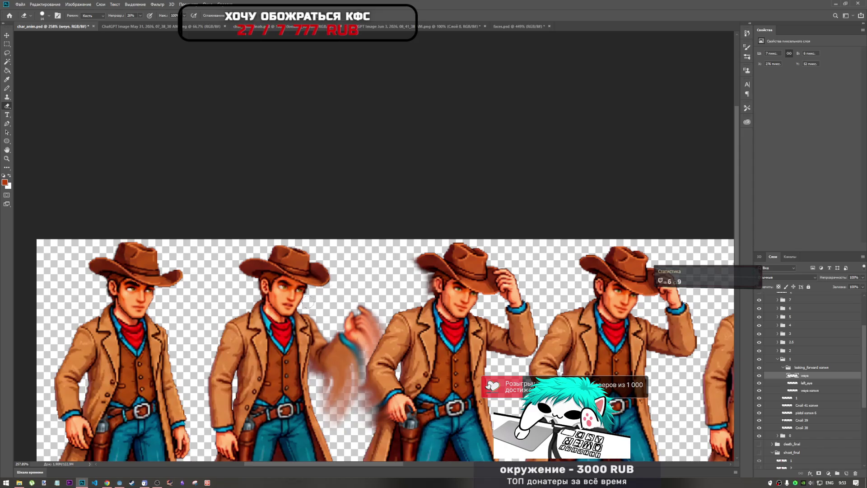
pyautogui.scroll(-3, 307, 300)
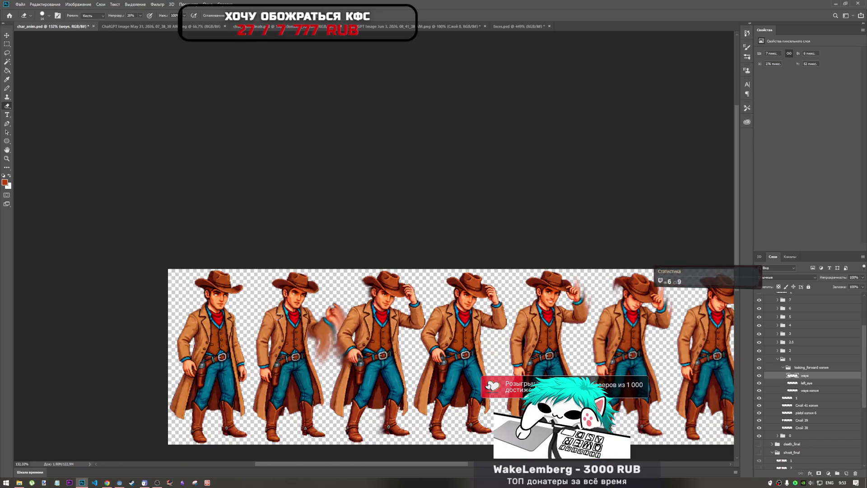
pyautogui.scroll(2, 298, 317)
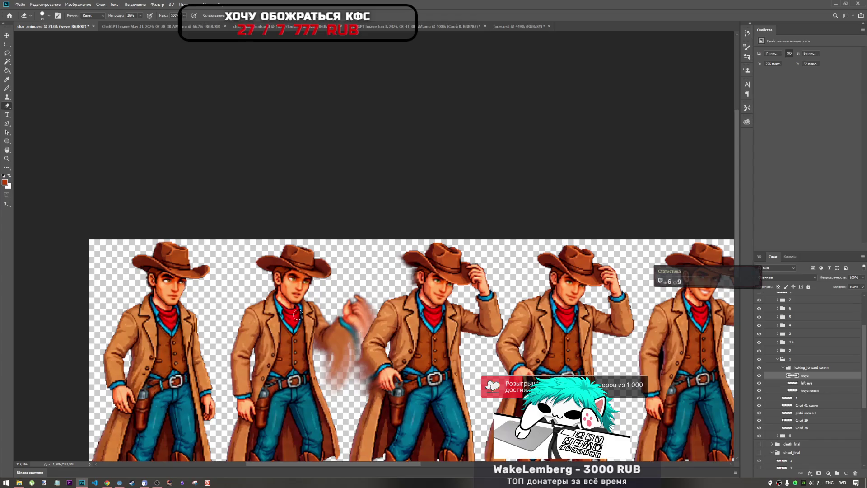
pyautogui.scroll(7, 298, 315)
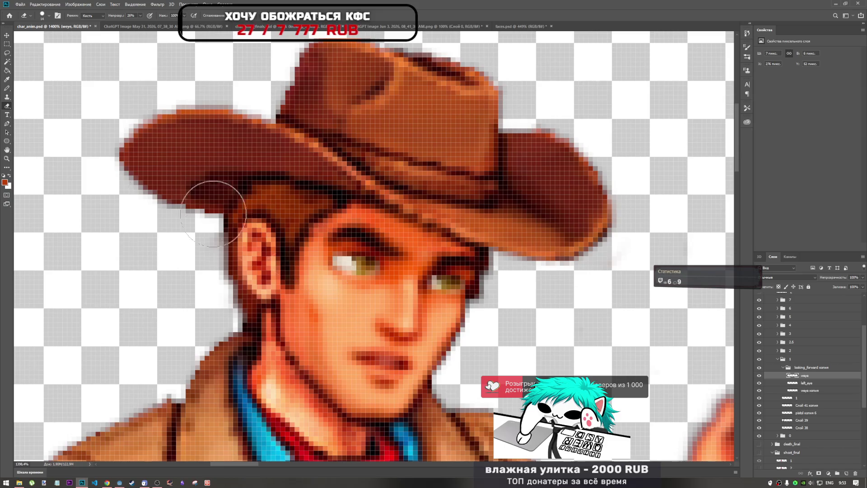
pyautogui.rightClick(345, 258)
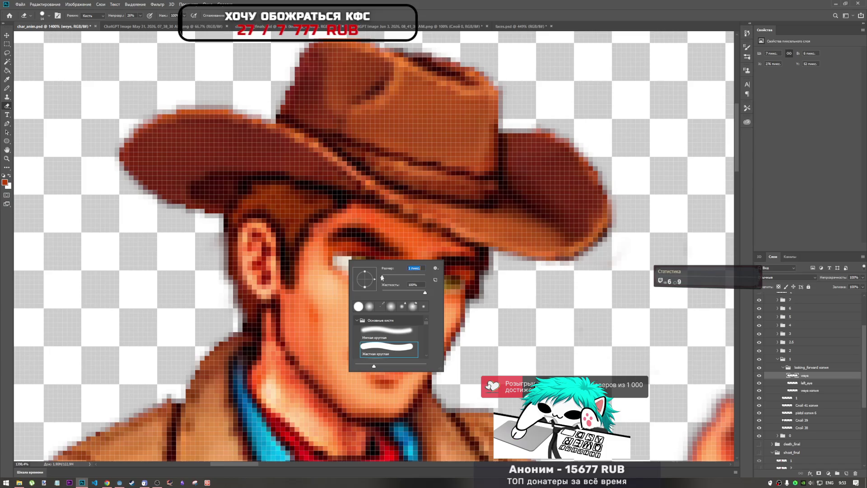
pyautogui.press('Return')
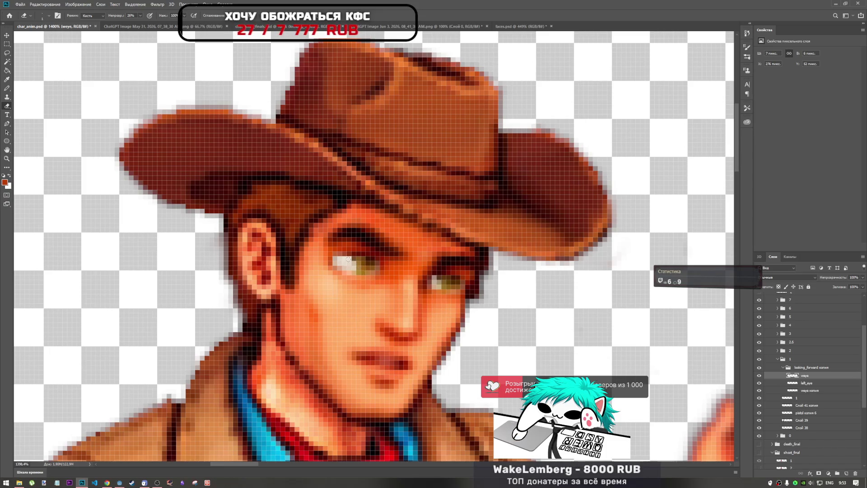
# - Collapse the looking_forward копия layer group
pyautogui.scroll(-10, 339, 260)
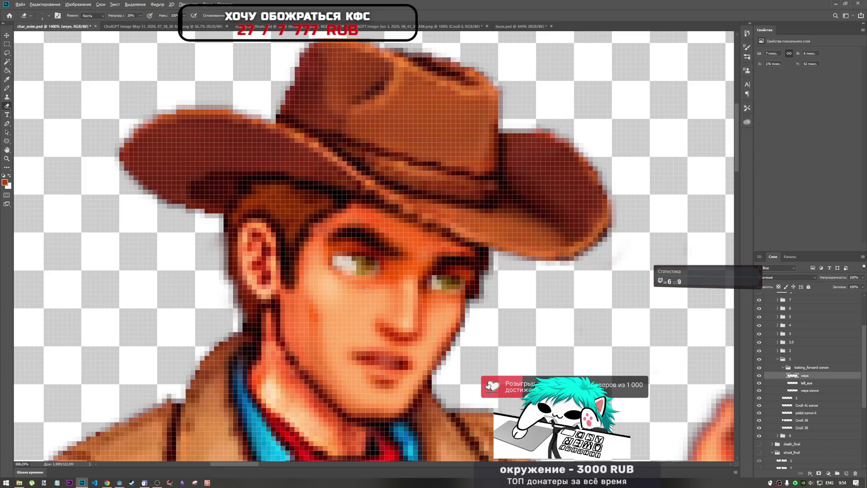
pyautogui.scroll(6, 288, 284)
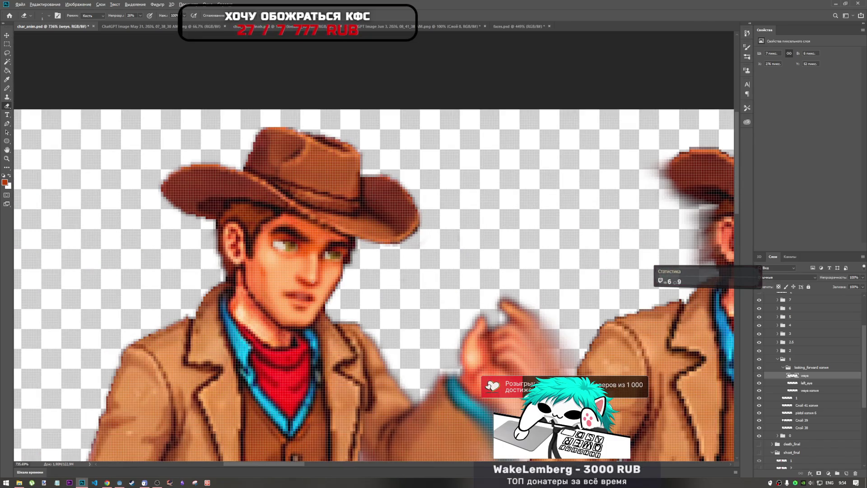
pyautogui.scroll(-6, 291, 283)
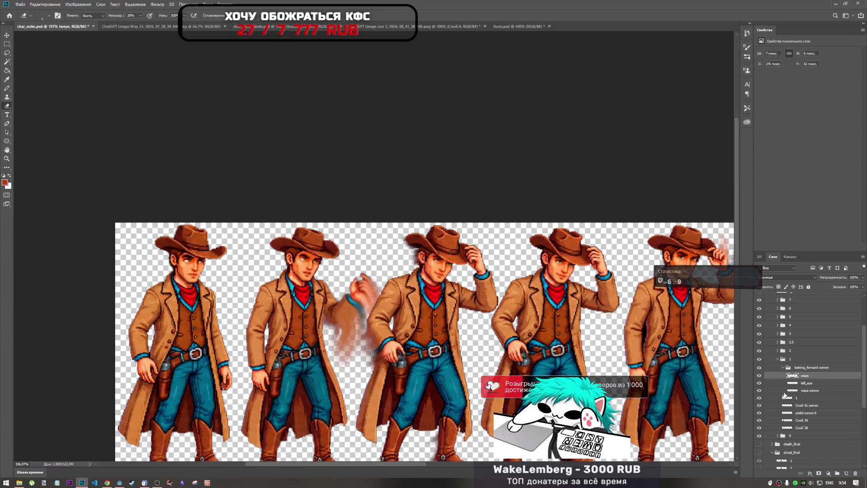
pyautogui.click(783, 368)
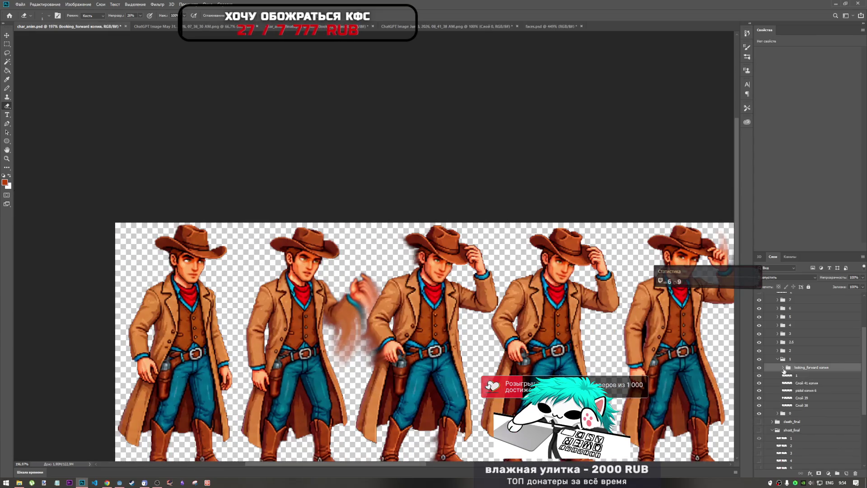
# - Copy the looking_forward face group from frame group 0 into group 1
pyautogui.scroll(-3, 406, 253)
pyautogui.scroll(2, 406, 253)
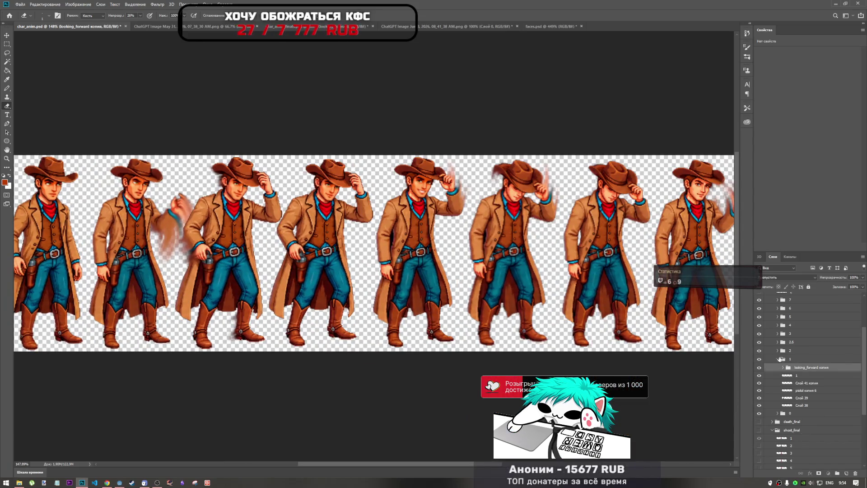
pyautogui.click(779, 359)
pyautogui.click(779, 368)
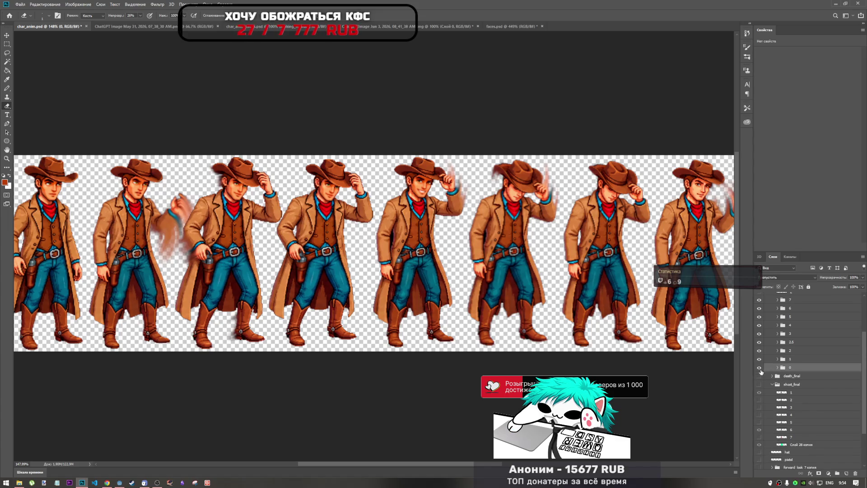
pyautogui.click(777, 367)
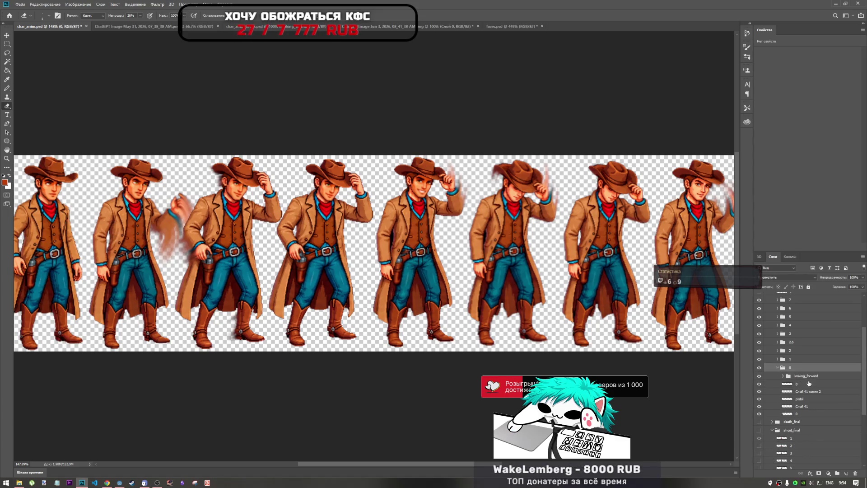
pyautogui.click(808, 378)
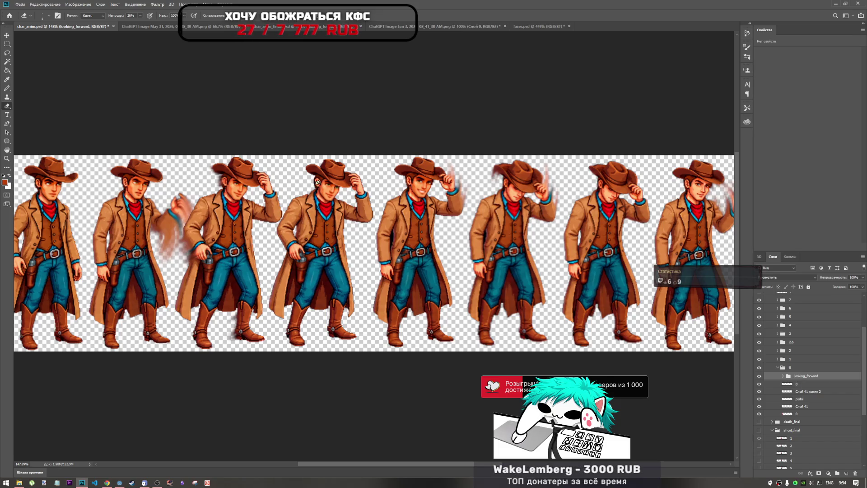
pyautogui.moveTo(807, 380); pyautogui.dragTo(813, 361)
pyautogui.click(778, 359)
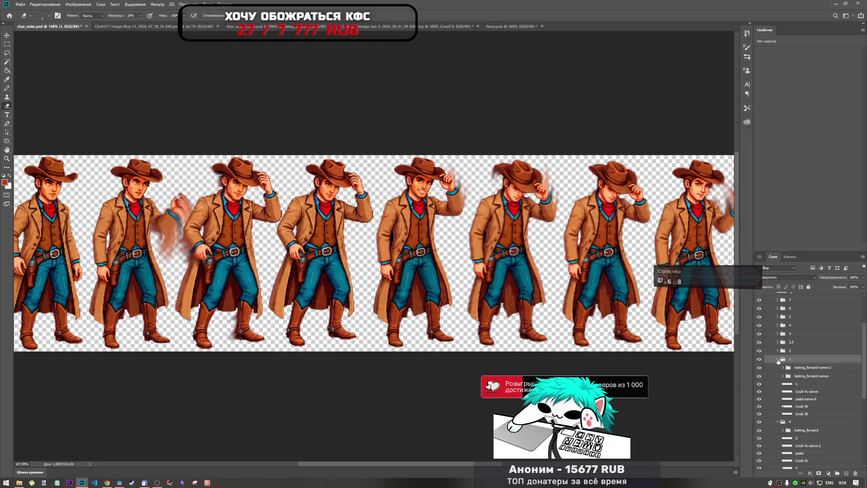
# - Collapse group 0, compare the looking_forward копия 2 copy, and delete that extra copy
pyautogui.click(780, 365)
pyautogui.click(780, 364)
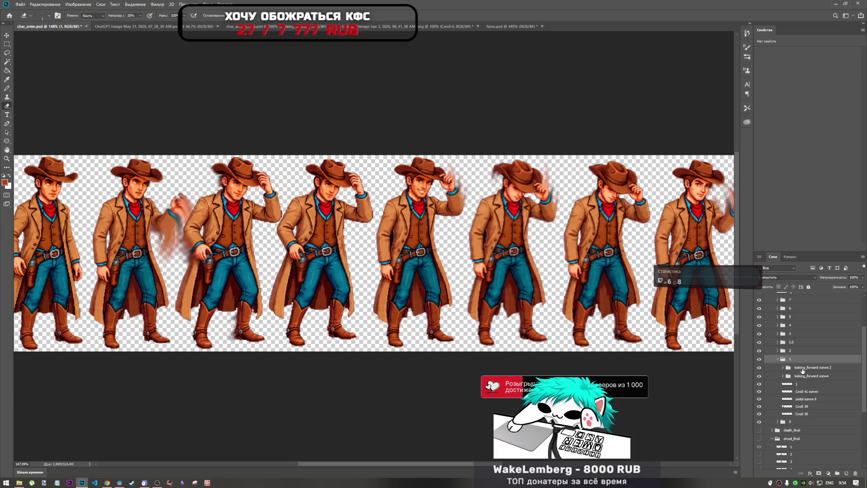
pyautogui.click(802, 370)
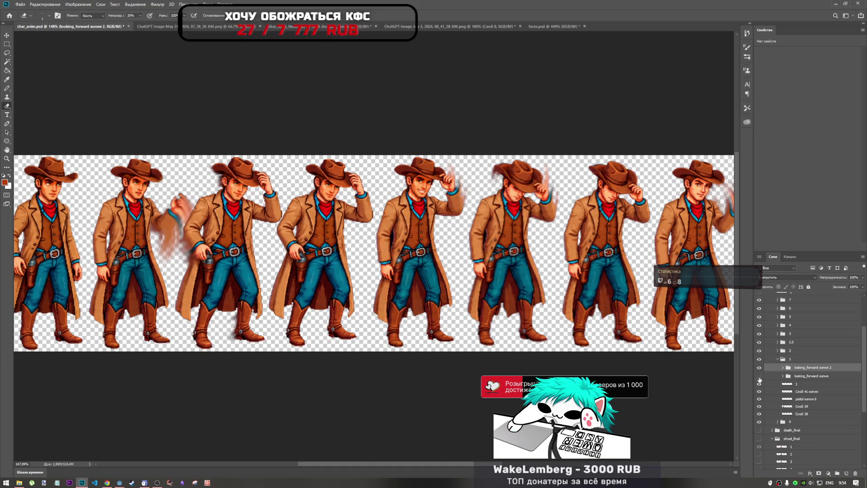
pyautogui.click(759, 367)
pyautogui.click(759, 365)
pyautogui.press('Delete')
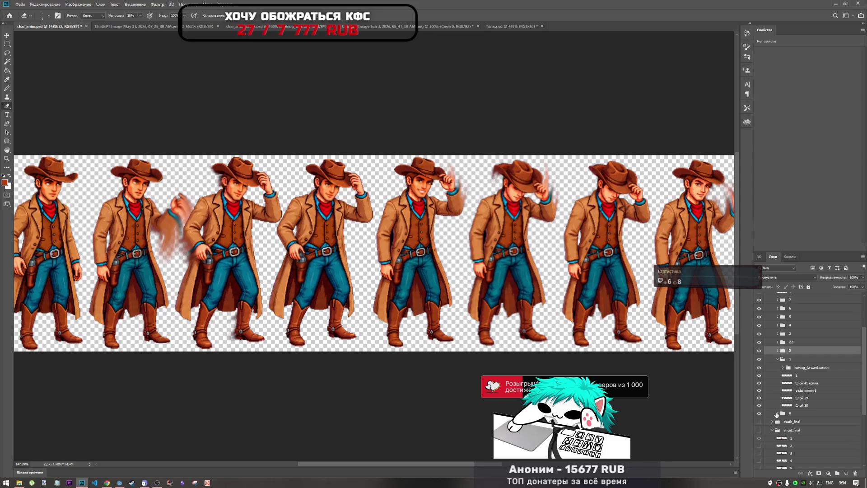
# - Collapse group 1 and select the face copy inside frame group 2
pyautogui.click(778, 359)
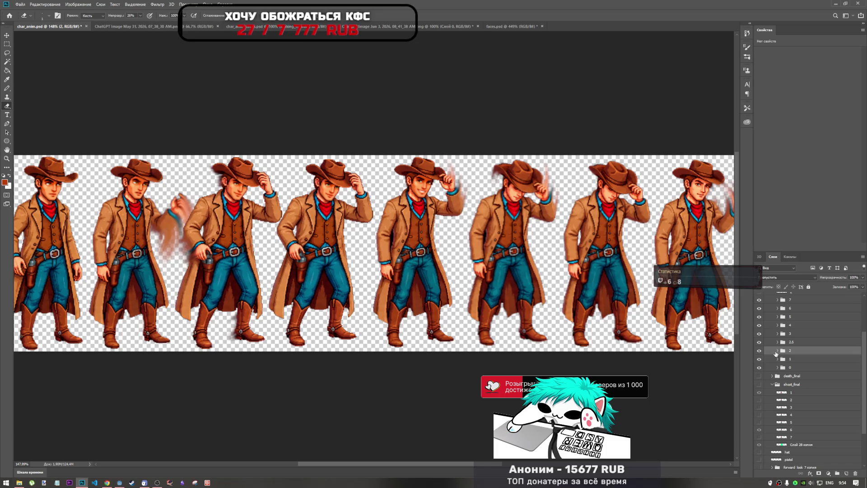
pyautogui.click(778, 351)
pyautogui.click(800, 359)
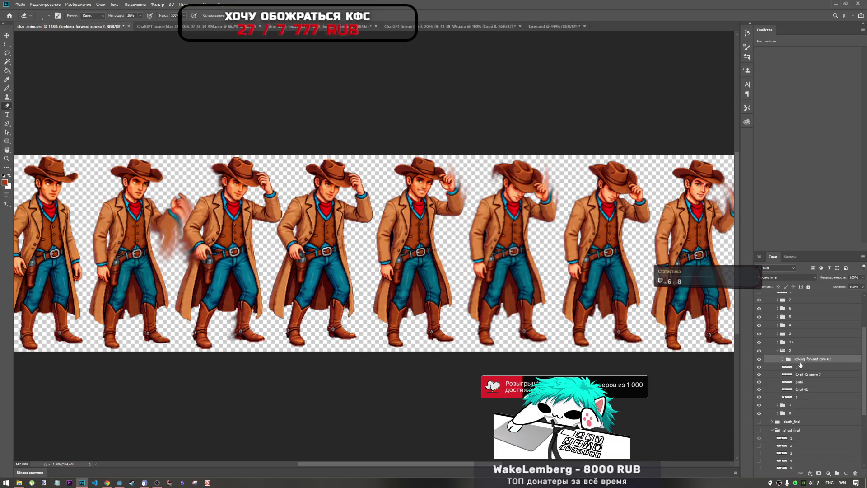
# - Move and tilt the pasted eyes onto the third cowboy's face and apply the placement
pyautogui.hotkey('ctrl', 't')
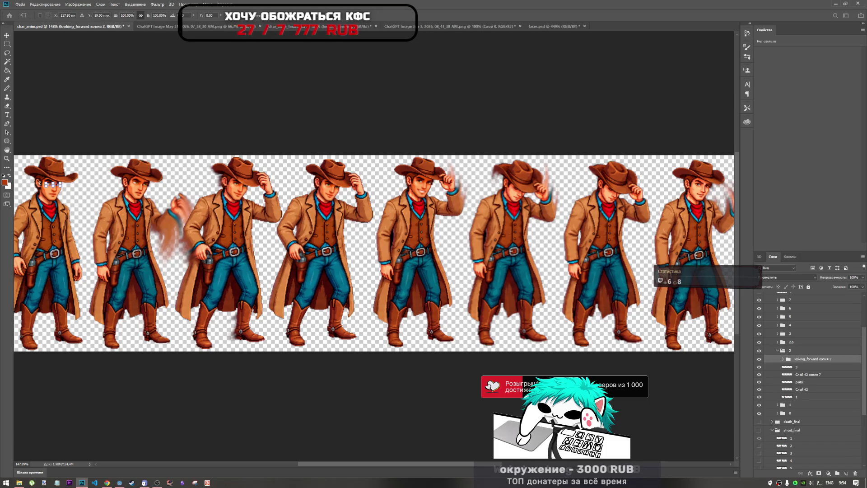
pyautogui.moveTo(58, 186)
pyautogui.mouseDown()
pyautogui.moveTo(271, 187)
pyautogui.moveTo(246, 187)
pyautogui.mouseUp()
pyautogui.scroll(5, 240, 178)
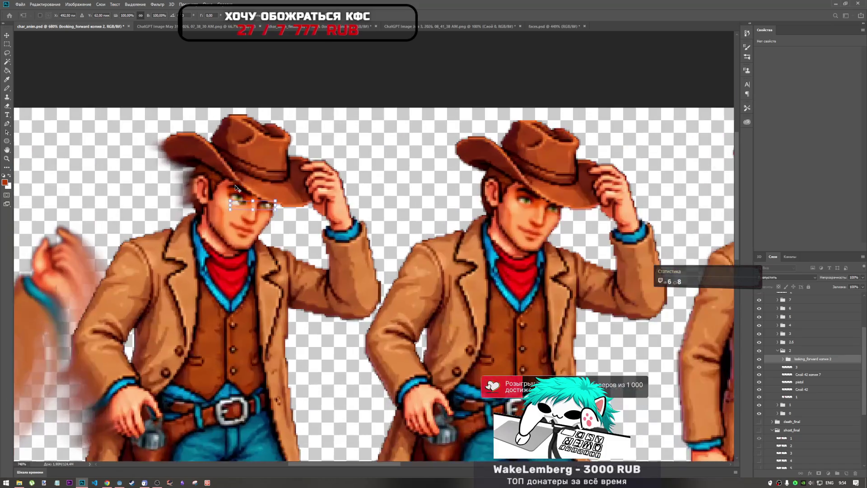
pyautogui.scroll(2, 296, 229)
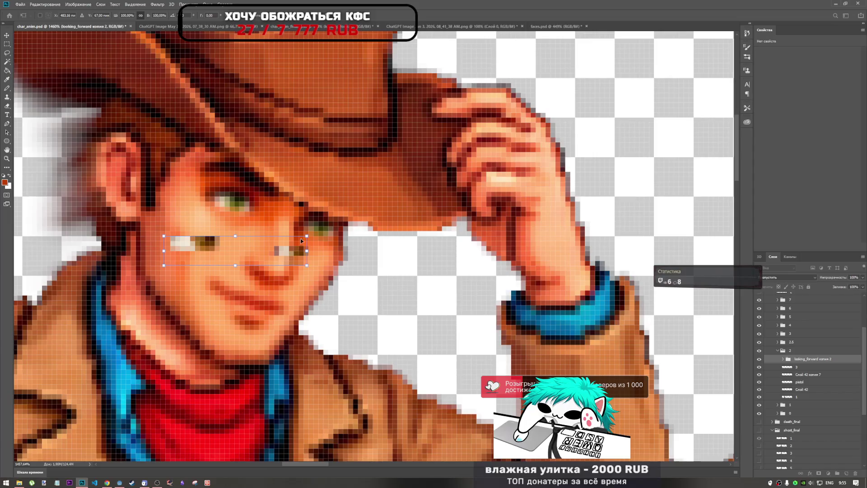
pyautogui.moveTo(290, 253)
pyautogui.mouseDown()
pyautogui.moveTo(307, 226)
pyautogui.moveTo(328, 226)
pyautogui.mouseUp()
pyautogui.click(340, 18)
pyautogui.press('e')
# - Delete the looking_forward копия 2 group and copy looking_forward копия into frame group 2
pyautogui.keyDown('alt'); pyautogui.scroll(-5, 335, 264); pyautogui.keyUp('alt')
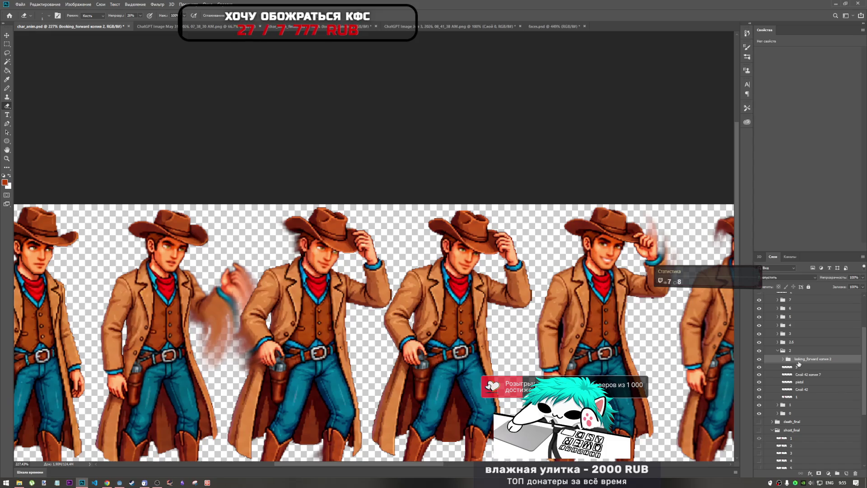
pyautogui.press('Delete')
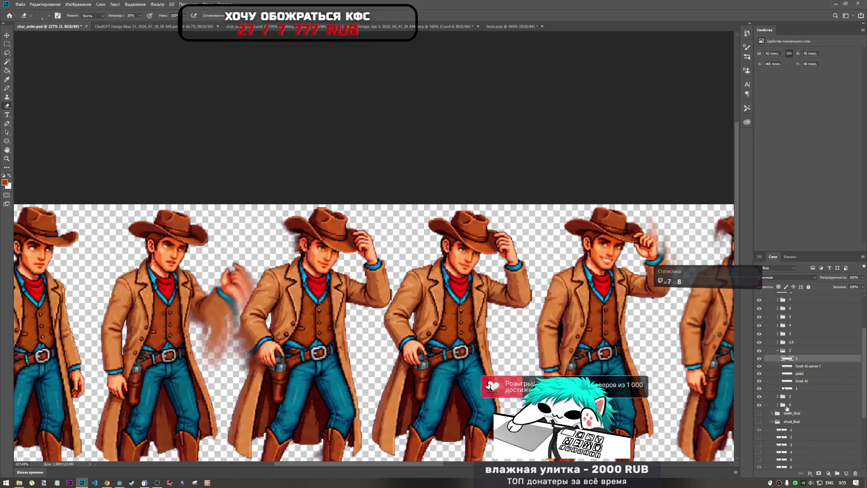
pyautogui.click(777, 396)
pyautogui.click(802, 405)
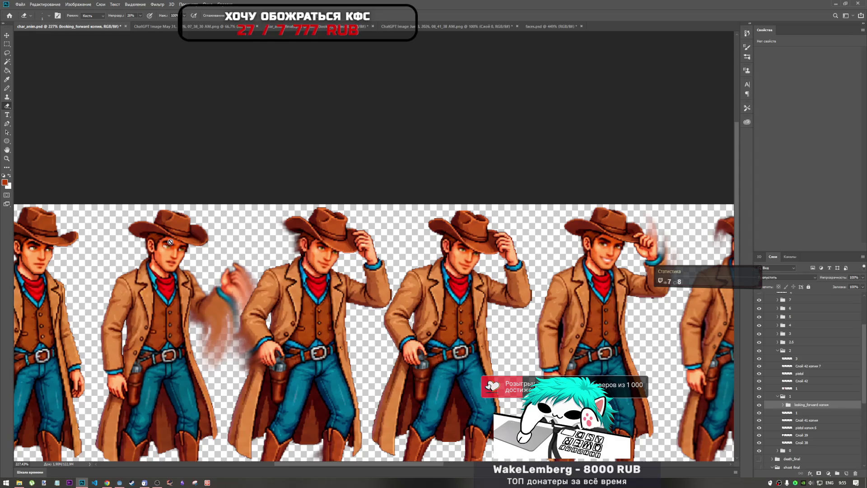
pyautogui.moveTo(805, 406); pyautogui.dragTo(822, 357)
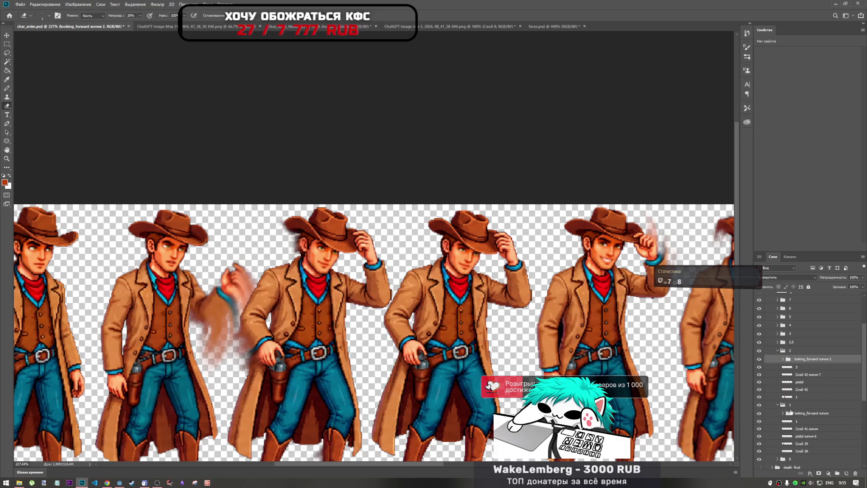
pyautogui.click(776, 405)
pyautogui.click(779, 405)
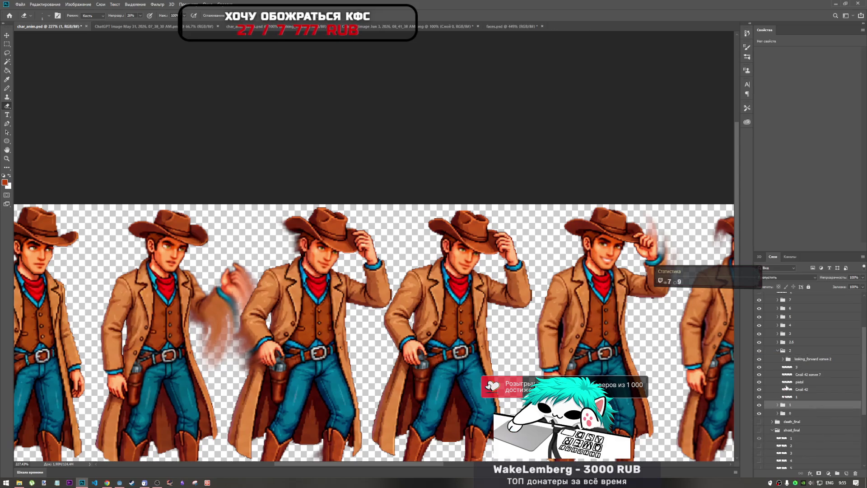
pyautogui.click(799, 359)
# - Move the new face copy onto the third cowboy's head, nudging it slightly left and up
pyautogui.hotkey('ctrl', 't')
pyautogui.moveTo(181, 255); pyautogui.dragTo(333, 252)
pyautogui.scroll(2, 332, 253)
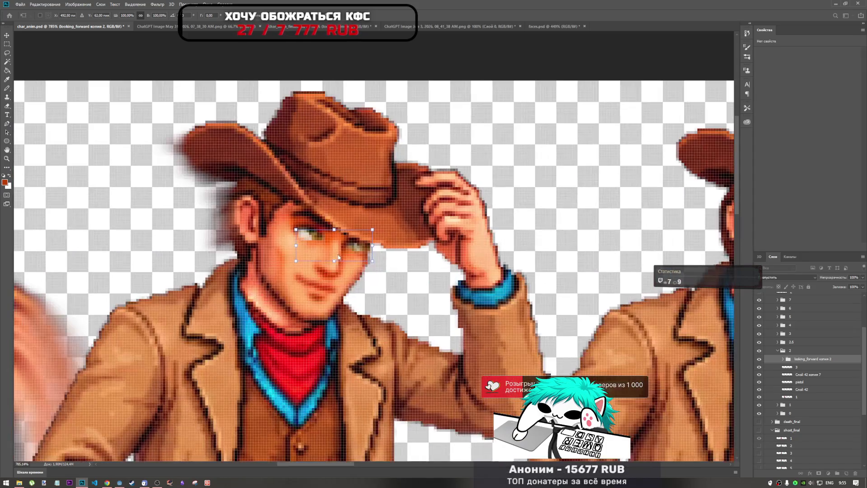
pyautogui.scroll(-1, 339, 260)
pyautogui.moveTo(345, 250); pyautogui.dragTo(338, 247)
pyautogui.press('Return')
pyautogui.press('e')
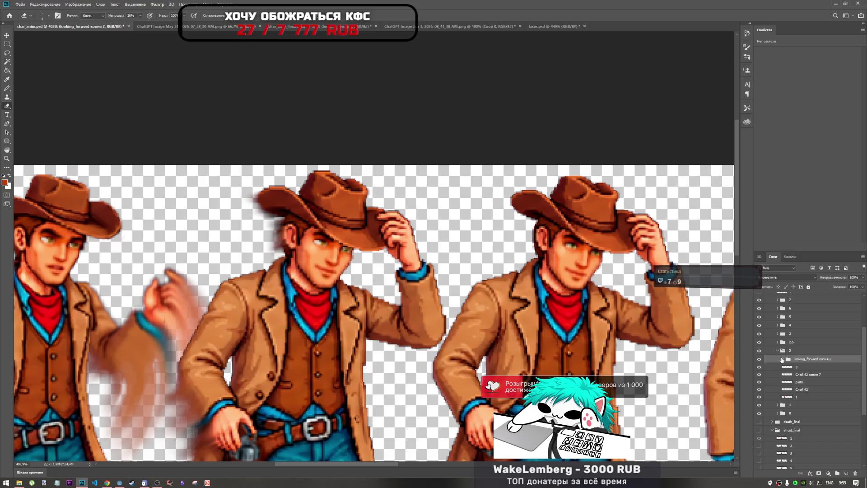
pyautogui.click(783, 359)
# - Select the weye and left_eye layers and nudge them pixel by pixel onto the third cowboy's eyes
pyautogui.click(807, 383)
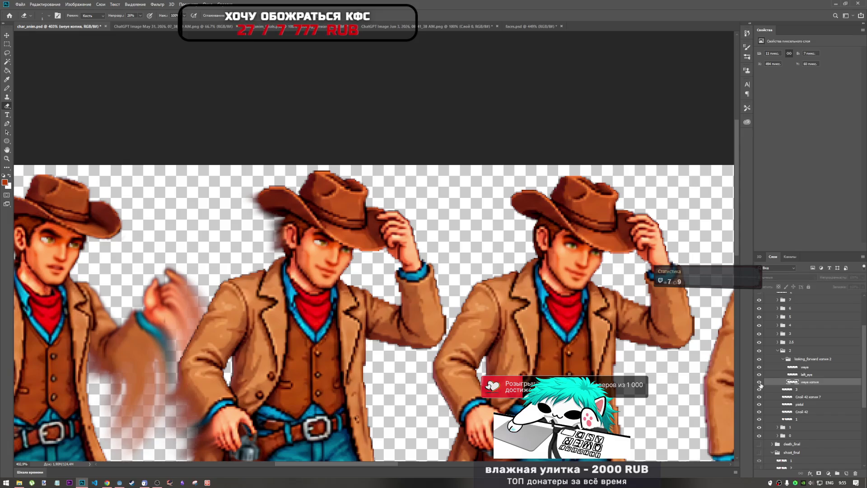
pyautogui.click(803, 367)
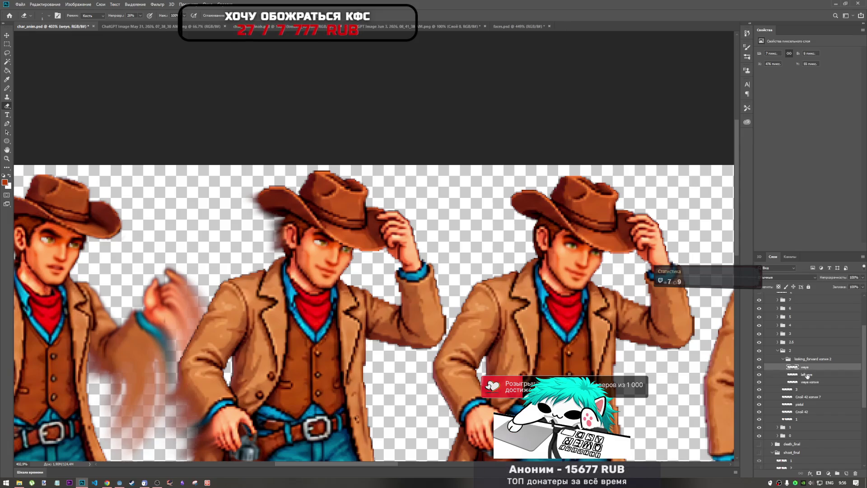
pyautogui.keyDown('ctrl'); pyautogui.click(806, 375); pyautogui.keyUp('ctrl')
pyautogui.hotkey('ctrl', 't')
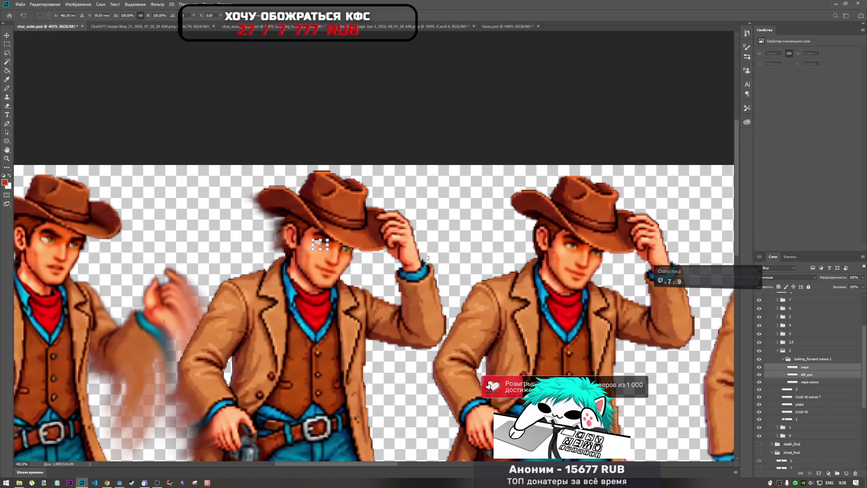
pyautogui.scroll(3, 315, 242)
pyautogui.scroll(3, 314, 242)
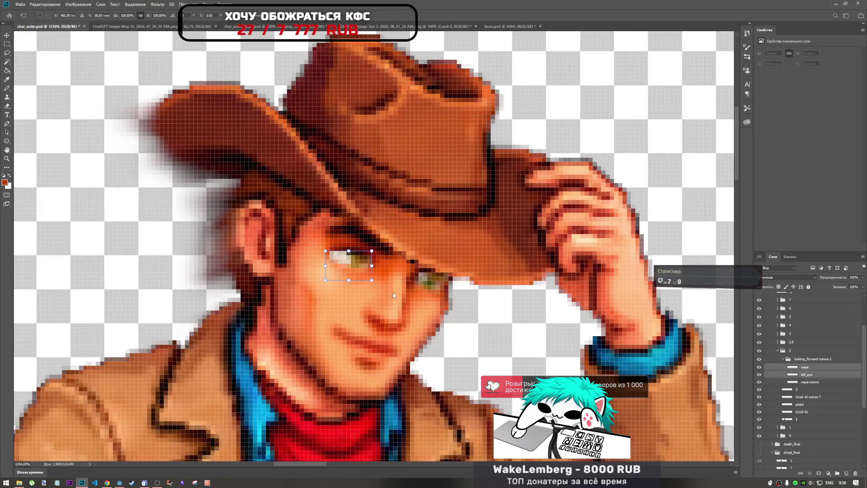
pyautogui.hotkey('alt', 'space')
pyautogui.click(353, 270)
pyautogui.press('Up')
pyautogui.press('Down')
pyautogui.press('Up')
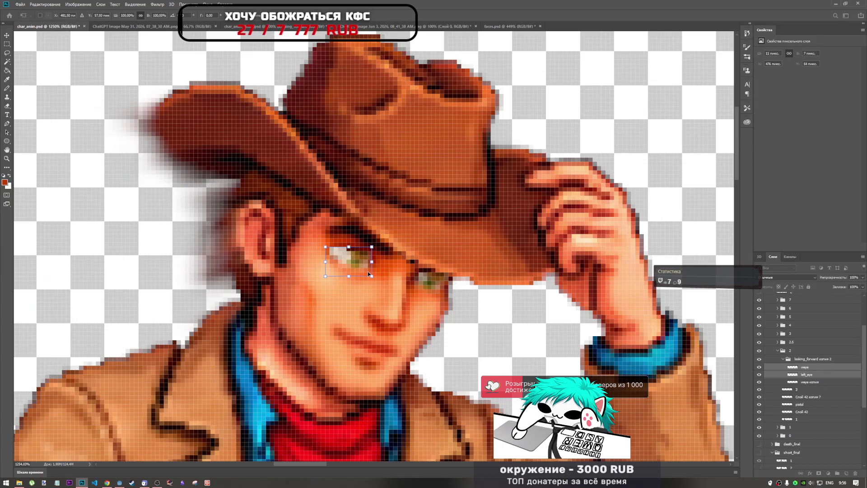
pyautogui.press('Down')
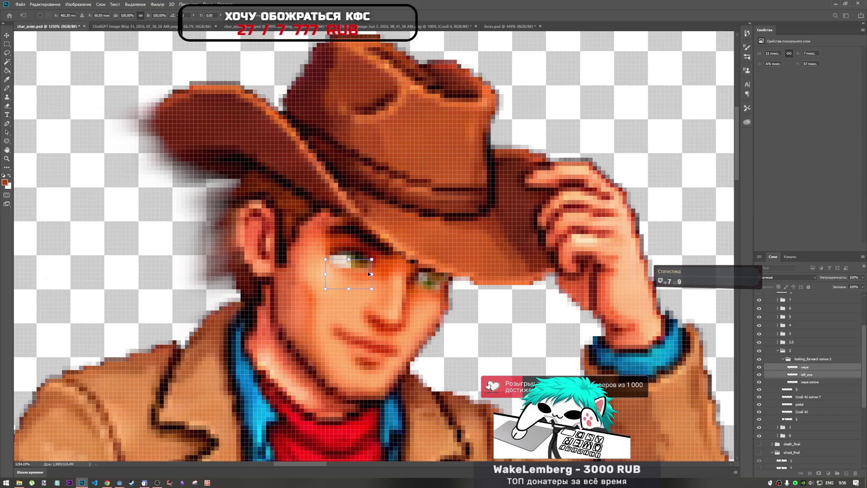
pyautogui.press('Left')
pyautogui.press('Up')
pyautogui.press('Down')
pyautogui.press('Up')
pyautogui.press('Down')
pyautogui.press('Up')
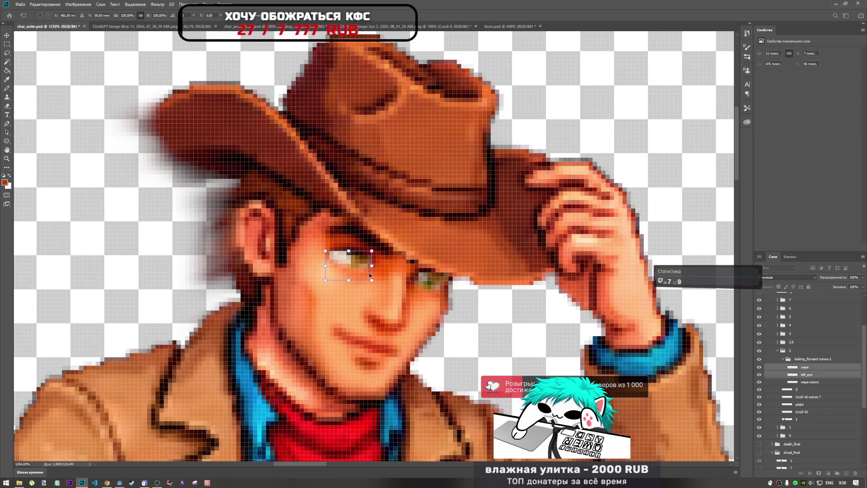
pyautogui.press('Return')
# - Inspect the copied eye layer with a brief free transform, then return to the Eraser
pyautogui.press('e')
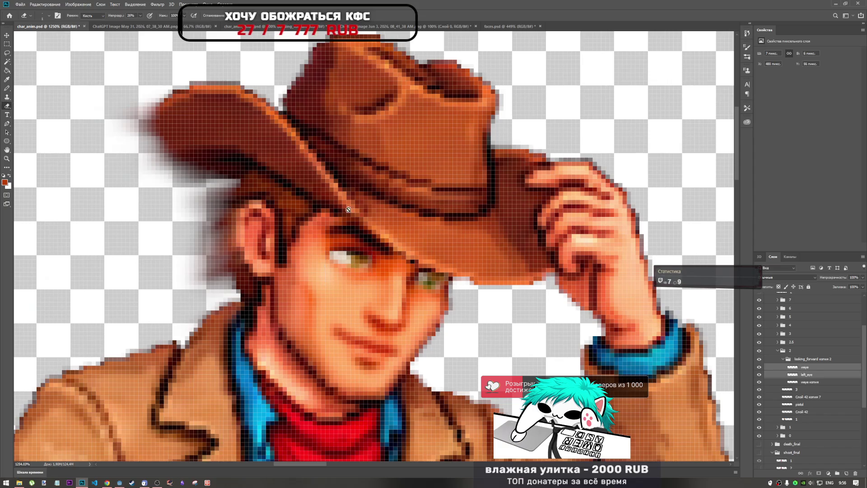
pyautogui.scroll(-5, 355, 248)
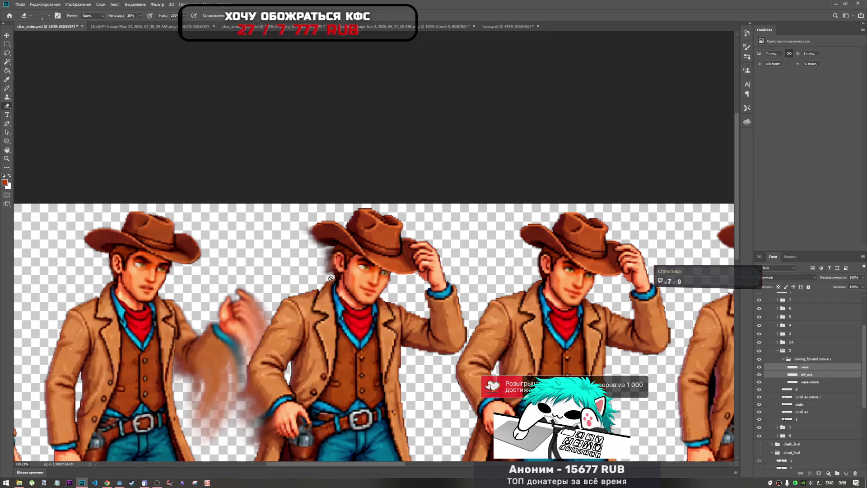
pyautogui.scroll(-2, 260, 289)
pyautogui.scroll(4, 271, 271)
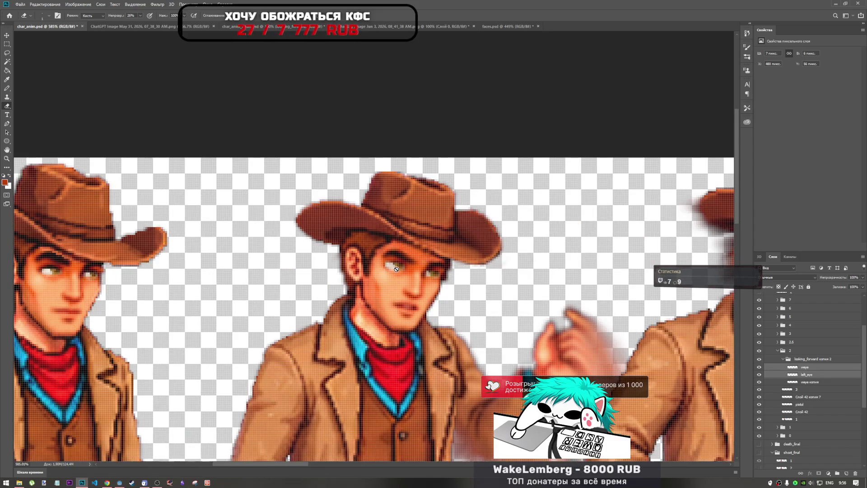
pyautogui.click(808, 383)
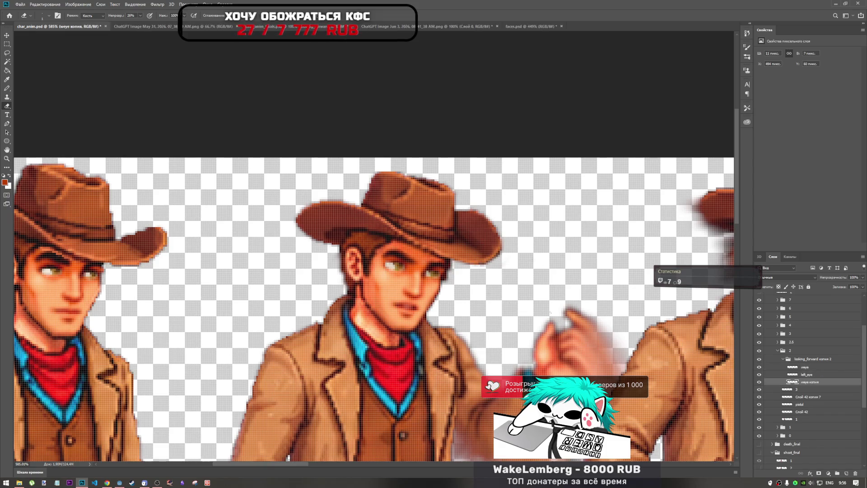
pyautogui.scroll(-3, 516, 261)
pyautogui.scroll(4, 626, 262)
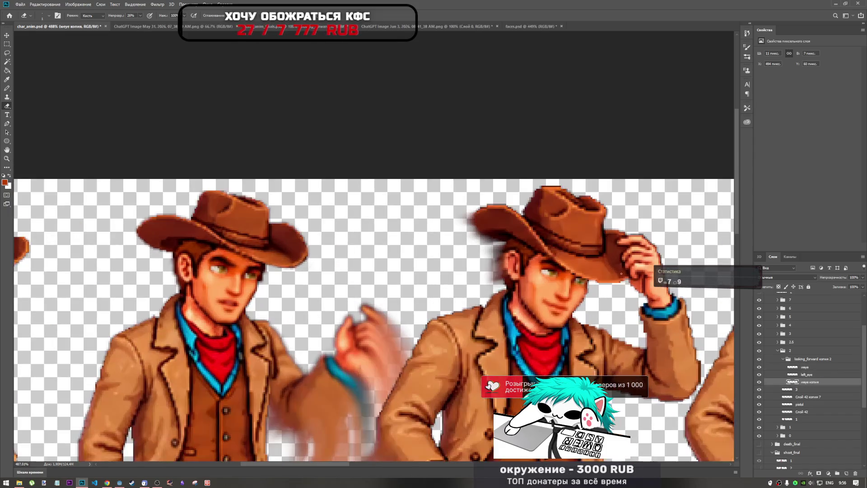
pyautogui.hotkey('ctrl', 't')
pyautogui.press('e')
# - Reposition left_eye and weye together by nudging them up and down one pixel
pyautogui.click(809, 375)
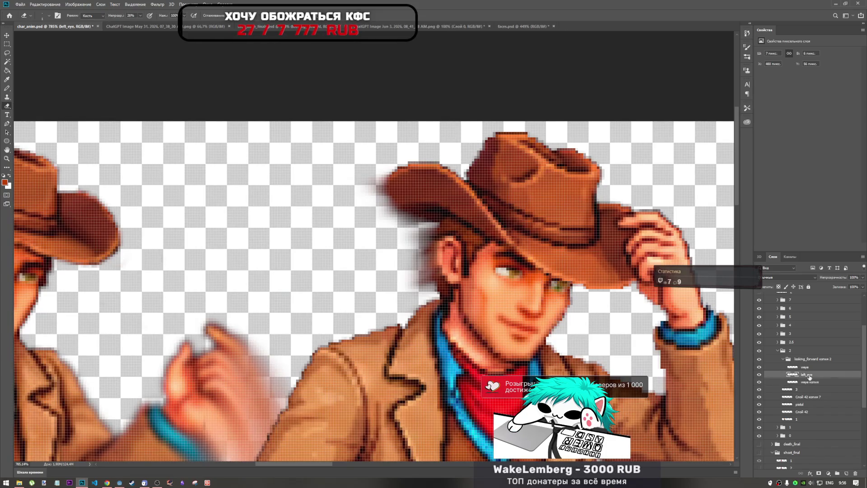
pyautogui.hotkey('ctrl', 't')
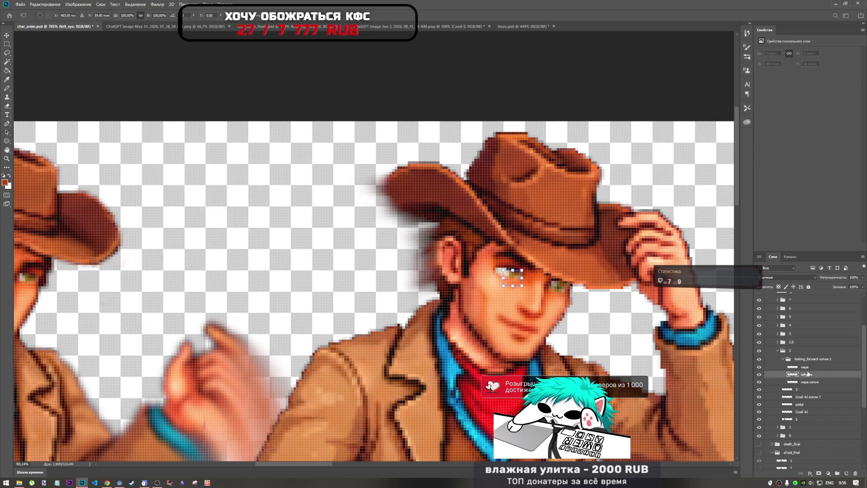
pyautogui.keyDown('shift'); pyautogui.click(808, 369); pyautogui.keyUp('shift')
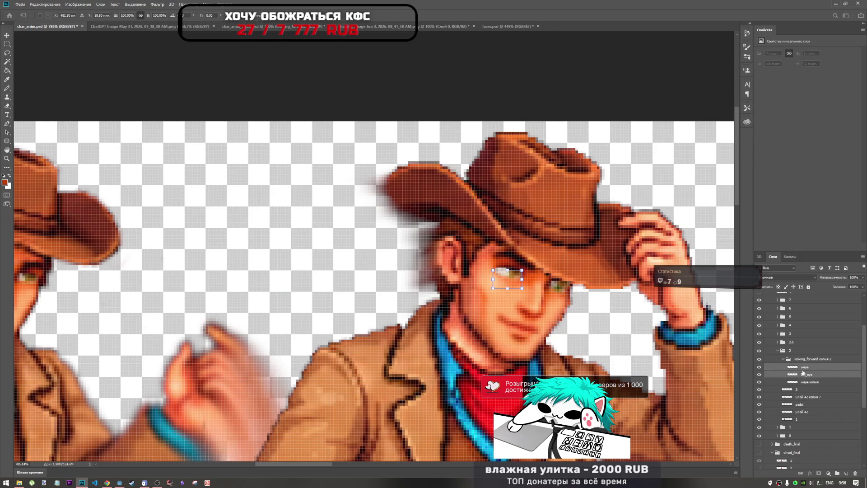
pyautogui.press('Up')
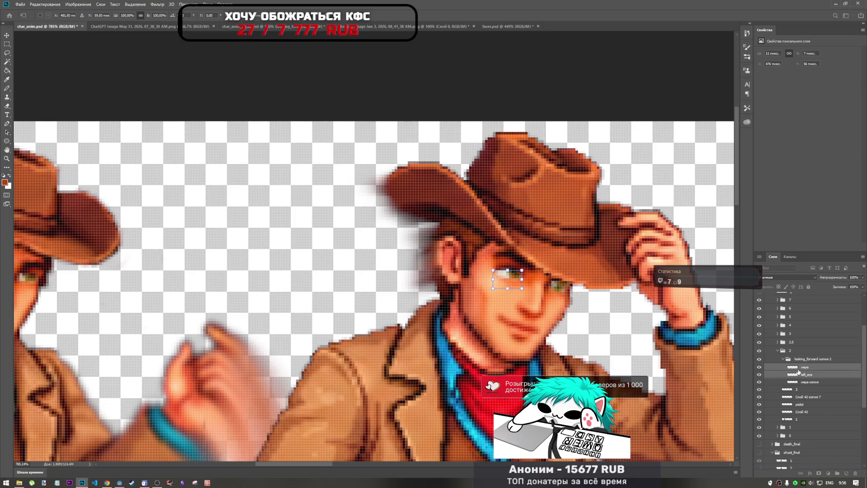
pyautogui.press('Down')
pyautogui.press('Down')
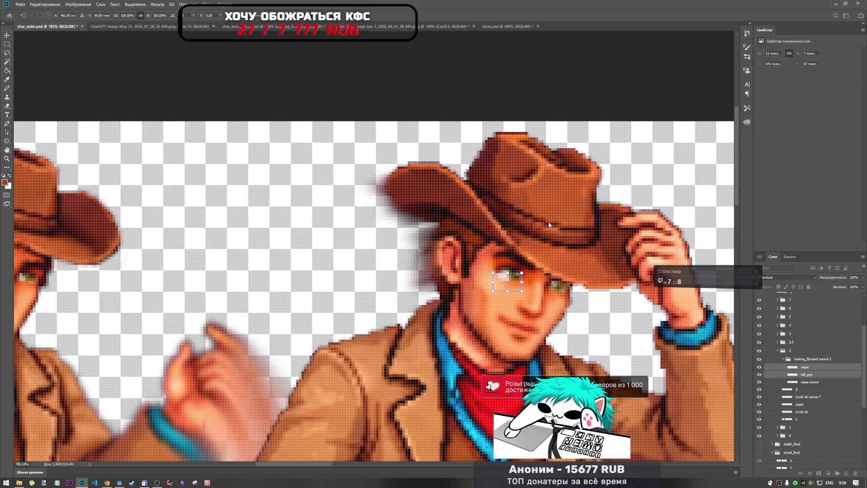
pyautogui.press('Up')
pyautogui.press('Return')
pyautogui.scroll(-1, 413, 274)
# - Recheck the selected eye layers with a free transform committed unchanged
pyautogui.press('e')
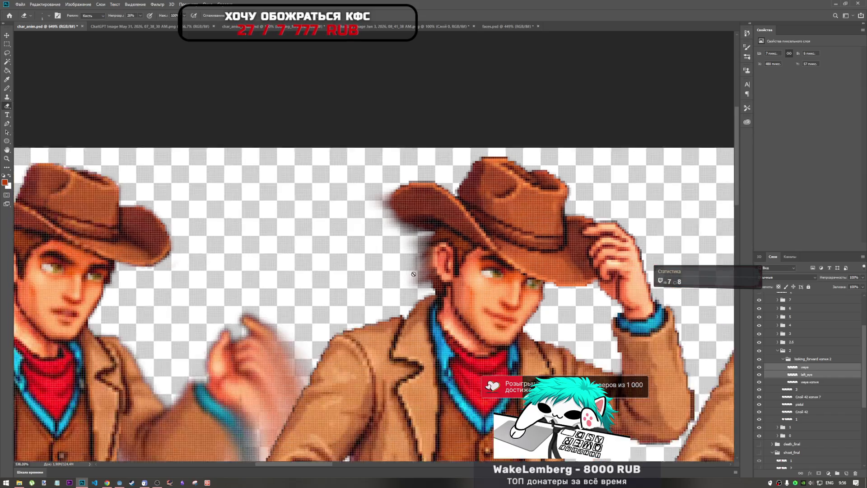
pyautogui.scroll(-2, 414, 274)
pyautogui.scroll(4, 428, 271)
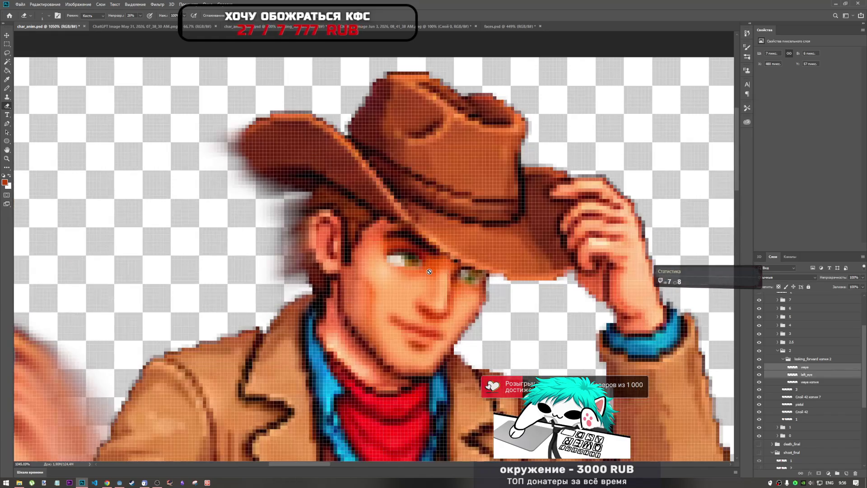
pyautogui.hotkey('ctrl', 't')
pyautogui.press('Return')
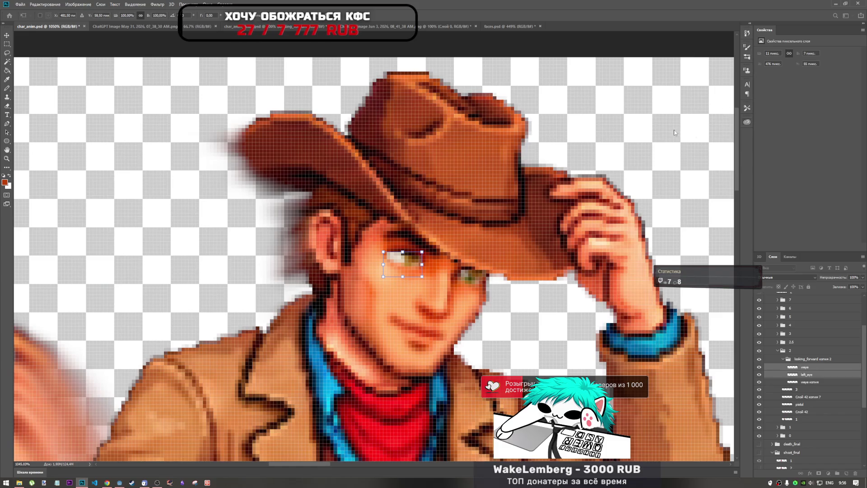
# - Nudge only the copied eye layer one pixel left and down into place
pyautogui.press('e')
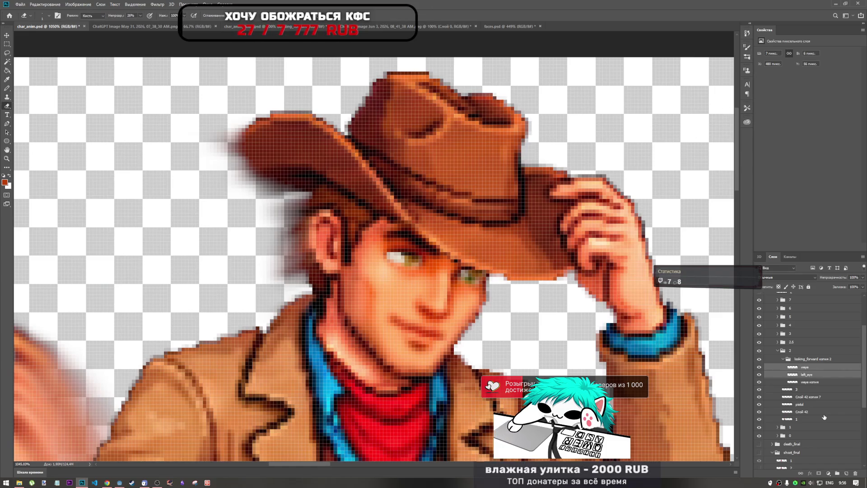
pyautogui.click(815, 383)
pyautogui.hotkey('ctrl', 't')
pyautogui.press('Left')
pyautogui.press('Down')
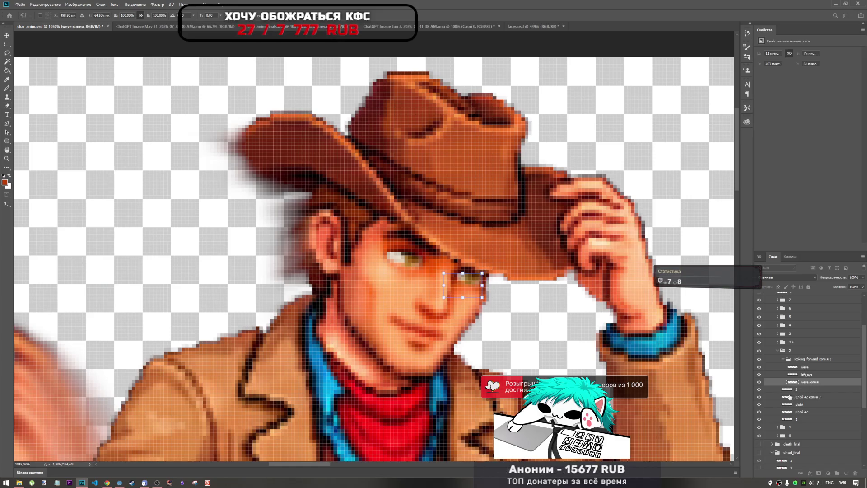
pyautogui.press('Down')
pyautogui.press('Up')
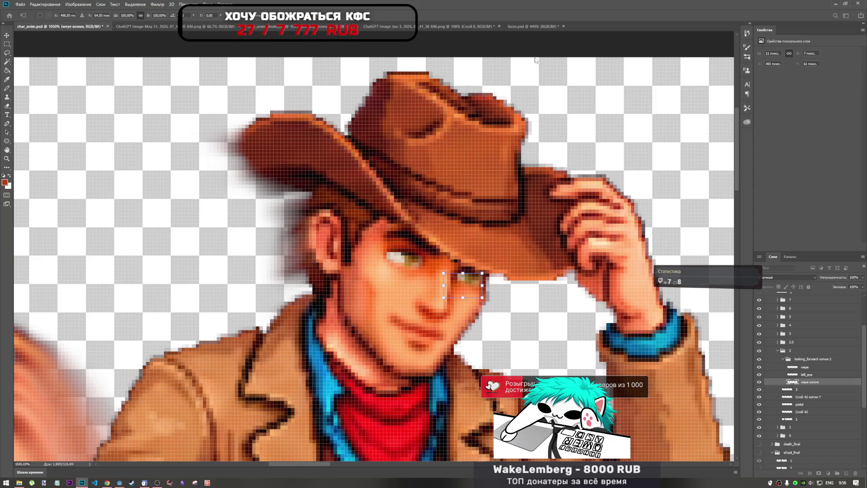
pyautogui.press('Return')
pyautogui.press('e')
pyautogui.scroll(-5, 496, 294)
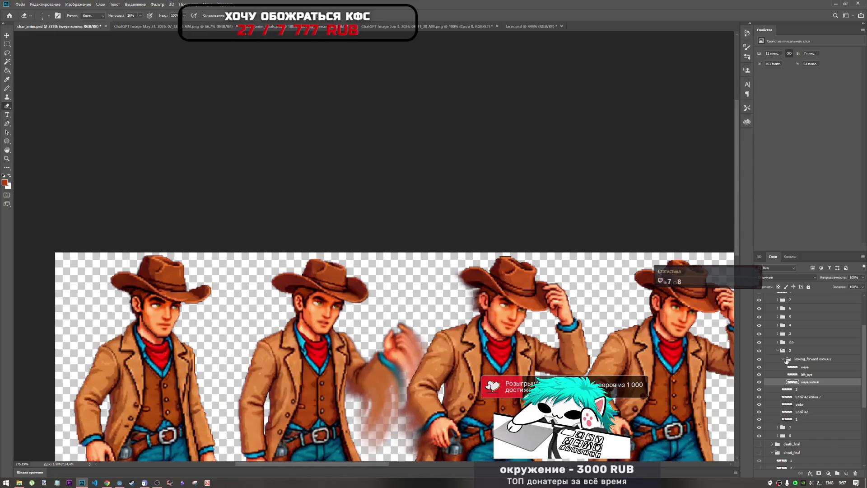
# - Collapse the looking_forward копия 2 folder and frame group 2, then select frame group 1
pyautogui.click(785, 360)
pyautogui.click(778, 351)
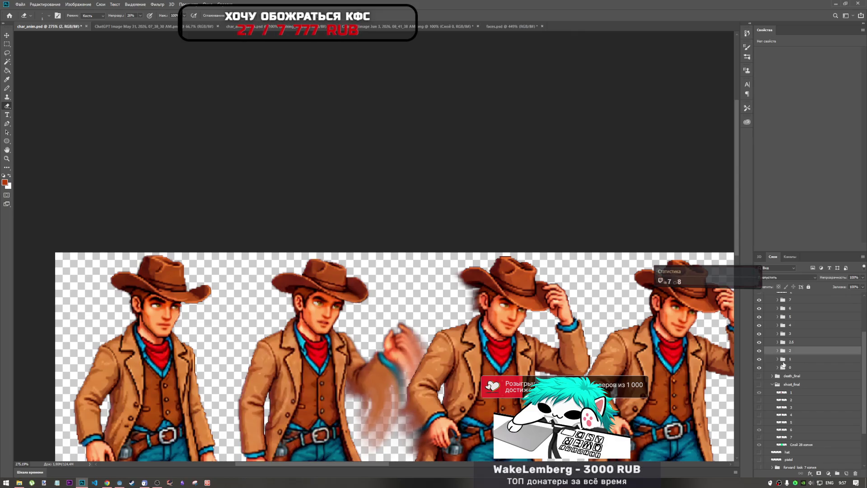
pyautogui.click(776, 358)
pyautogui.scroll(-1, 360, 303)
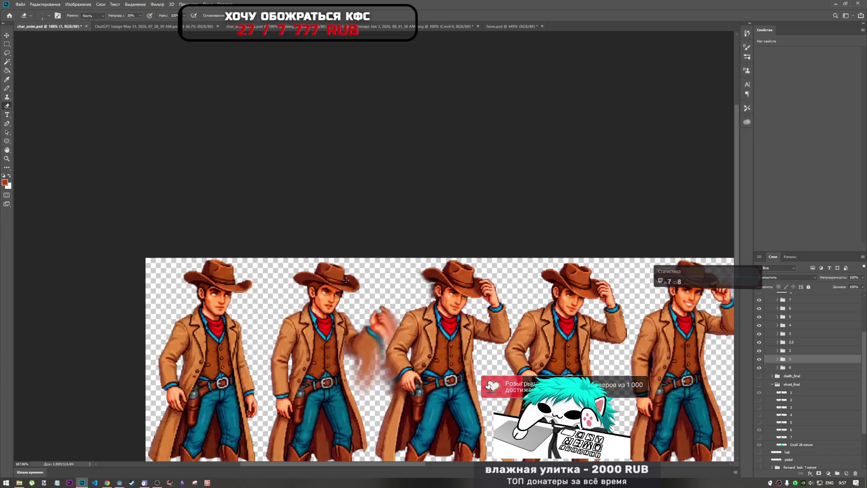
pyautogui.scroll(1, 360, 303)
# - Expand group 1's looking_forward копия folder and check the copied eye with a free transform
pyautogui.click(778, 360)
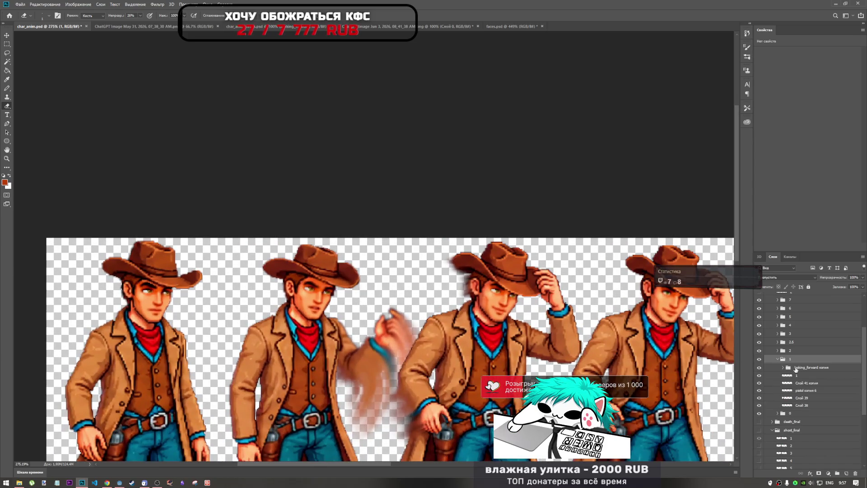
pyautogui.click(787, 368)
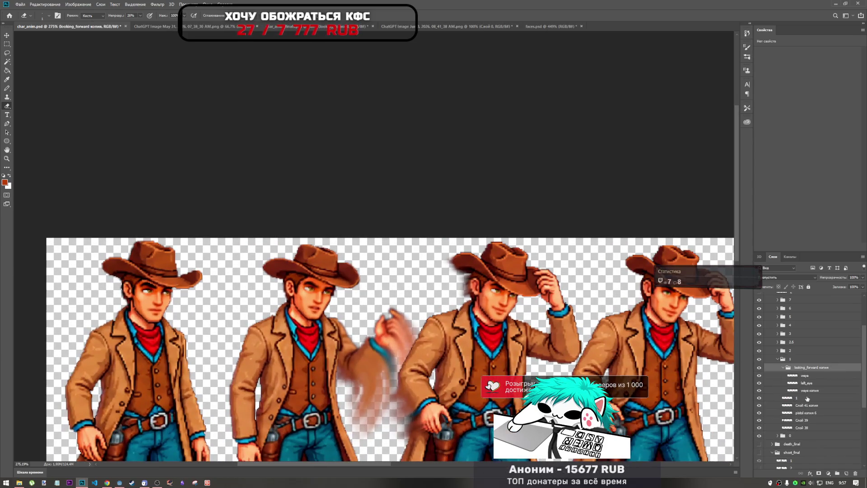
pyautogui.click(811, 392)
pyautogui.hotkey('ctrl', 't')
pyautogui.press('Return')
# - Check left_eye and waye together with a free transform committed without changes
pyautogui.press('e')
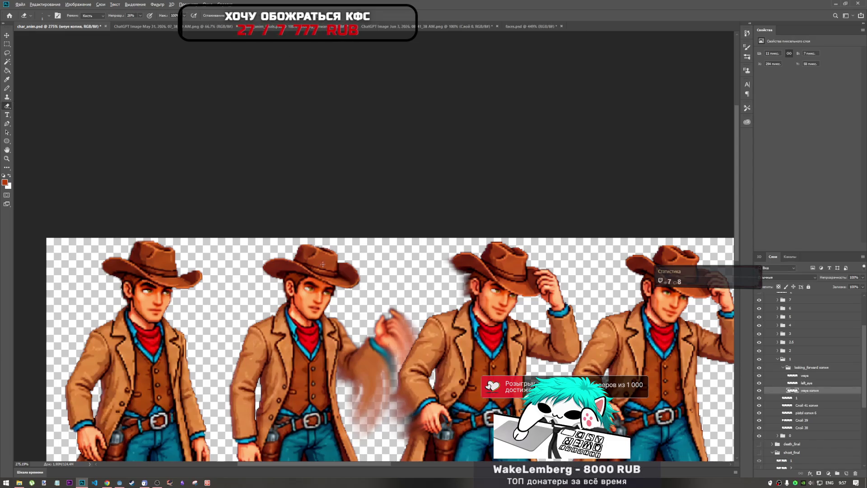
pyautogui.scroll(5, 322, 264)
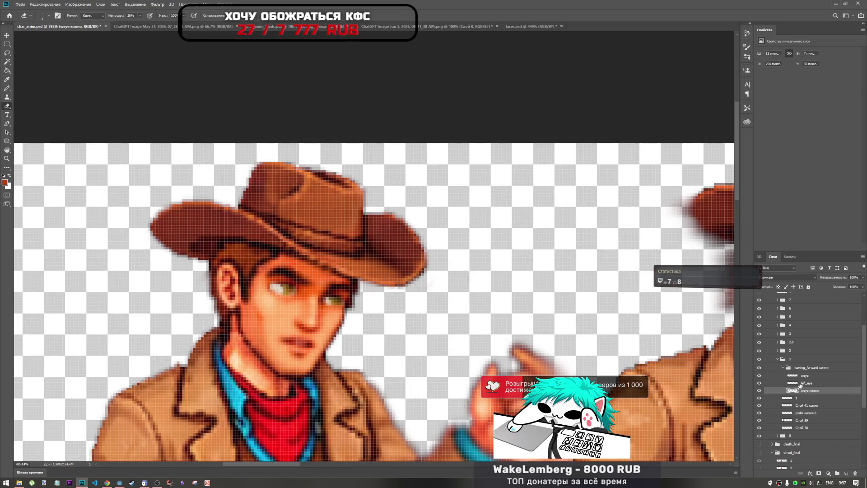
pyautogui.click(799, 384)
pyautogui.keyDown('shift'); pyautogui.click(806, 377); pyautogui.keyUp('shift')
pyautogui.hotkey('ctrl', 't')
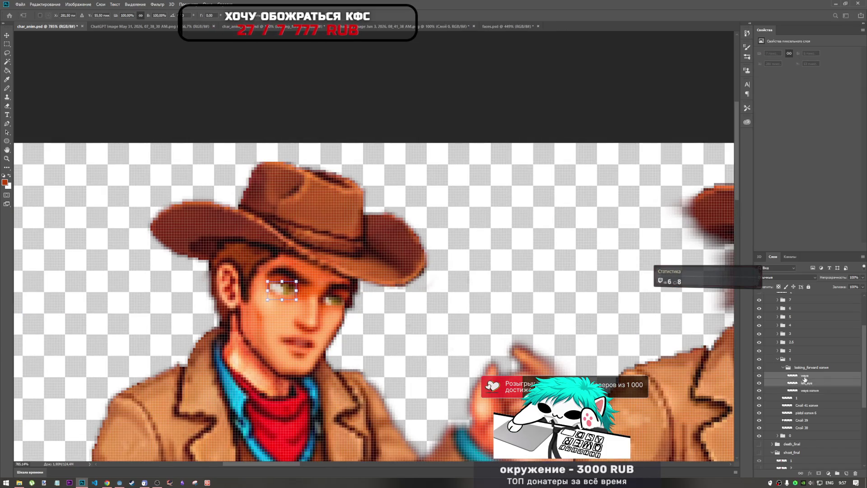
pyautogui.press('Return')
# - Collapse frame group 1 and select frame group 2
pyautogui.press('e')
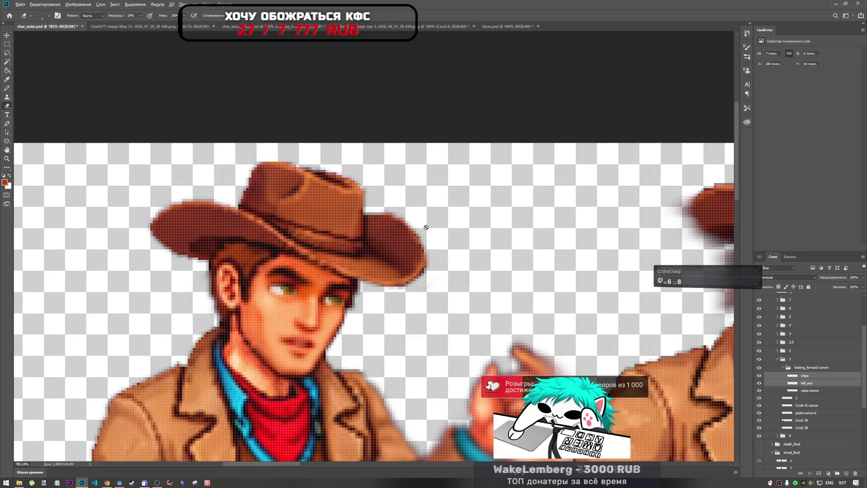
pyautogui.scroll(-10, 346, 258)
pyautogui.scroll(8, 345, 258)
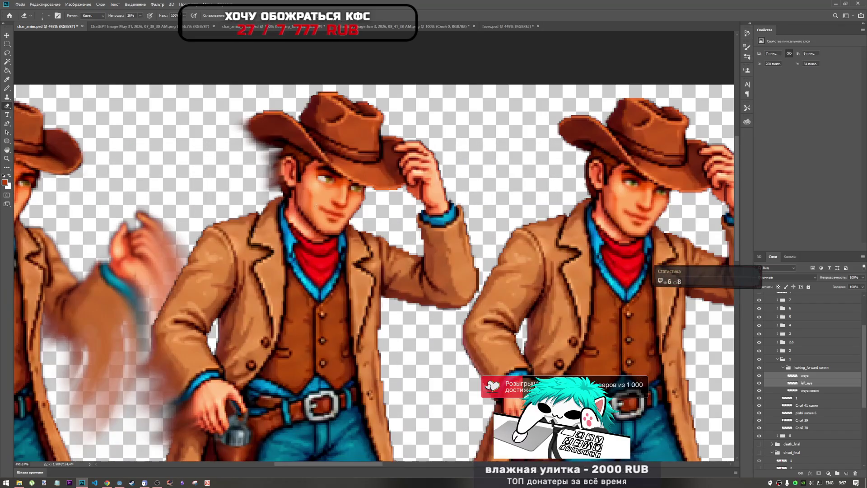
pyautogui.scroll(-2, 353, 216)
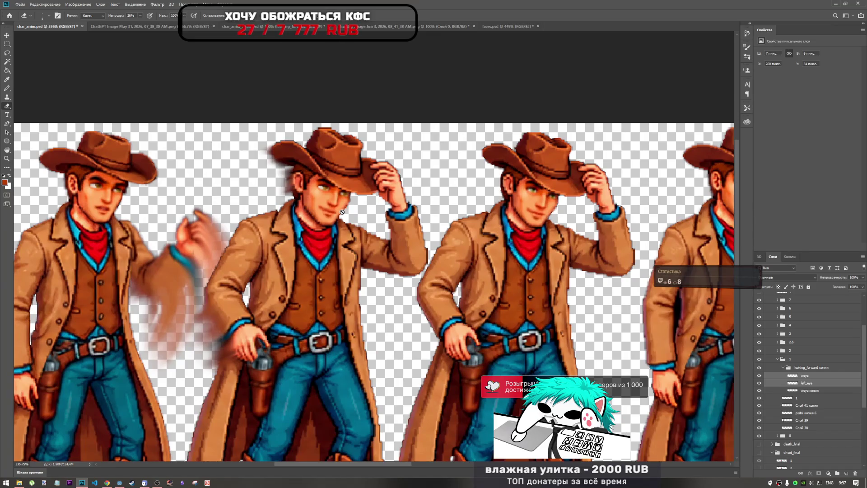
pyautogui.click(785, 369)
pyautogui.click(778, 360)
pyautogui.click(777, 352)
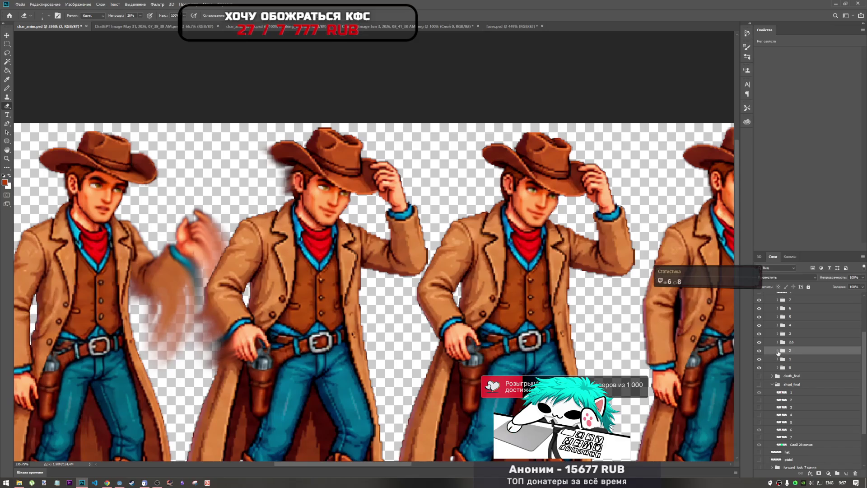
pyautogui.click(777, 351)
pyautogui.moveTo(801, 361); pyautogui.dragTo(807, 343)
pyautogui.click(778, 351)
pyautogui.click(778, 342)
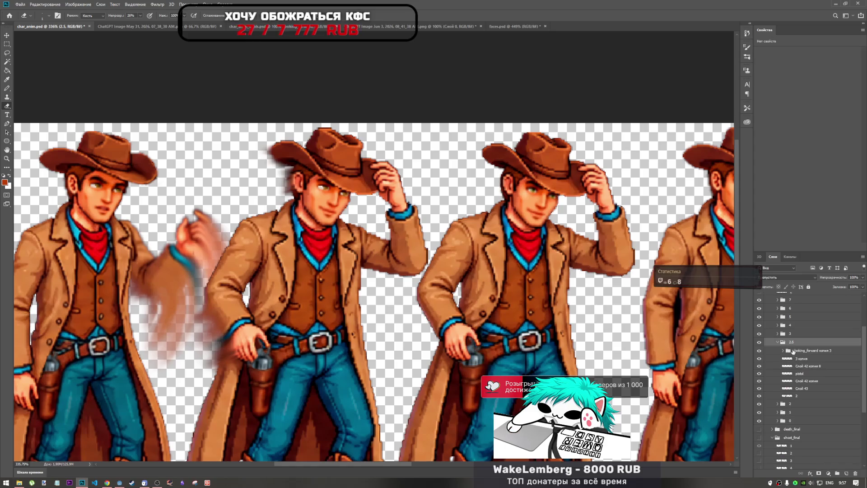
pyautogui.click(804, 351)
pyautogui.hotkey('ctrl', 't')
pyautogui.moveTo(308, 181); pyautogui.dragTo(538, 199)
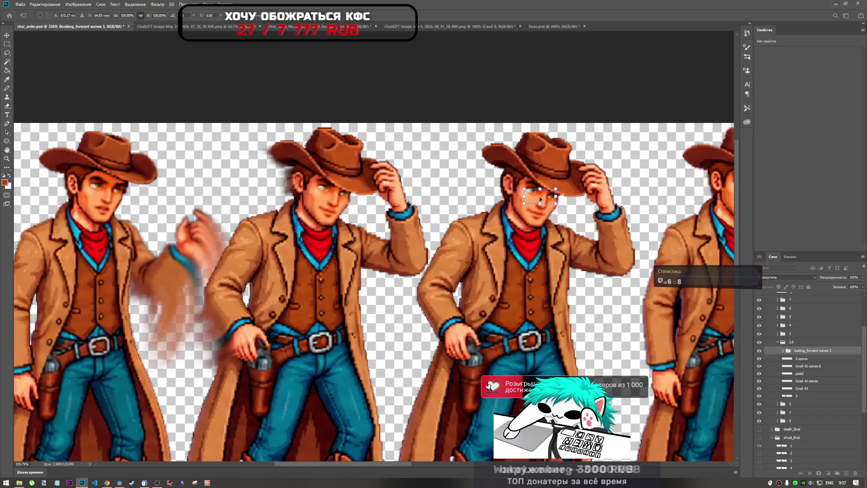
pyautogui.scroll(5, 537, 198)
pyautogui.moveTo(471, 228)
pyautogui.mouseDown()
pyautogui.moveTo(478, 232)
pyautogui.moveTo(473, 227)
pyautogui.mouseUp()
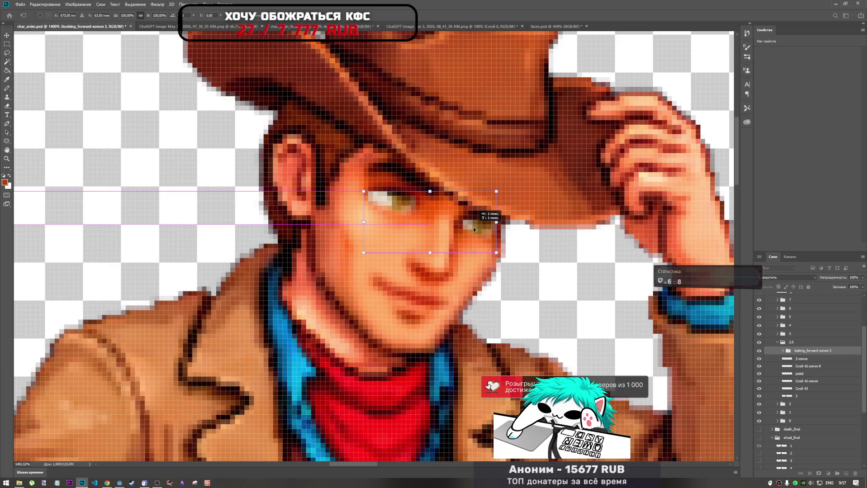
pyautogui.moveTo(484, 232)
pyautogui.mouseDown()
pyautogui.moveTo(468, 224)
pyautogui.moveTo(472, 216)
pyautogui.moveTo(471, 226)
pyautogui.mouseUp()
pyautogui.press('Return')
pyautogui.scroll(-3, 472, 226)
pyautogui.press('e')
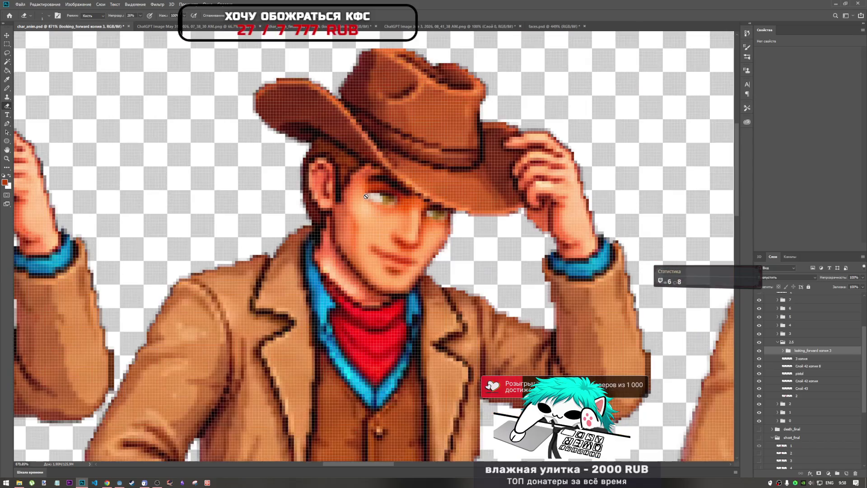
pyautogui.scroll(-6, 365, 196)
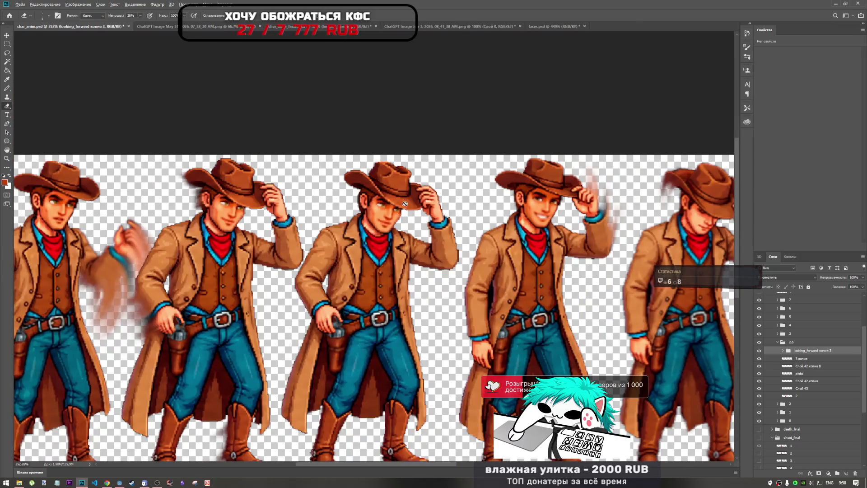
pyautogui.scroll(-2, 405, 220)
pyautogui.scroll(2, 412, 223)
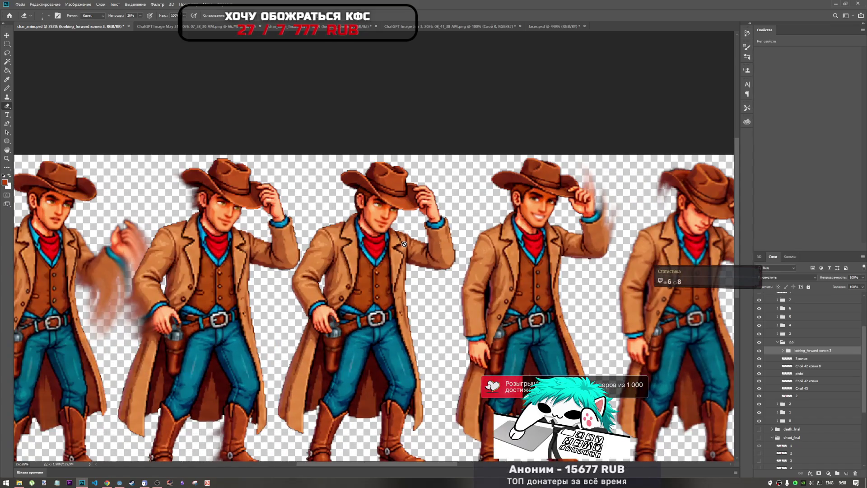
# - Open faces.psd, compare with the five-face reference image, and hide all smile layers
pyautogui.click(548, 26)
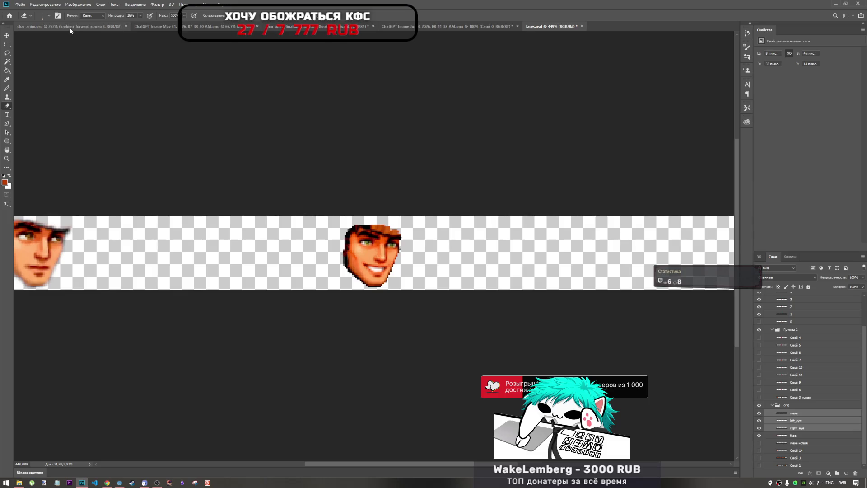
pyautogui.click(136, 27)
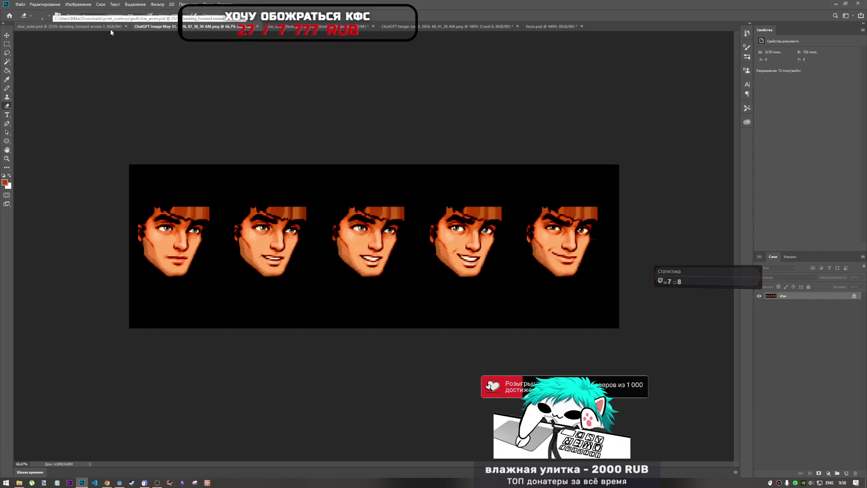
pyautogui.click(550, 26)
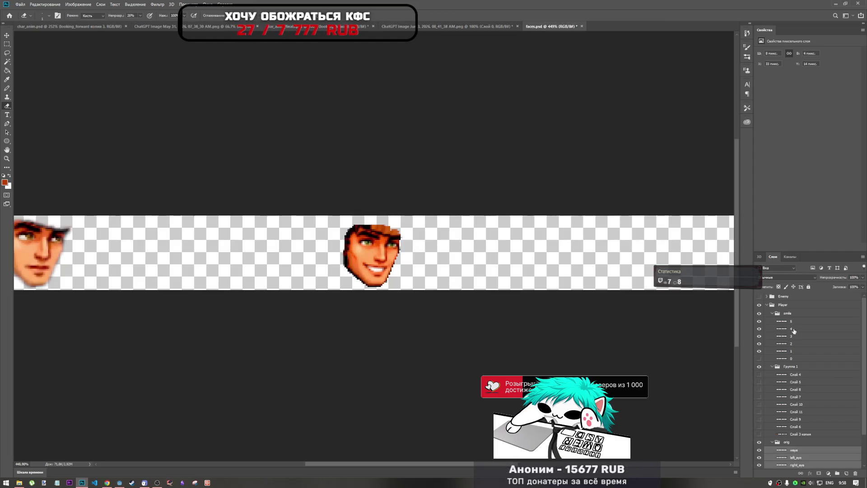
pyautogui.click(759, 351)
pyautogui.click(759, 344)
pyautogui.click(759, 321)
pyautogui.click(759, 328)
pyautogui.click(759, 335)
pyautogui.click(759, 344)
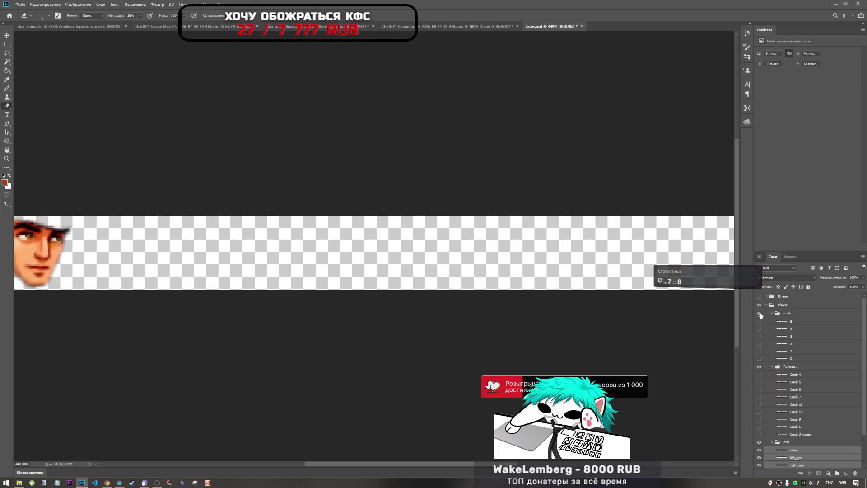
# - Preview the shocked, shouting, closed-eyes and screaming face layers one at a time
pyautogui.click(759, 374)
pyautogui.click(759, 374)
pyautogui.click(759, 382)
pyautogui.click(759, 389)
pyautogui.click(759, 397)
pyautogui.click(759, 397)
pyautogui.scroll(-1, 759, 397)
pyautogui.click(759, 395)
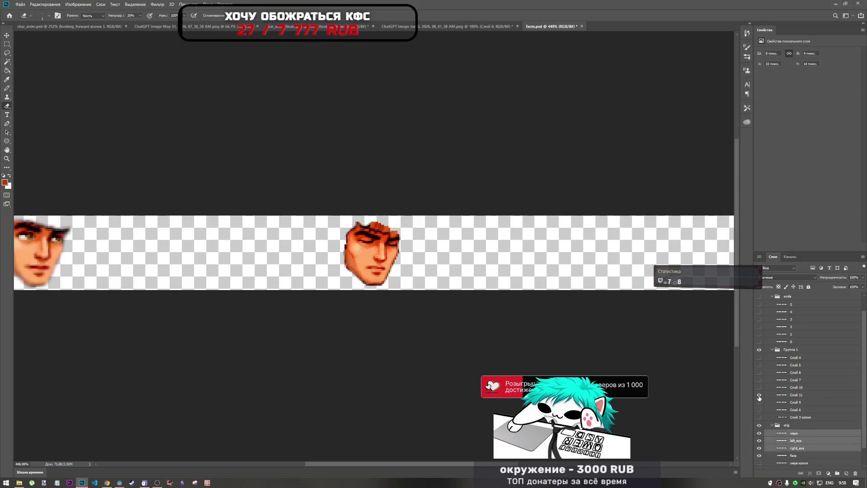
pyautogui.scroll(-1, 384, 244)
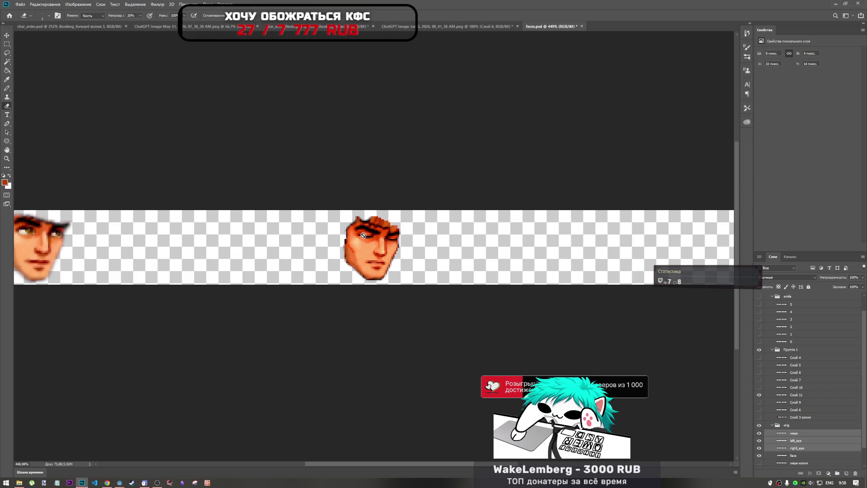
pyautogui.click(759, 395)
pyautogui.click(759, 410)
pyautogui.click(759, 409)
pyautogui.click(758, 402)
pyautogui.click(759, 402)
# - Compare the angry face Слой 10 with other expressions, ending with only Слой 11 visible
pyautogui.click(761, 388)
pyautogui.click(759, 387)
pyautogui.click(759, 387)
pyautogui.click(759, 402)
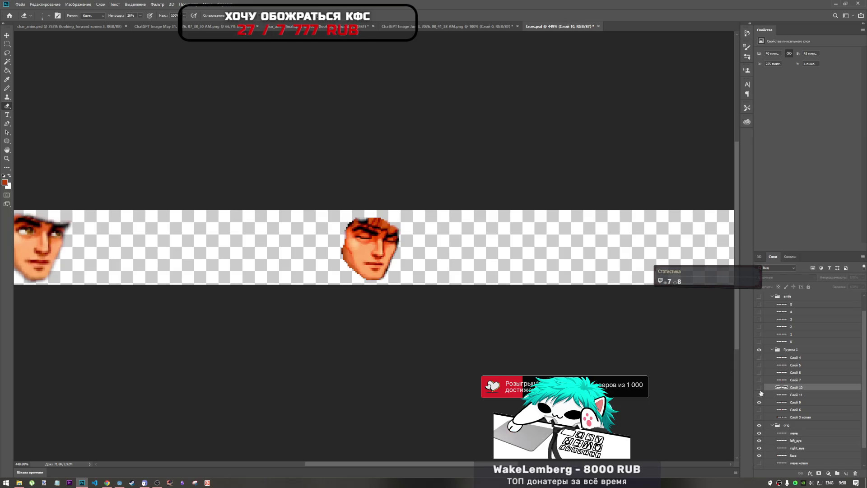
pyautogui.click(759, 388)
pyautogui.click(759, 388)
pyautogui.click(759, 388)
pyautogui.click(759, 388)
pyautogui.click(760, 397)
pyautogui.click(759, 401)
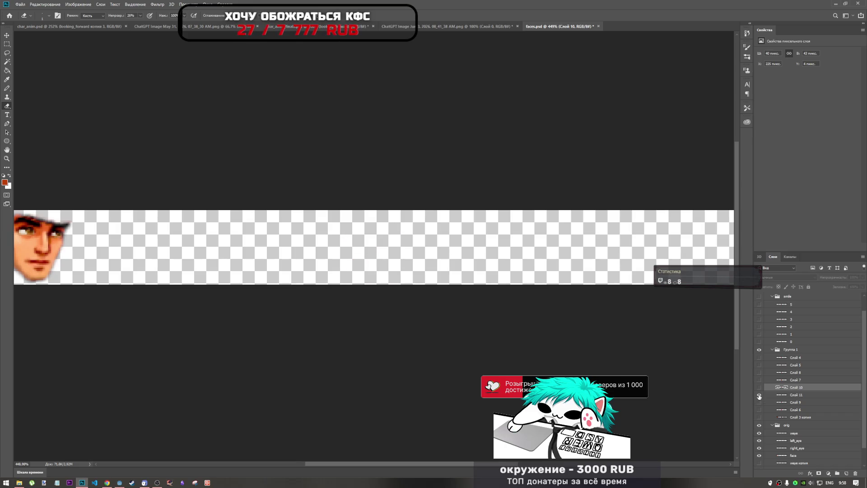
pyautogui.click(759, 397)
pyautogui.click(759, 396)
pyautogui.click(759, 402)
pyautogui.click(760, 403)
pyautogui.click(759, 394)
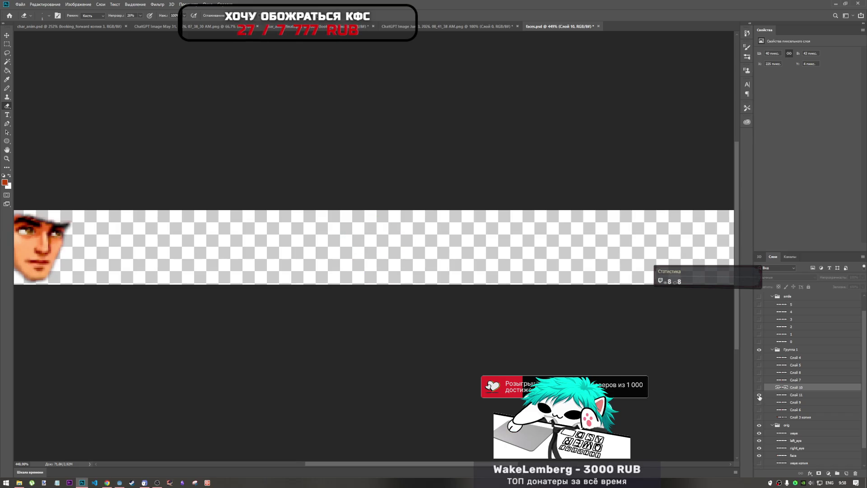
# - Lasso-select both closed eyes on the sleeping face
pyautogui.press('m')
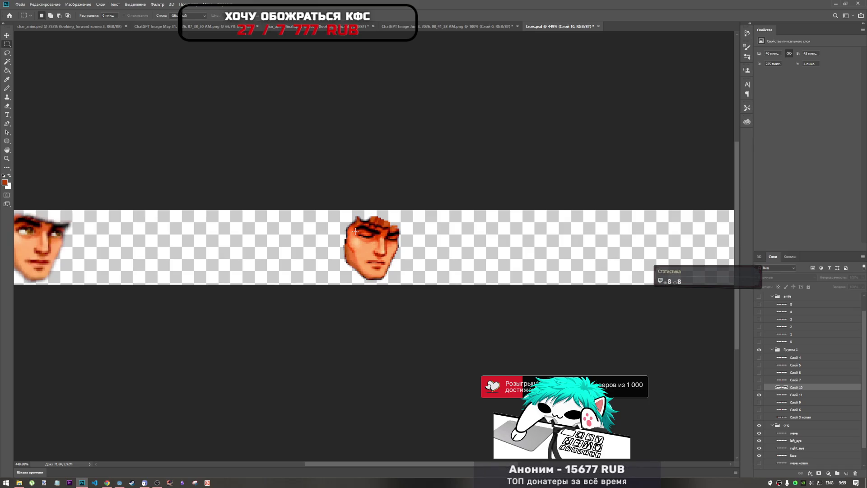
pyautogui.scroll(3, 361, 235)
pyautogui.scroll(-2, 316, 203)
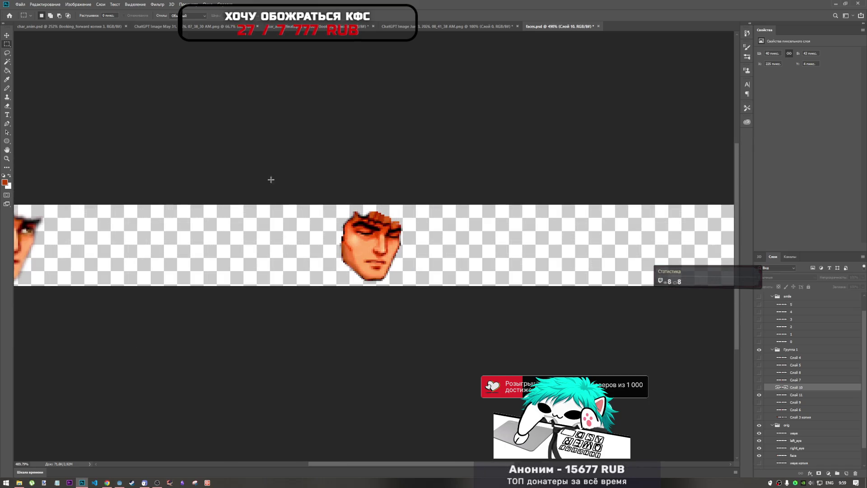
pyautogui.click(7, 53)
pyautogui.scroll(5, 354, 215)
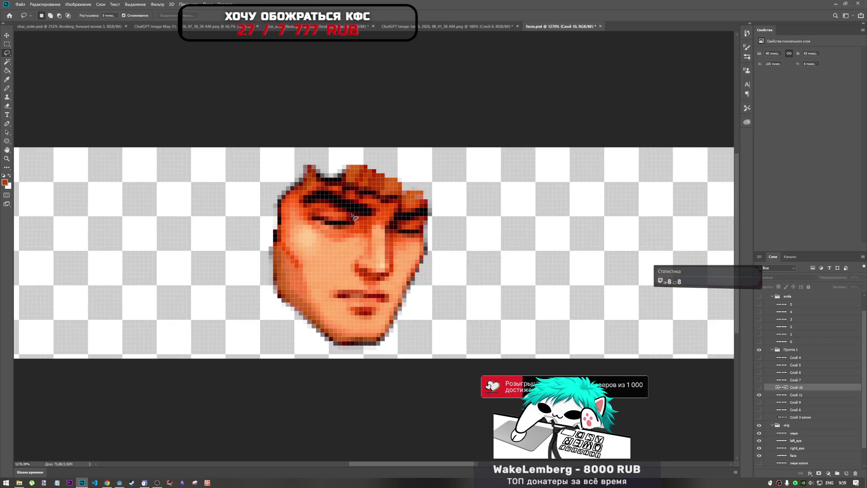
pyautogui.moveTo(350, 212); pyautogui.dragTo(310, 211)
pyautogui.moveTo(350, 236)
pyautogui.mouseDown()
pyautogui.moveTo(361, 224)
pyautogui.moveTo(355, 217)
pyautogui.mouseUp()
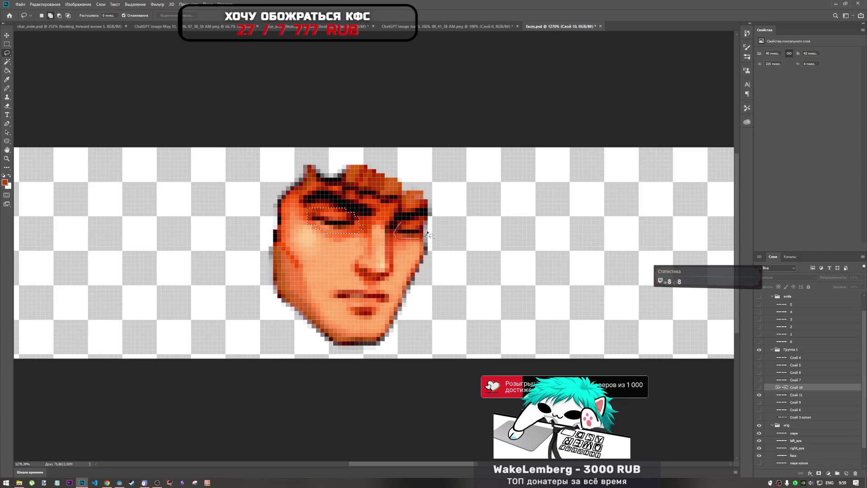
pyautogui.moveTo(408, 226); pyautogui.dragTo(410, 230)
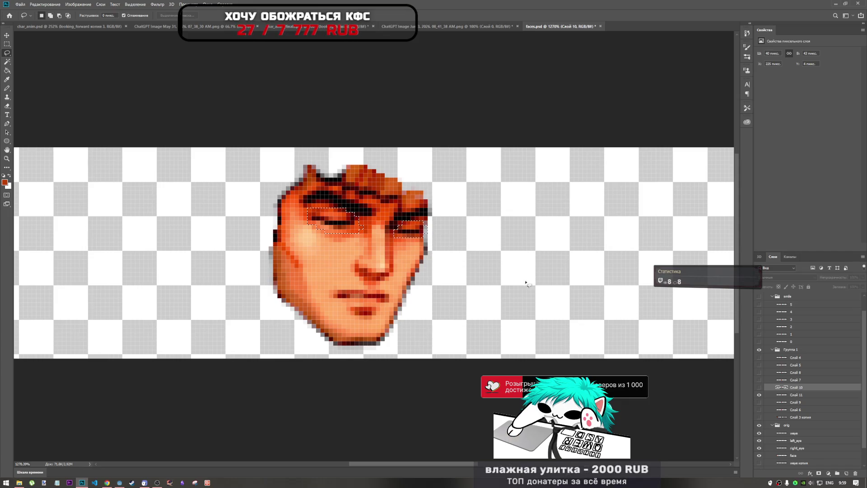
pyautogui.scroll(-1, 799, 408)
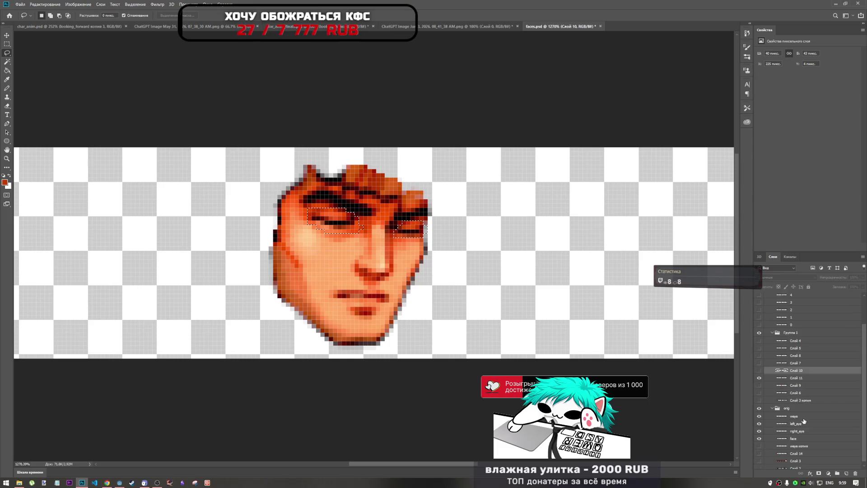
# - Copy the eyes from Слой 11 to a new layer and drag it onto empty canvas
pyautogui.click(796, 374)
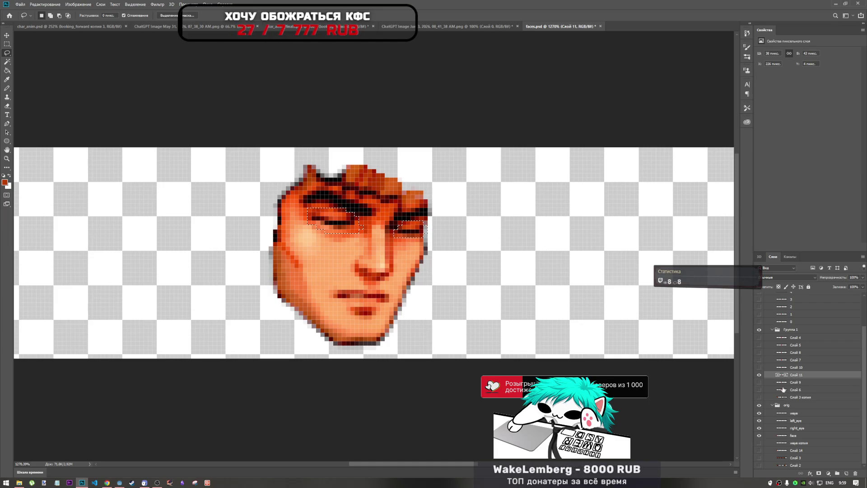
pyautogui.scroll(3, 783, 390)
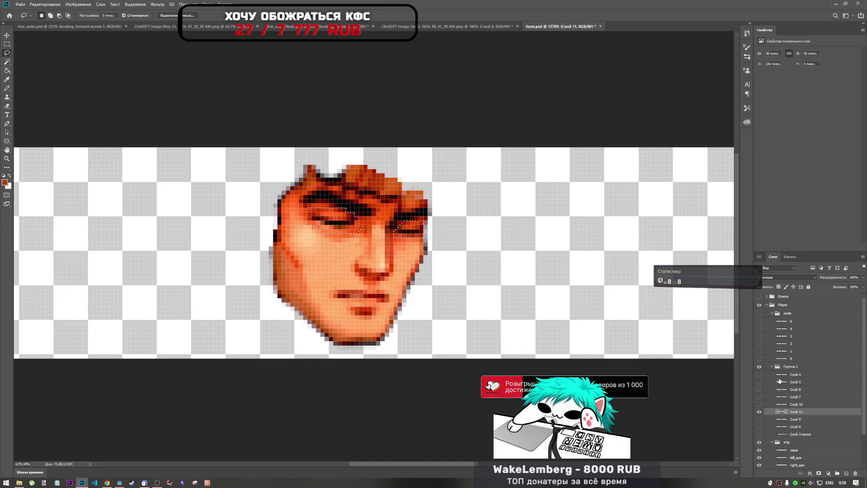
pyautogui.click(776, 316)
pyautogui.click(773, 314)
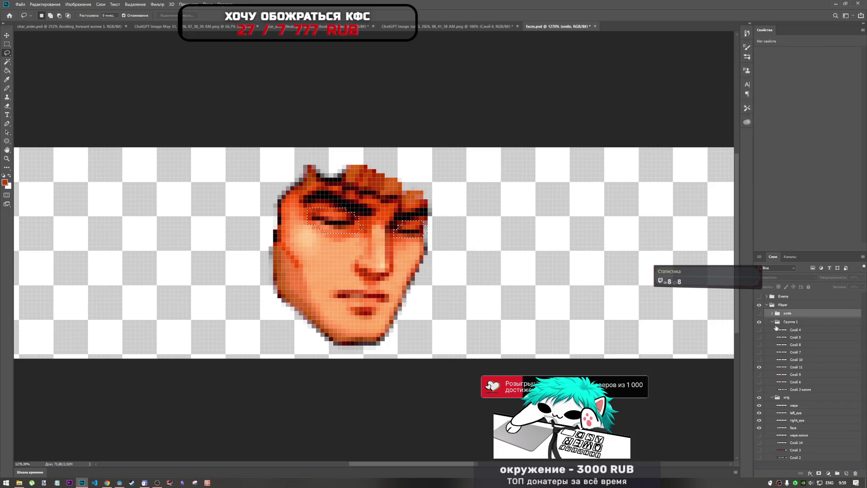
pyautogui.click(776, 322)
pyautogui.click(772, 322)
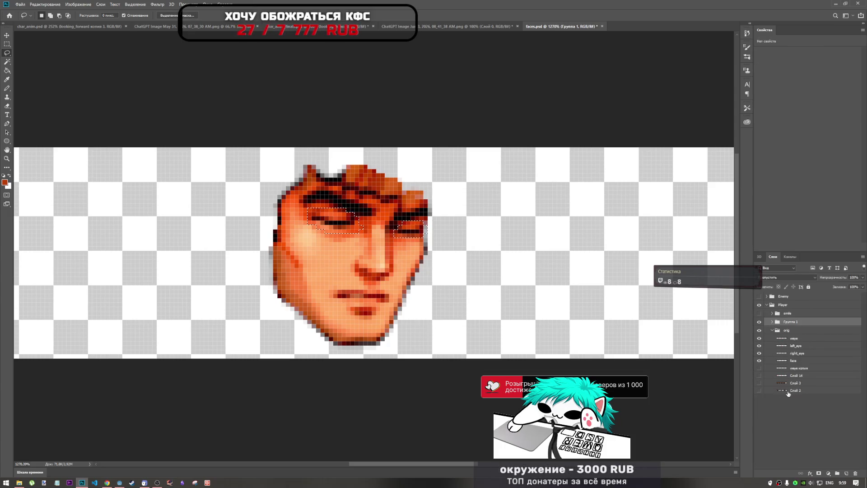
pyautogui.click(791, 407)
pyautogui.hotkey('ctrl', 'j')
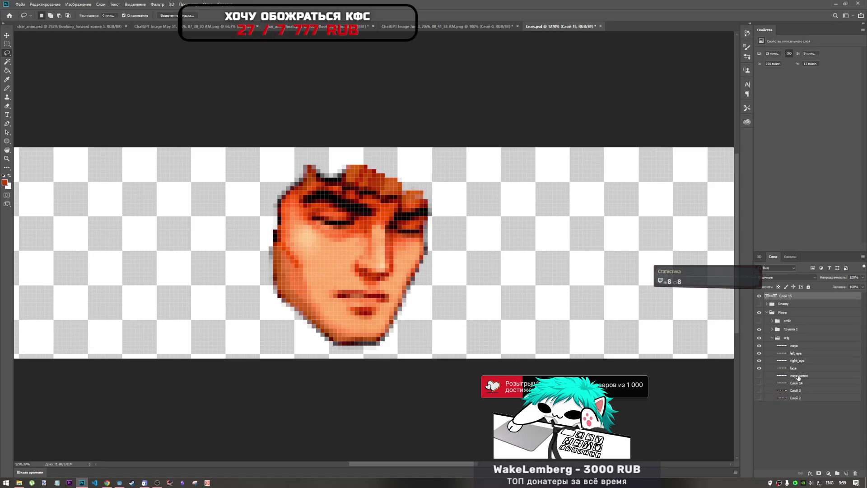
pyautogui.hotkey('ctrl', 't')
pyautogui.moveTo(368, 215); pyautogui.dragTo(160, 228)
# - Position the copied closed eyes over the left face's eyes and apply the transform
pyautogui.scroll(-2, 246, 290)
pyautogui.scroll(-3, 247, 289)
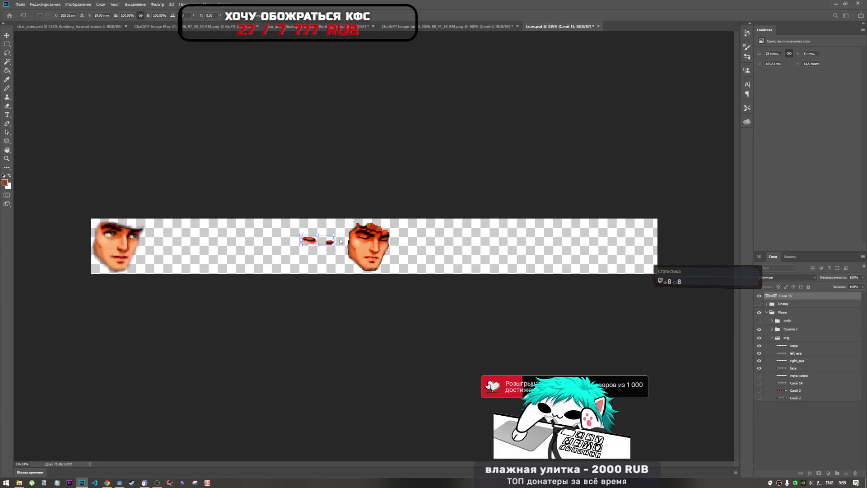
pyautogui.moveTo(312, 242); pyautogui.dragTo(122, 234)
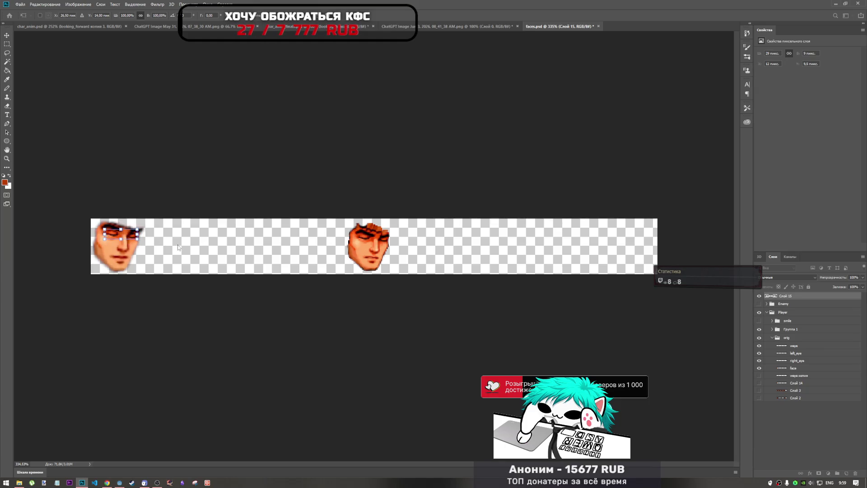
pyautogui.scroll(2, 87, 238)
pyautogui.press('Return')
pyautogui.press('l')
pyautogui.click(802, 415)
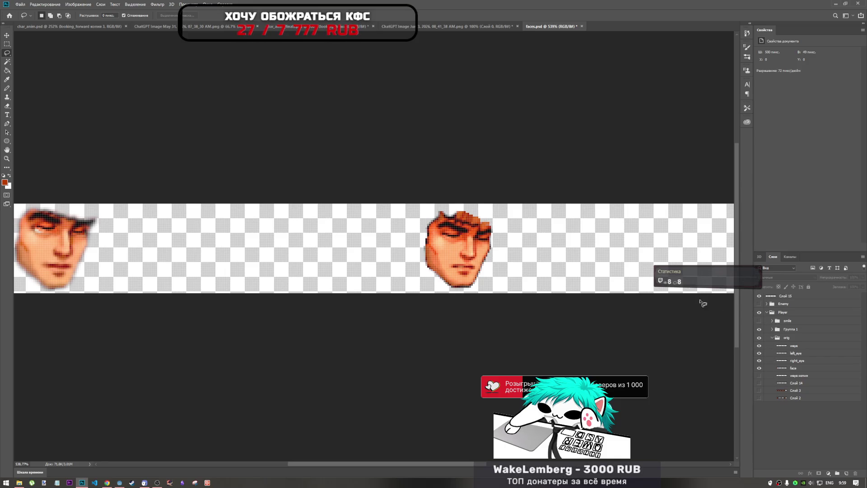
# - Toggle the face, eye and Player layers to compare, then move Слой 15 into the orig group
pyautogui.hotkey('ctrl', 'a')
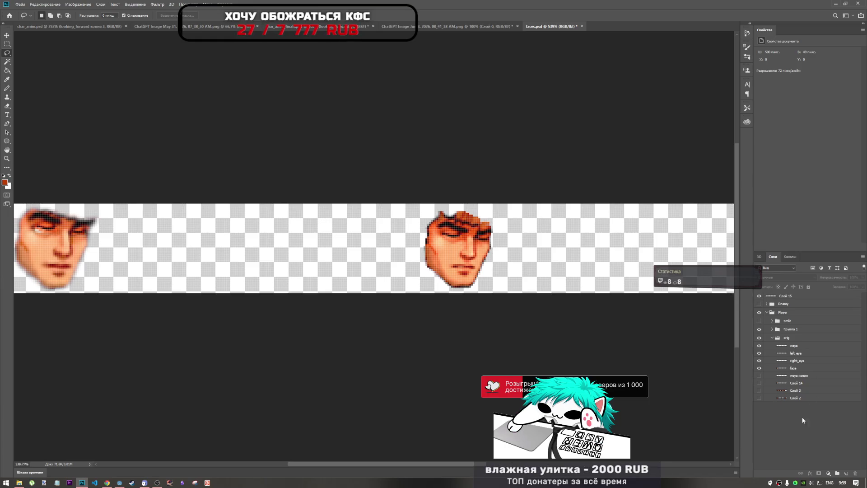
pyautogui.click(759, 368)
pyautogui.click(759, 366)
pyautogui.click(759, 345)
pyautogui.click(759, 345)
pyautogui.click(760, 329)
pyautogui.click(760, 329)
pyautogui.click(761, 330)
pyautogui.click(760, 330)
pyautogui.click(759, 313)
pyautogui.click(759, 313)
pyautogui.moveTo(786, 295)
pyautogui.mouseDown()
pyautogui.moveTo(795, 405)
pyautogui.moveTo(805, 342)
pyautogui.moveTo(796, 347)
pyautogui.mouseUp()
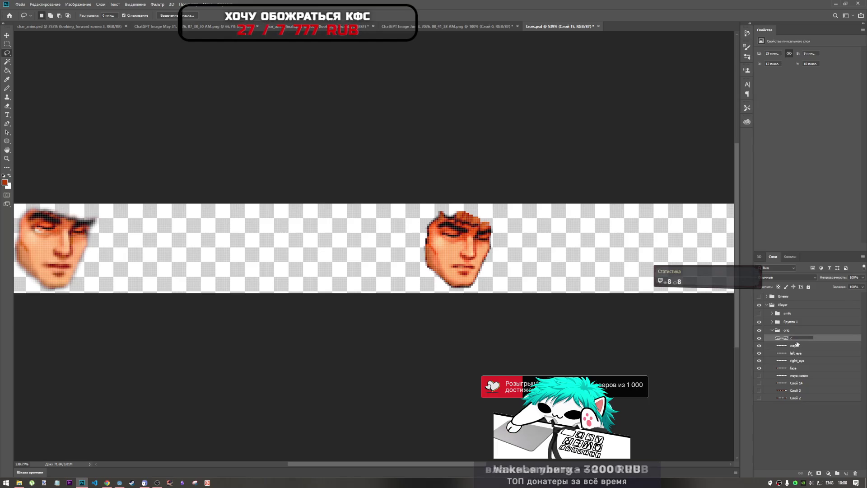
# - Rename the eye layer to closed_eyes
pyautogui.write('ed eyes')
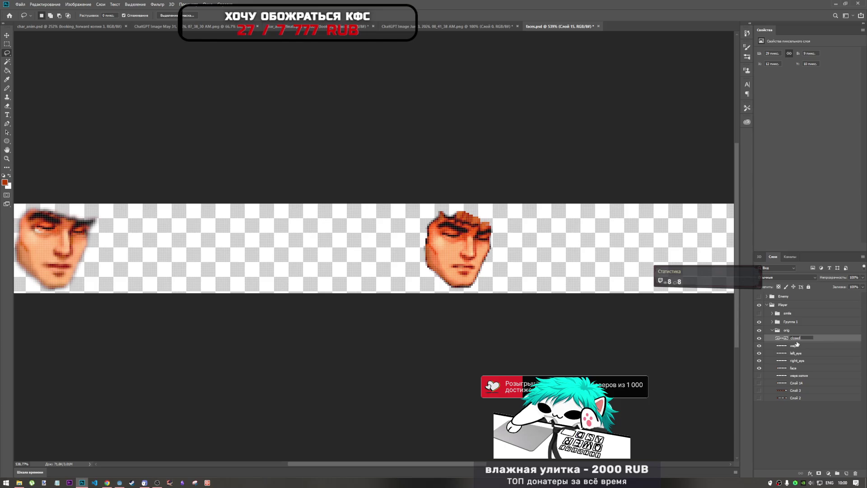
pyautogui.press('BackSpace')
pyautogui.press('BackSpace')
pyautogui.press('BackSpace')
pyautogui.write('_eyes')
pyautogui.press('Return')
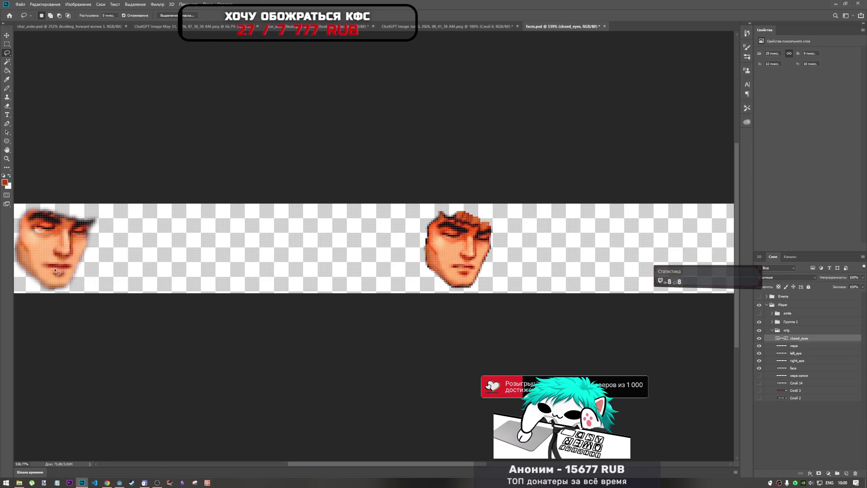
# - Box one closed eye with a rectangular selection, cut and paste it, then undo the paste
pyautogui.click(7, 44)
pyautogui.moveTo(67, 208); pyautogui.dragTo(101, 252)
pyautogui.hotkey('ctrl', 'x')
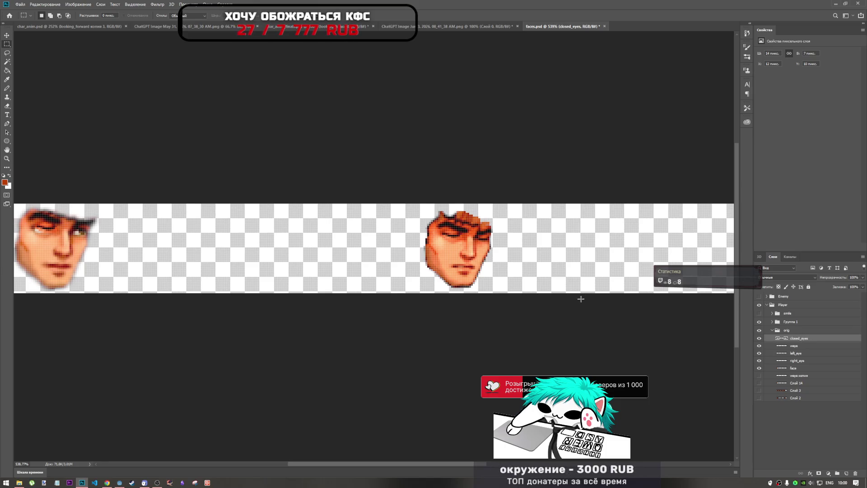
pyautogui.hotkey('ctrl', 'v')
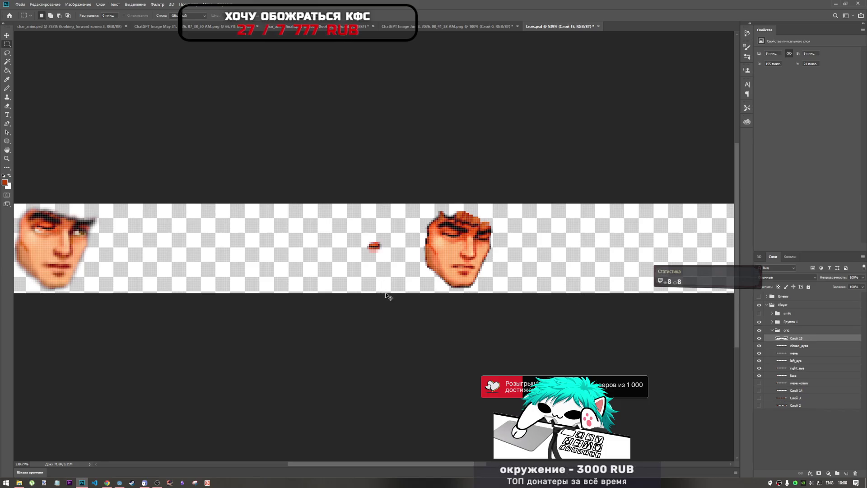
pyautogui.hotkey('ctrl', 'z')
pyautogui.hotkey('ctrl', 'z')
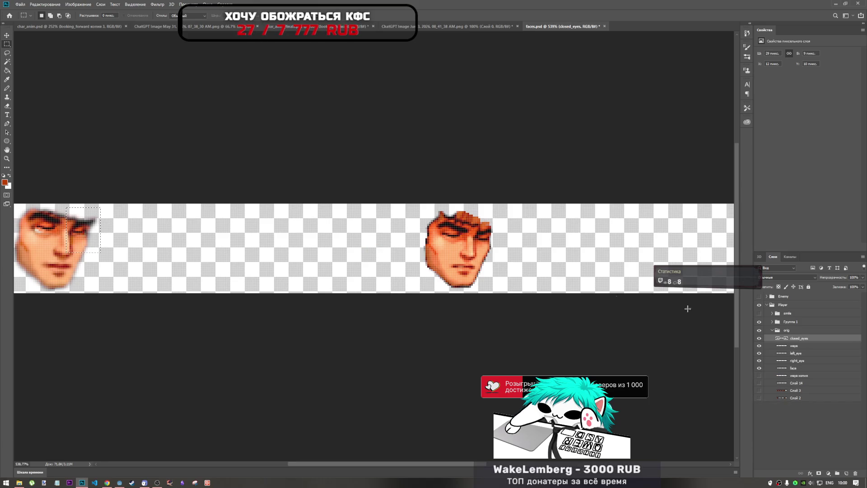
# - Duplicate closed_eyes, deselect, and rename the original layer to closed_eye_left
pyautogui.moveTo(800, 339); pyautogui.dragTo(800, 346)
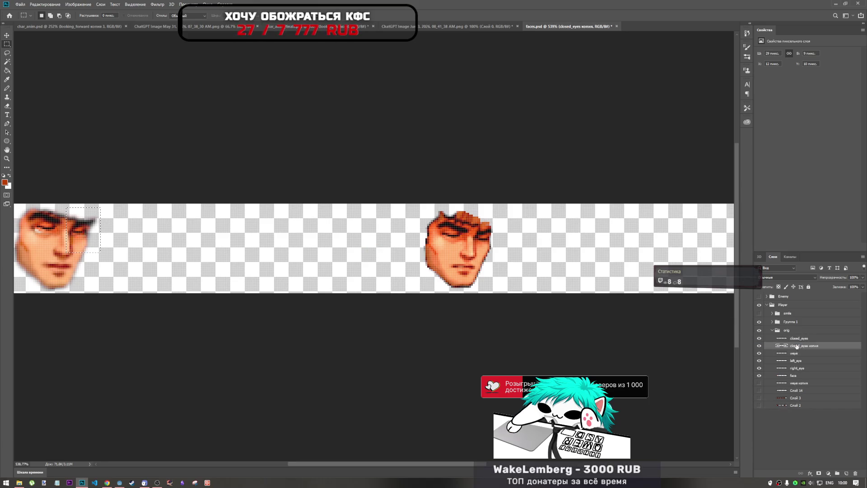
pyautogui.click(799, 338)
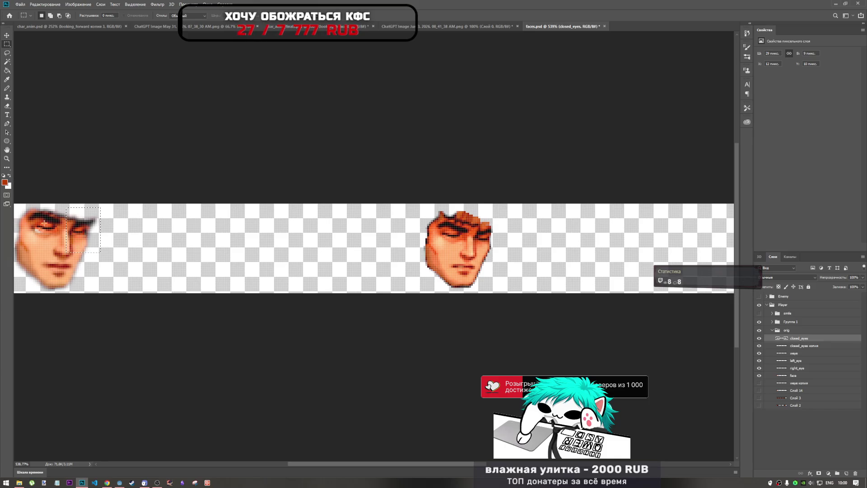
pyautogui.hotkey('ctrl', 'd')
pyautogui.doubleClick(802, 339)
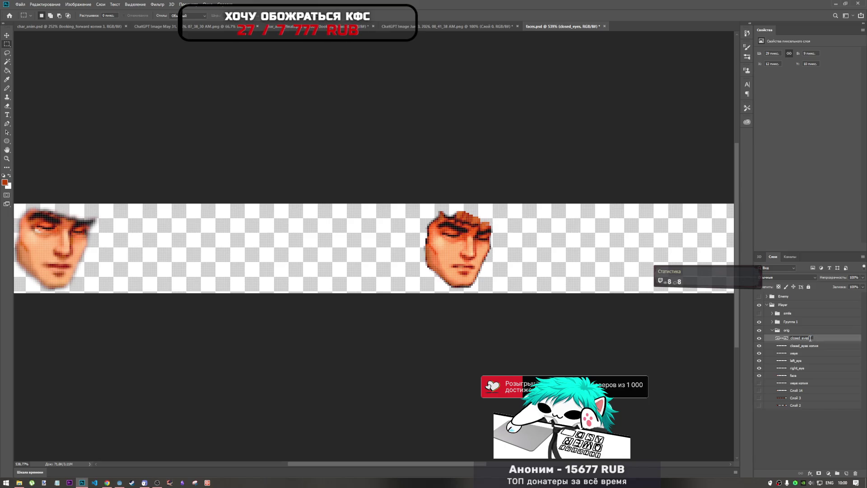
pyautogui.press('BackSpace')
pyautogui.write('_left')
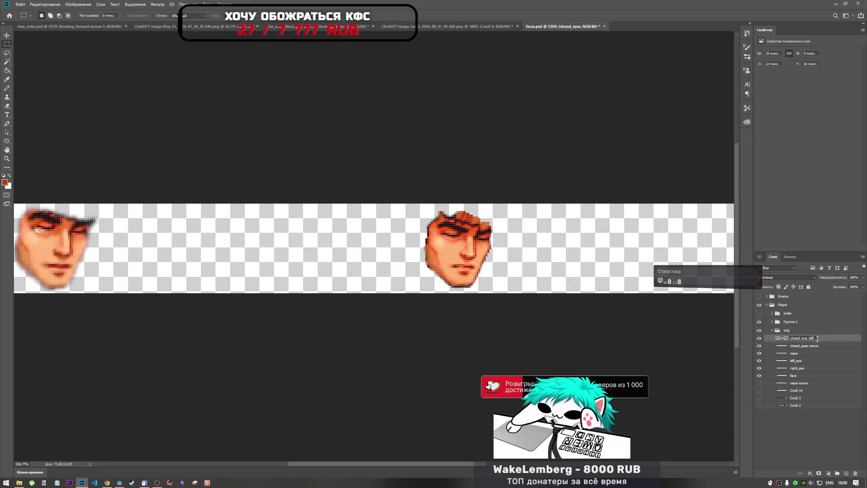
pyautogui.press('Return')
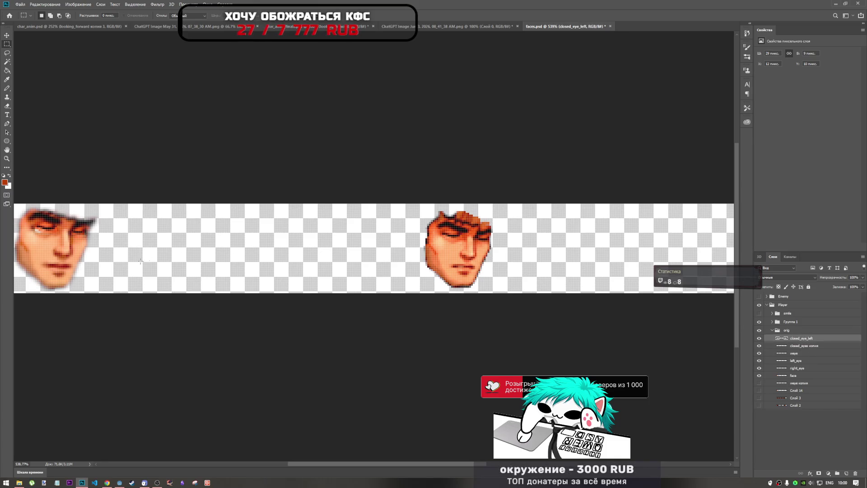
# - Duplicate the closed_eyes копия layer as a closed_eyes orig backup placed below the copy
pyautogui.moveTo(62, 215)
pyautogui.mouseDown()
pyautogui.moveTo(122, 244)
pyautogui.moveTo(126, 261)
pyautogui.mouseUp()
pyautogui.click(786, 346)
pyautogui.moveTo(793, 347)
pyautogui.mouseDown()
pyautogui.moveTo(854, 358)
pyautogui.moveTo(818, 348)
pyautogui.mouseUp()
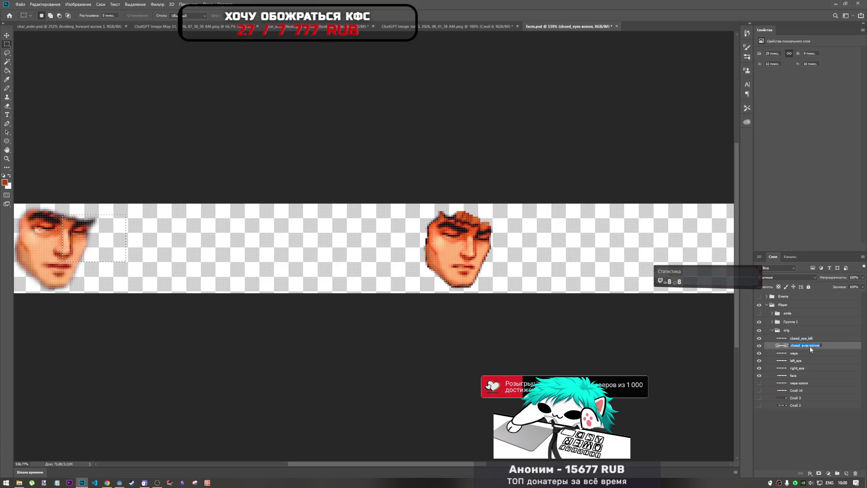
pyautogui.click(783, 347)
pyautogui.moveTo(785, 347); pyautogui.dragTo(804, 336)
pyautogui.doubleClick(810, 338)
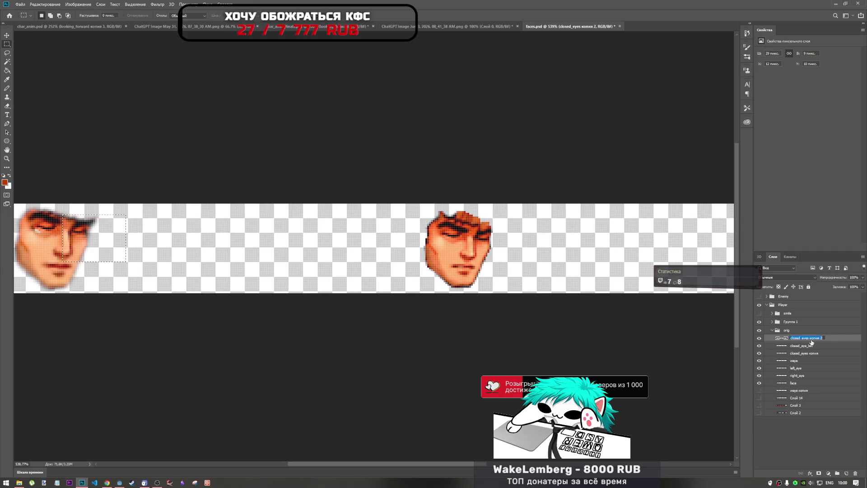
pyautogui.write('rig')
pyautogui.click(806, 346)
pyautogui.moveTo(811, 340); pyautogui.dragTo(816, 359)
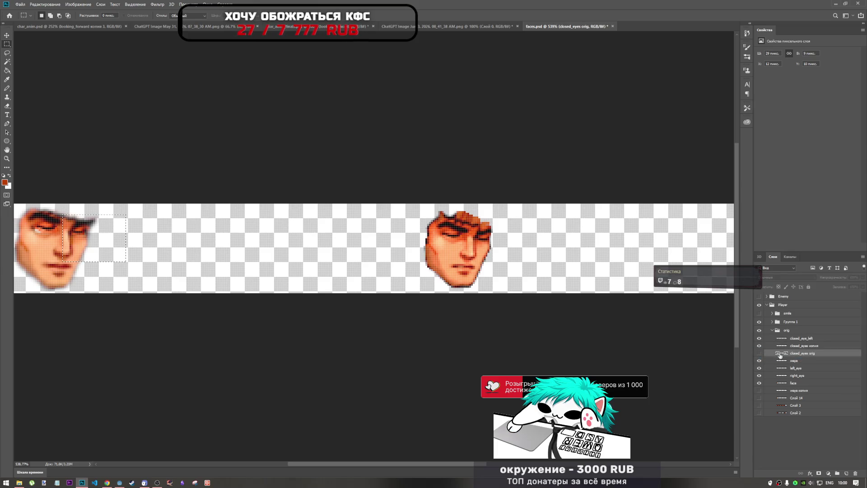
pyautogui.click(816, 347)
# - Rename the closed_eyes копия layer to closed_eyes_right
pyautogui.doubleClick(810, 346)
pyautogui.doubleClick(812, 346)
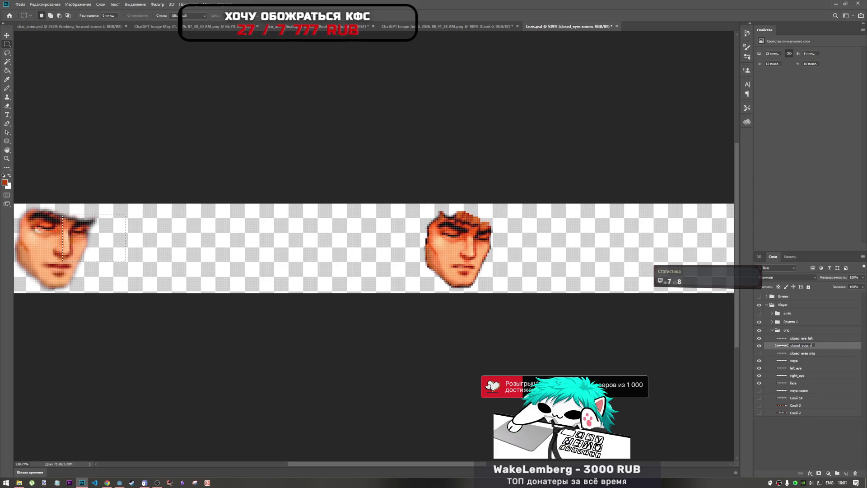
pyautogui.write('ight')
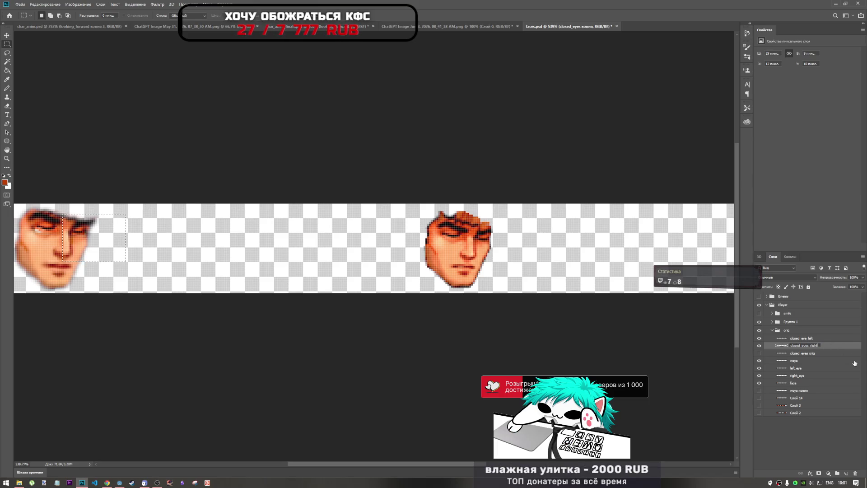
pyautogui.press('Return')
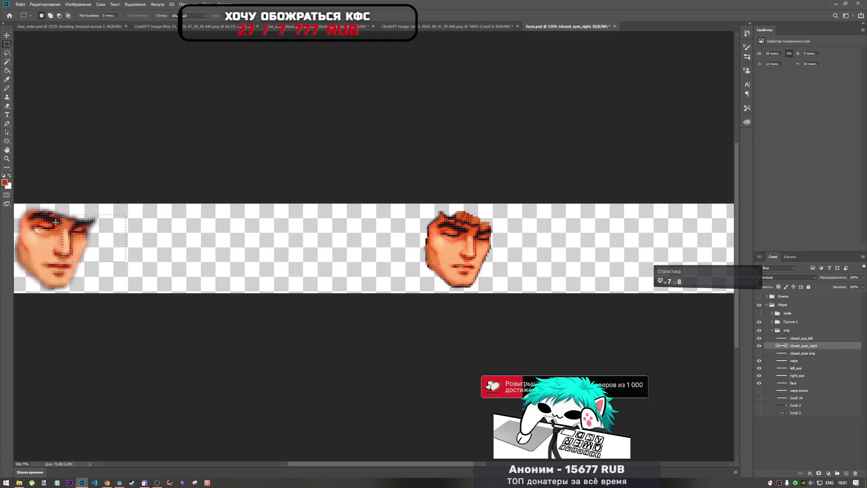
# - Select both closed-eye layers together and switch to the char_anim.psd document
pyautogui.moveTo(57, 212)
pyautogui.mouseDown()
pyautogui.moveTo(27, 225)
pyautogui.moveTo(28, 251)
pyautogui.moveTo(49, 240)
pyautogui.mouseUp()
pyautogui.moveTo(63, 241); pyautogui.dragTo(64, 242)
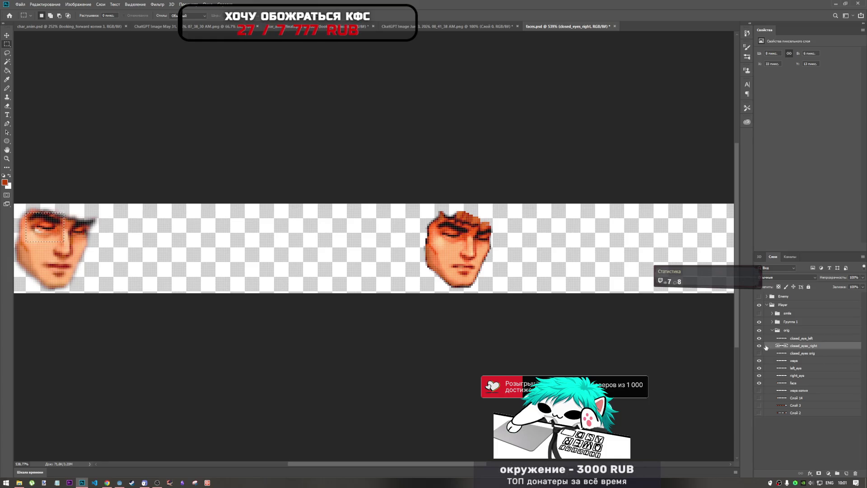
pyautogui.keyDown('shift'); pyautogui.click(805, 339); pyautogui.keyUp('shift')
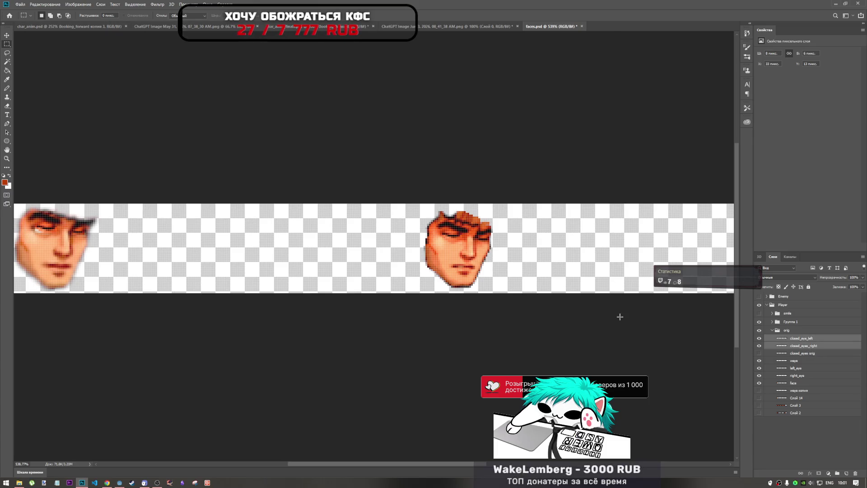
pyautogui.click(78, 28)
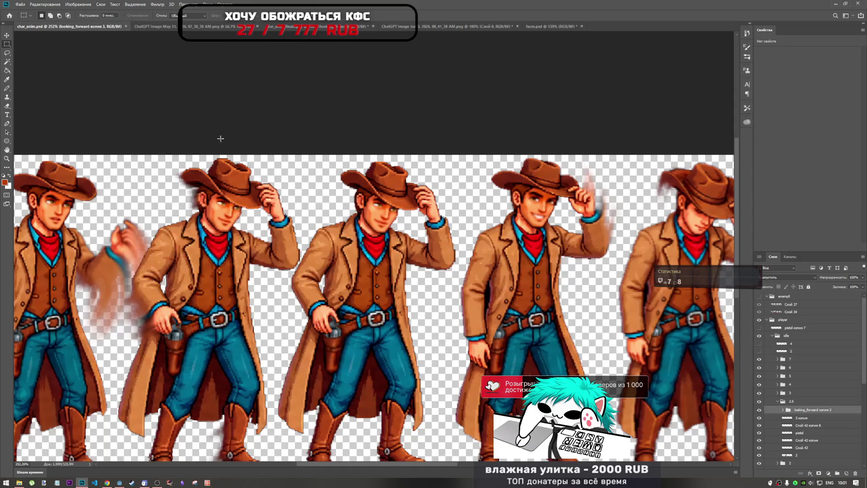
# - Paste both closed-eye layers into char_anim.psd and free-transform them onto the third cowboy's eyes
pyautogui.scroll(-3, 447, 236)
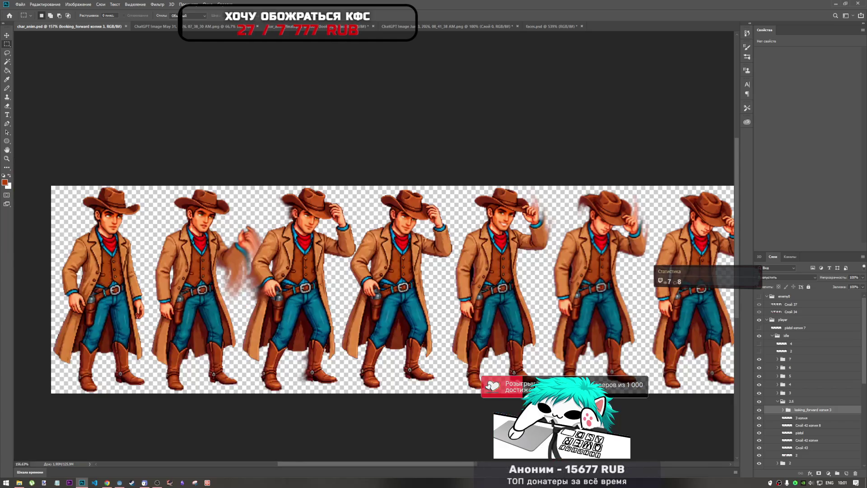
pyautogui.scroll(3, 434, 223)
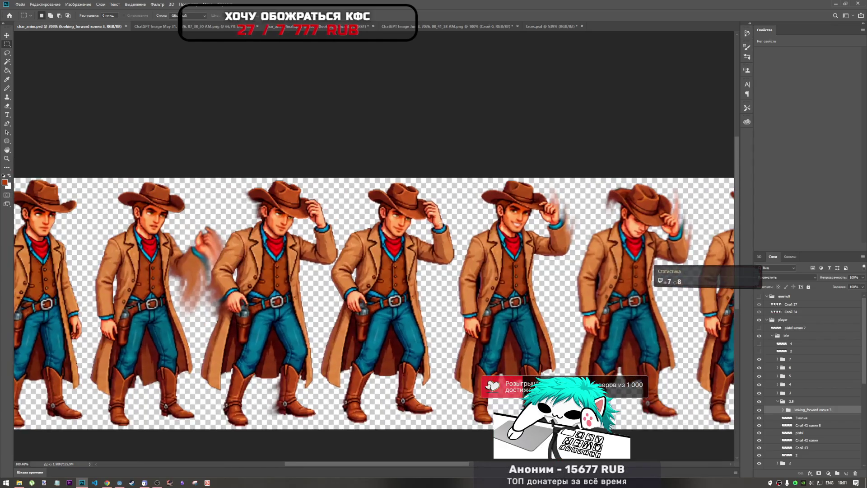
pyautogui.hotkey('ctrl', 'v')
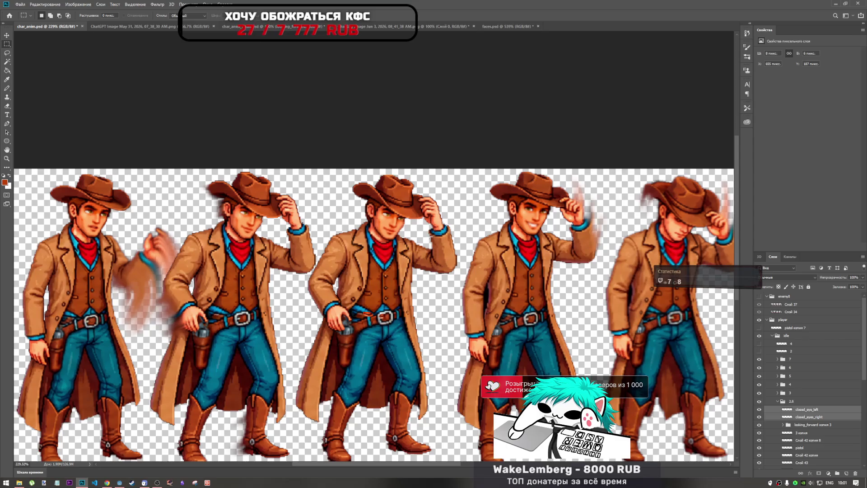
pyautogui.hotkey('ctrl', 't')
pyautogui.moveTo(383, 318)
pyautogui.mouseDown()
pyautogui.moveTo(377, 276)
pyautogui.moveTo(404, 210)
pyautogui.moveTo(411, 206)
pyautogui.moveTo(390, 250)
pyautogui.moveTo(432, 216)
pyautogui.mouseUp()
pyautogui.scroll(5, 400, 221)
pyautogui.hotkey('ctrl', 'z')
pyautogui.moveTo(389, 241); pyautogui.dragTo(388, 247)
# - Apply the paste transform, then move, nudge and slightly rotate closed_eye_left onto the cowboy's eye
pyautogui.press('Return')
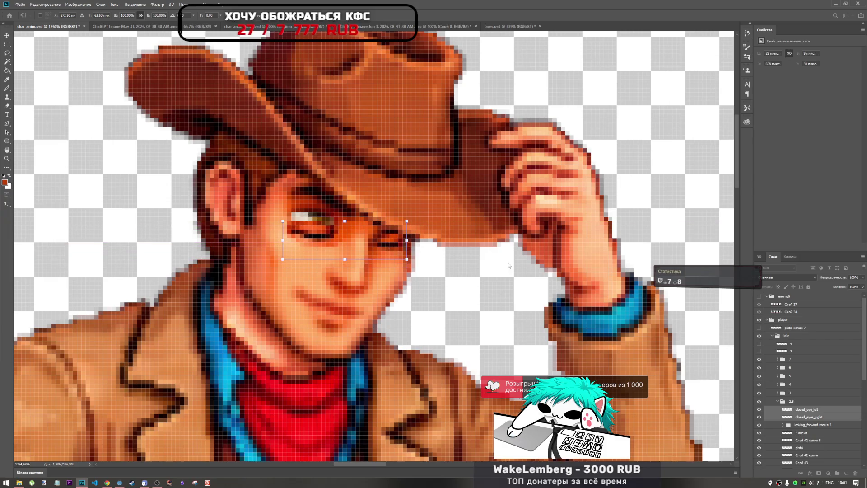
pyautogui.press('m')
pyautogui.click(809, 409)
pyautogui.hotkey('ctrl', 't')
pyautogui.moveTo(337, 227); pyautogui.dragTo(337, 215)
pyautogui.press('Right')
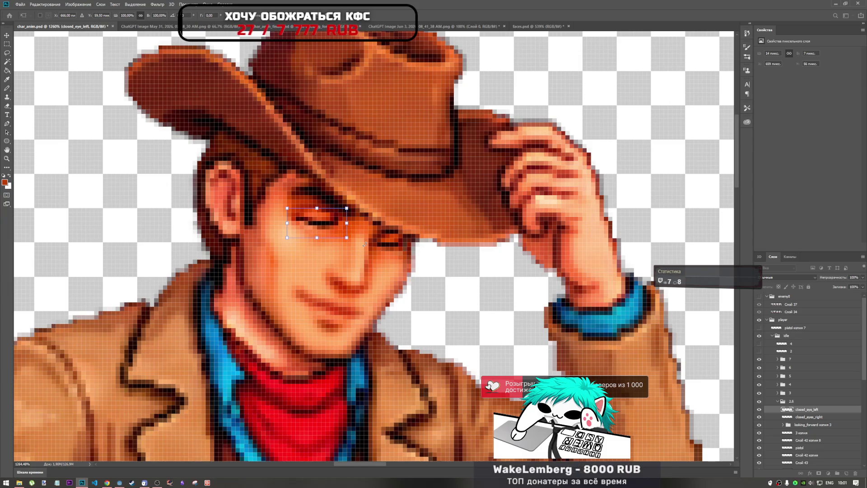
pyautogui.moveTo(360, 197); pyautogui.dragTo(376, 194)
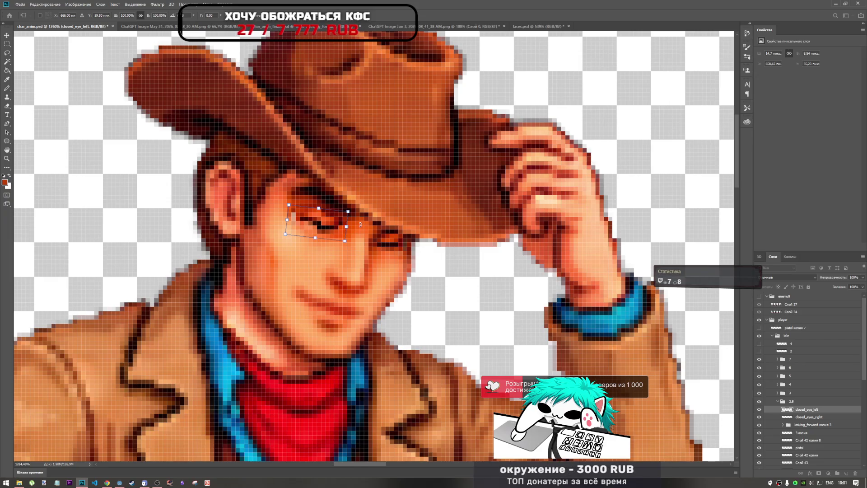
pyautogui.press('Left')
pyautogui.press('Return')
# - Rotate closed_eyes_right about 10° clockwise, nudge it one pixel left, and apply
pyautogui.scroll(-5, 383, 262)
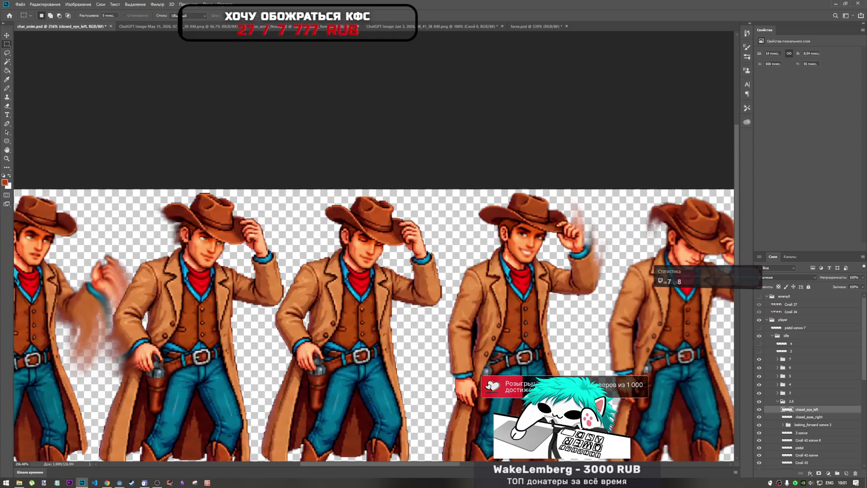
pyautogui.scroll(5, 382, 256)
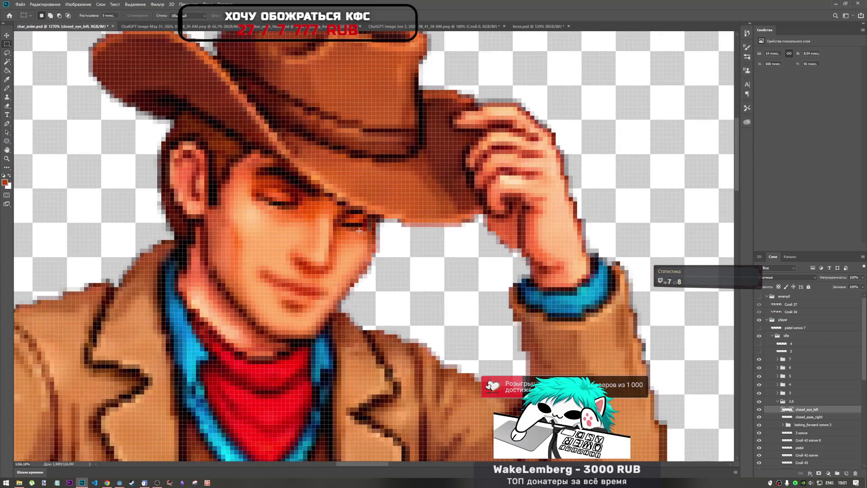
pyautogui.click(816, 417)
pyautogui.hotkey('ctrl', 't')
pyautogui.moveTo(393, 198); pyautogui.dragTo(391, 207)
pyautogui.press('Left')
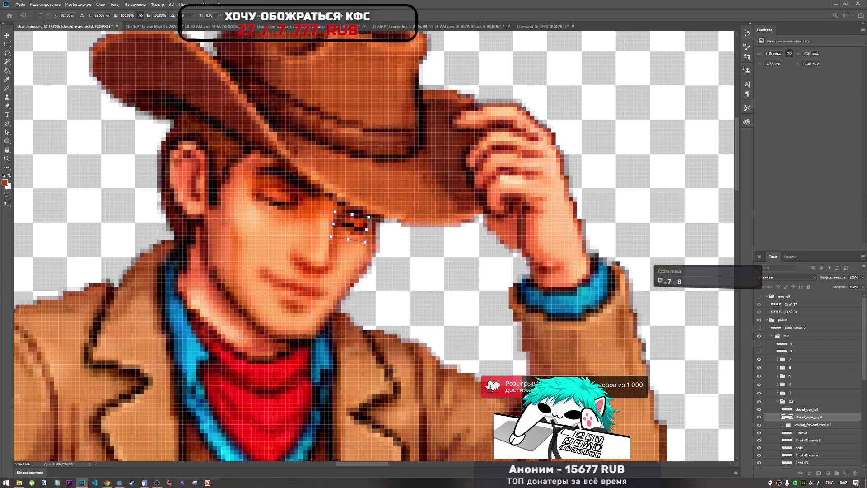
pyautogui.press('Return')
pyautogui.scroll(-6, 424, 253)
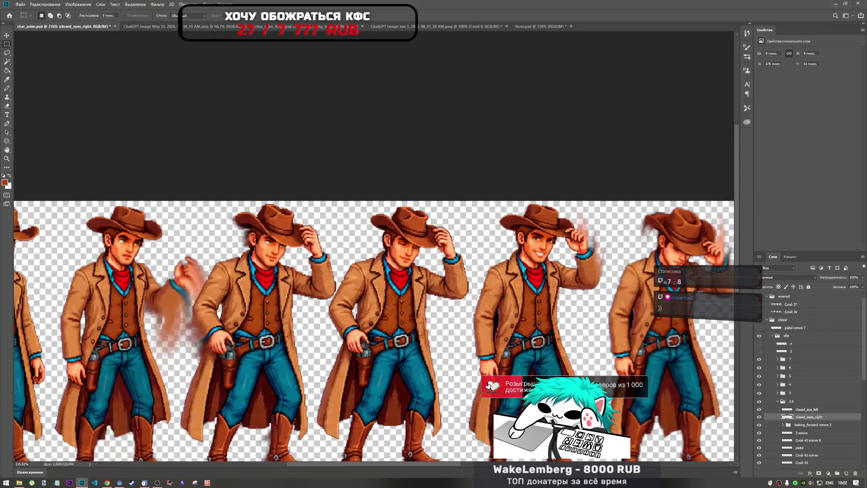
# - Collapse frame group 2.5 and expand frame group 3 in the Layers panel
pyautogui.scroll(-2, 442, 261)
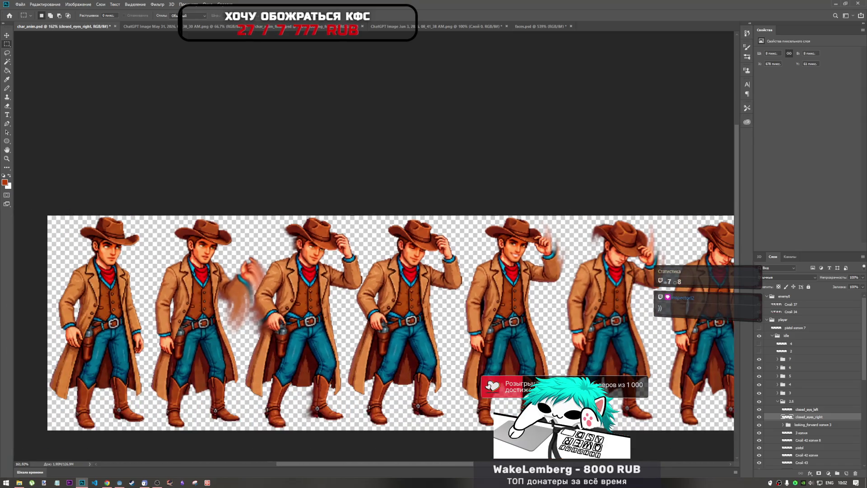
pyautogui.scroll(-2, 441, 258)
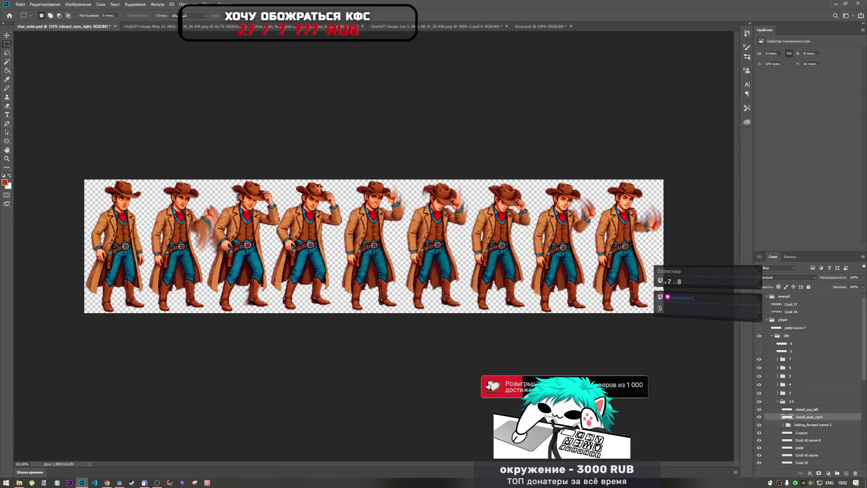
pyautogui.scroll(4, 319, 188)
pyautogui.scroll(-2, 242, 220)
pyautogui.scroll(1, 242, 220)
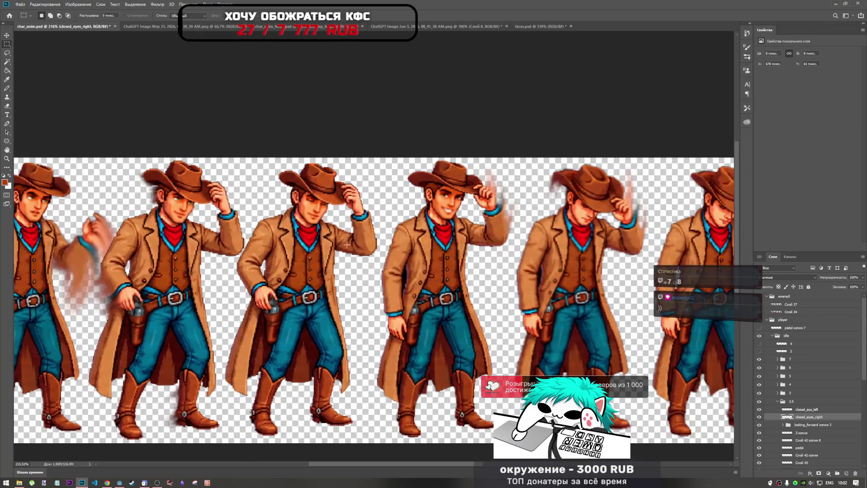
pyautogui.scroll(-2, 242, 220)
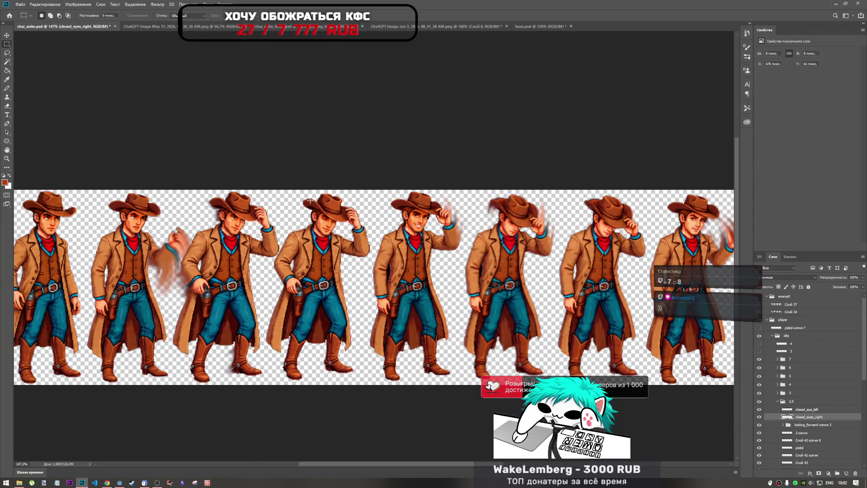
pyautogui.scroll(4, 405, 209)
pyautogui.scroll(-4, 405, 210)
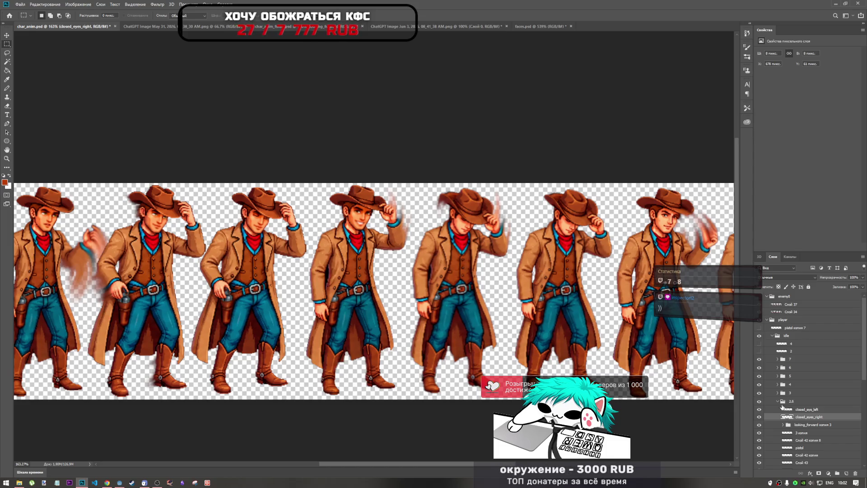
pyautogui.click(777, 401)
pyautogui.click(782, 393)
pyautogui.click(776, 392)
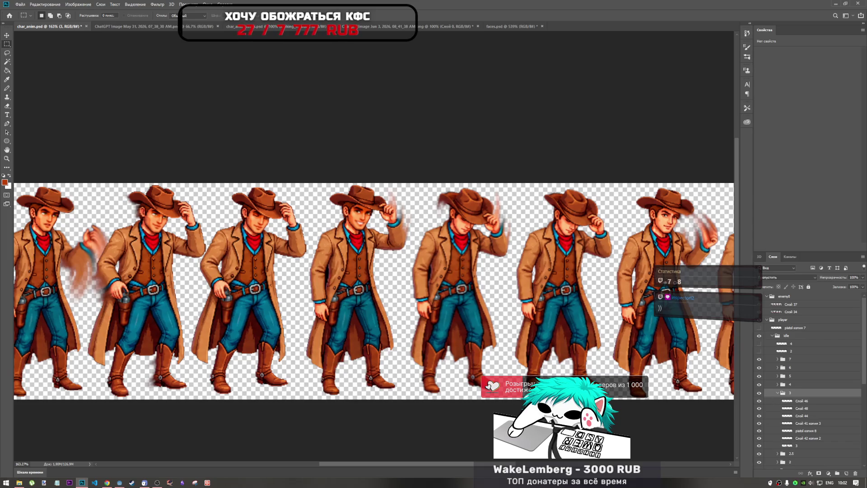
# - Zoom and pan across the canvas to inspect the nine cowboy frames
pyautogui.scroll(-3, 436, 241)
pyautogui.scroll(3, 436, 241)
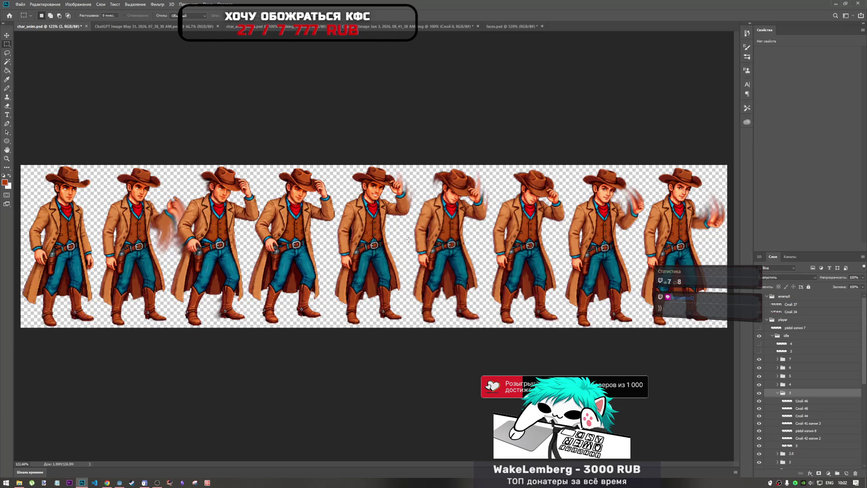
pyautogui.hscroll(3, 442, 423)
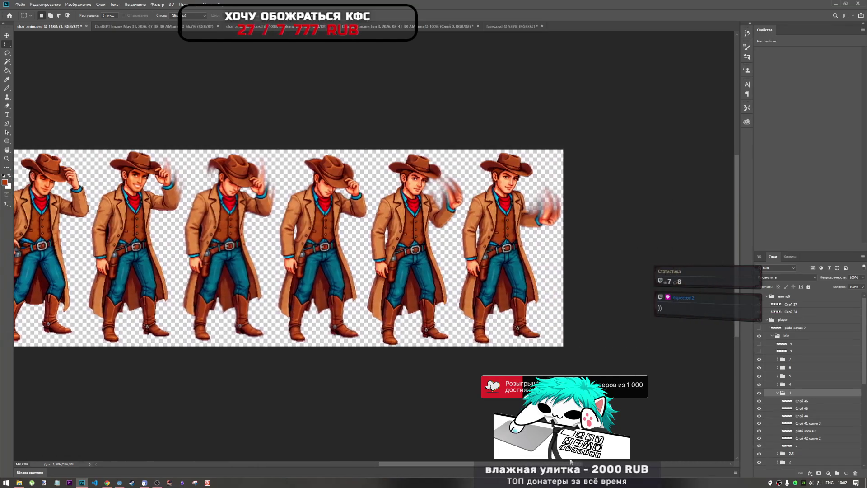
pyautogui.hscroll(-3, 442, 423)
pyautogui.hscroll(-3, 453, 452)
pyautogui.hscroll(1, 453, 452)
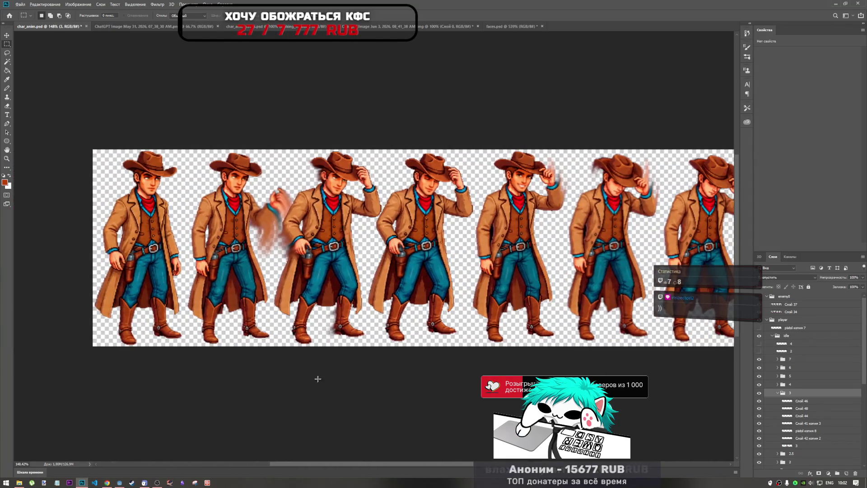
pyautogui.scroll(-2, 317, 377)
pyautogui.scroll(1, 443, 218)
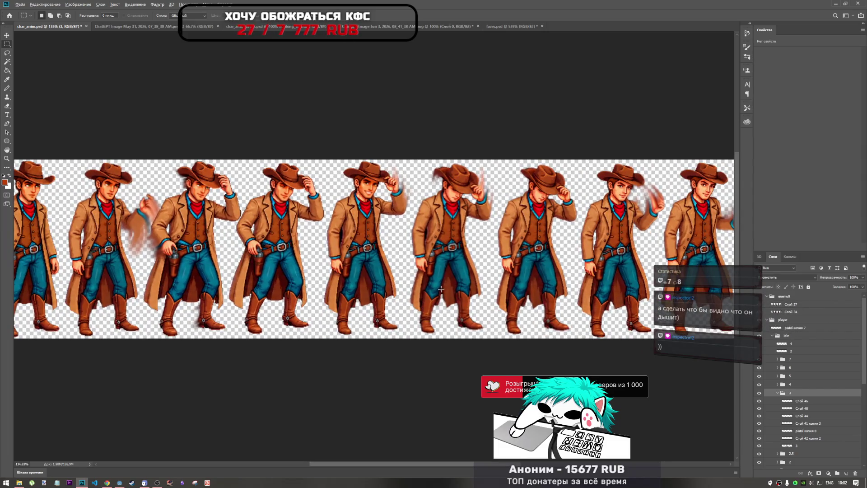
pyautogui.scroll(-2, 435, 253)
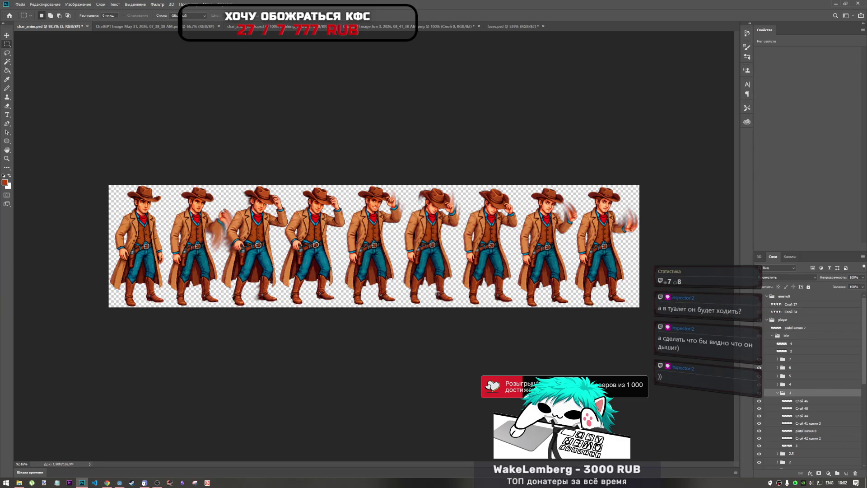
pyautogui.scroll(-3, 389, 252)
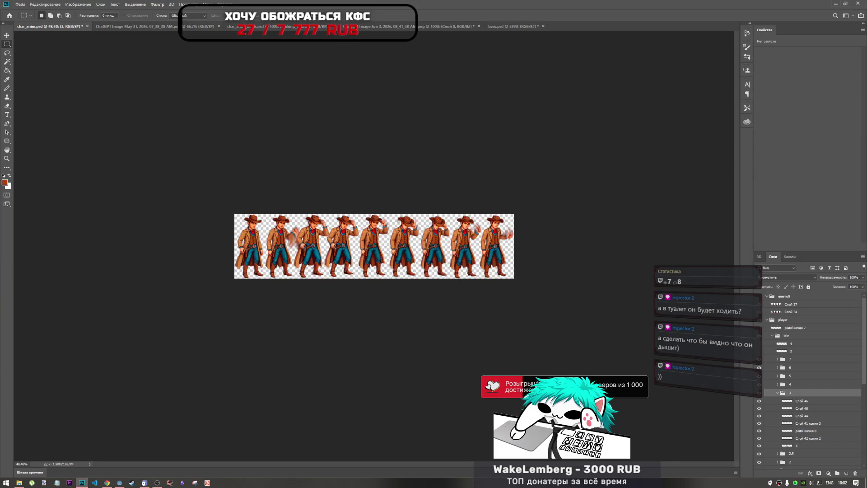
pyautogui.scroll(5, 477, 430)
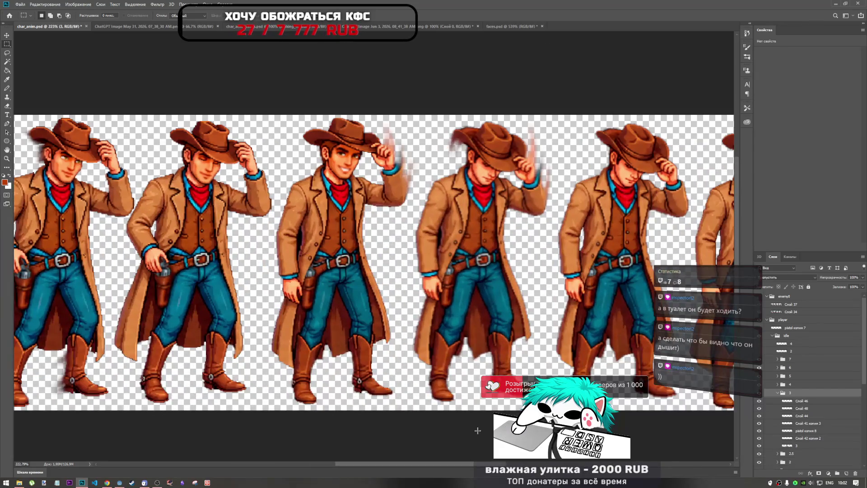
pyautogui.scroll(-1, 406, 271)
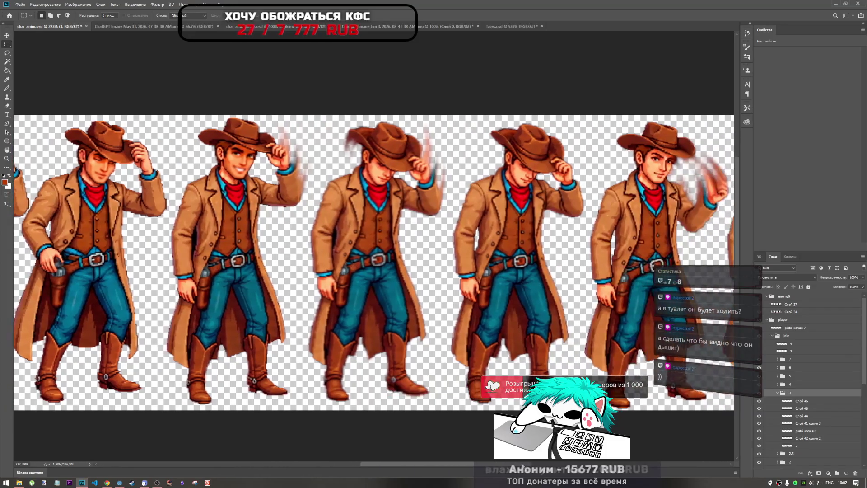
pyautogui.scroll(-3, 362, 249)
pyautogui.scroll(3, 363, 248)
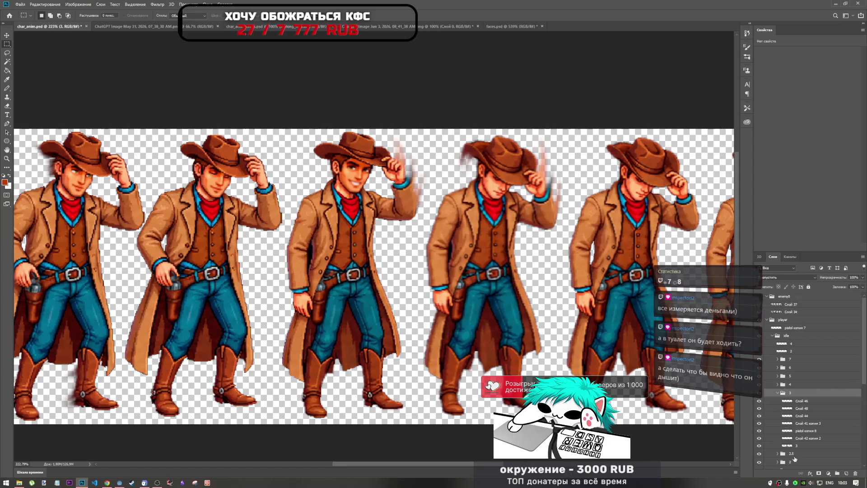
# - Select Слой 46 in group 3 and zoom around to inspect the cowboy faces
pyautogui.click(808, 408)
pyautogui.click(768, 401)
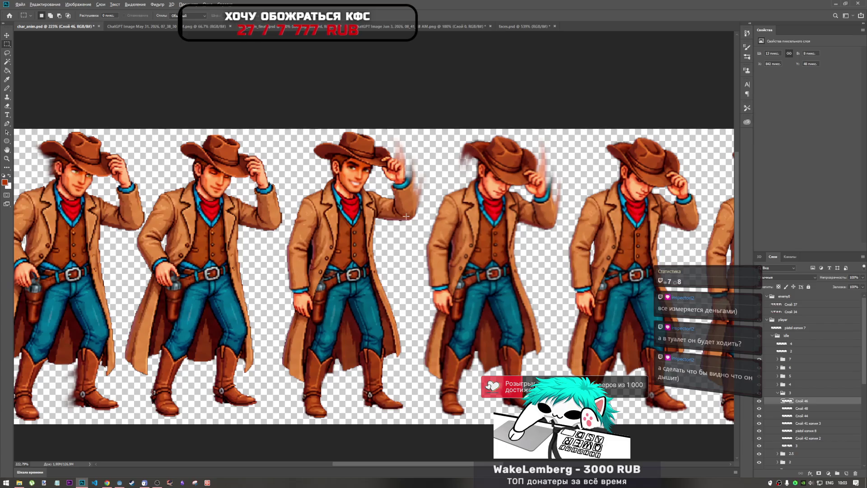
pyautogui.scroll(-3, 406, 216)
pyautogui.scroll(6, 406, 217)
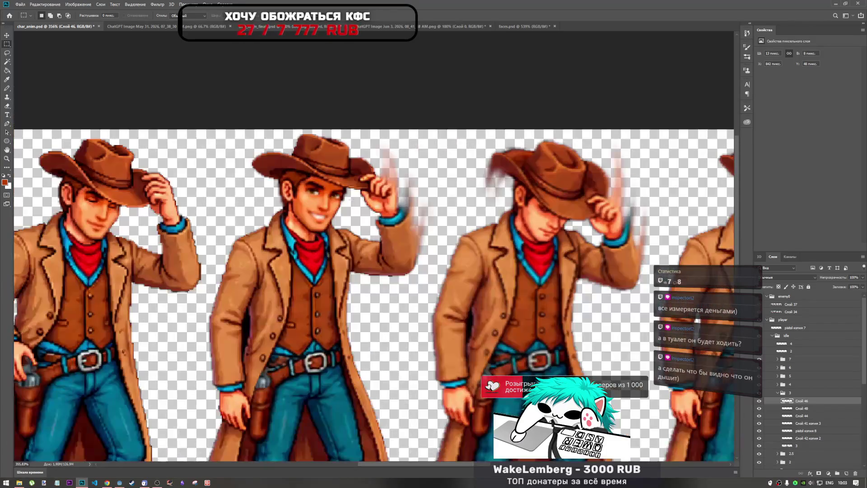
pyautogui.scroll(3, 312, 206)
pyautogui.scroll(-4, 312, 206)
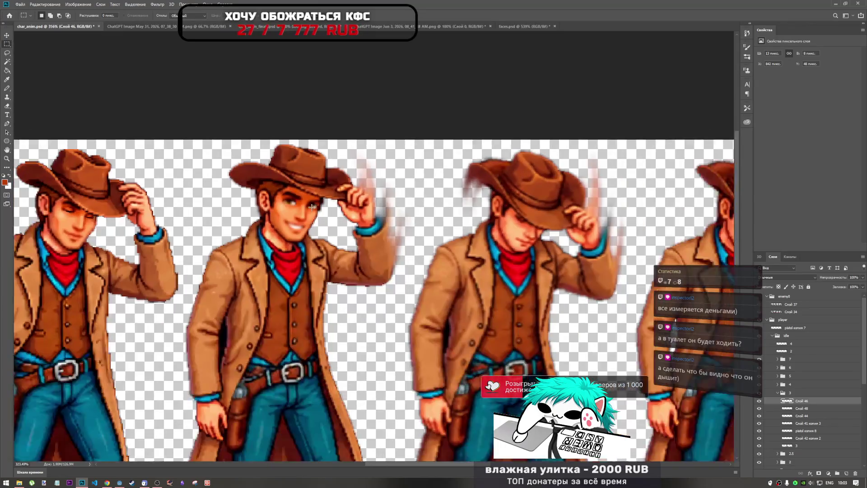
pyautogui.scroll(-1, 313, 206)
pyautogui.scroll(-2, 395, 222)
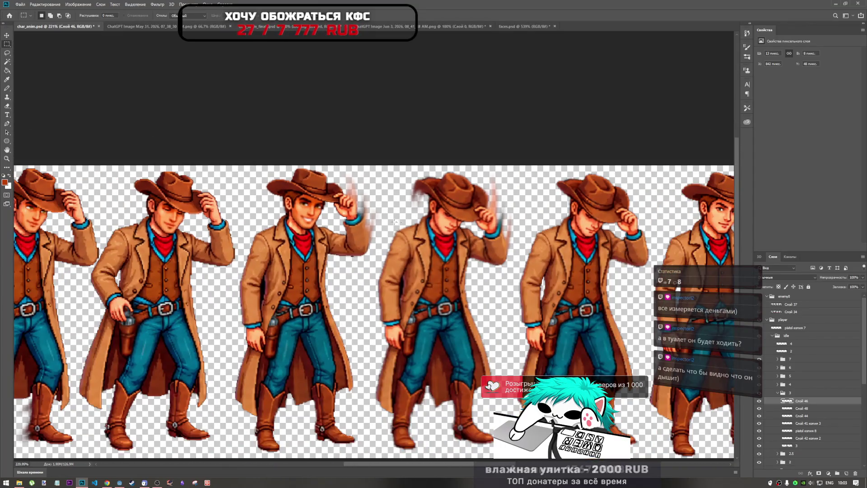
pyautogui.scroll(2, 473, 225)
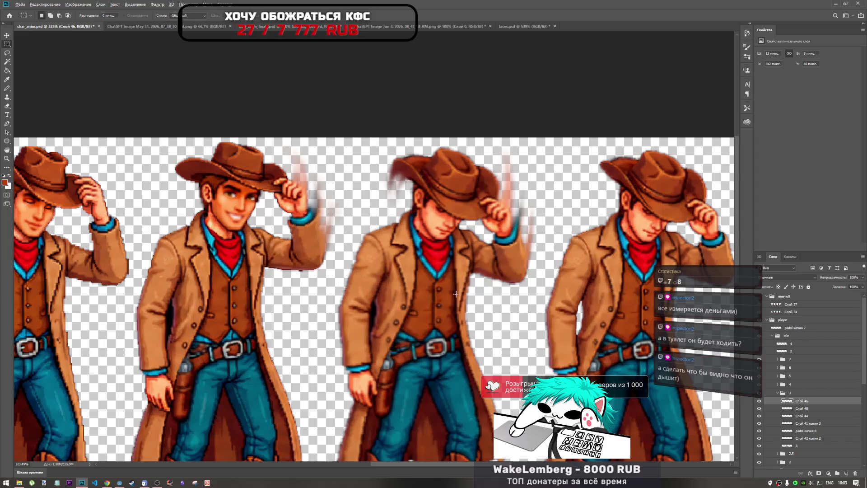
pyautogui.scroll(-2, 449, 282)
pyautogui.scroll(3, 443, 274)
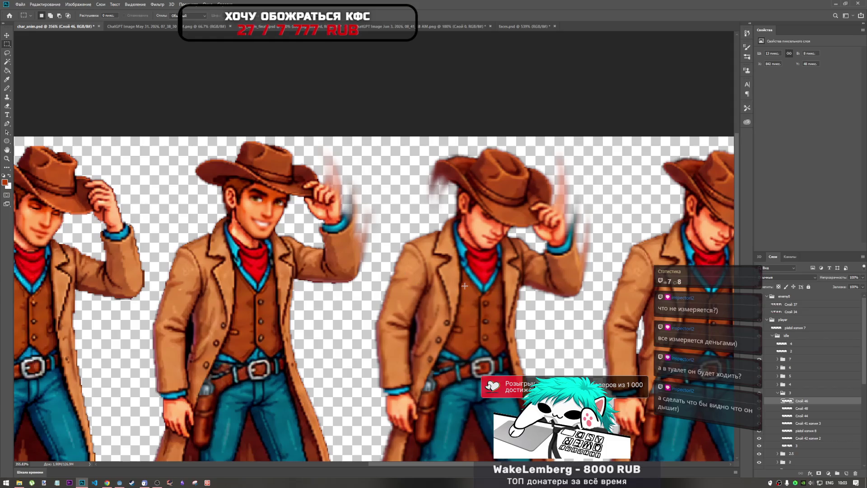
pyautogui.scroll(-2, 477, 299)
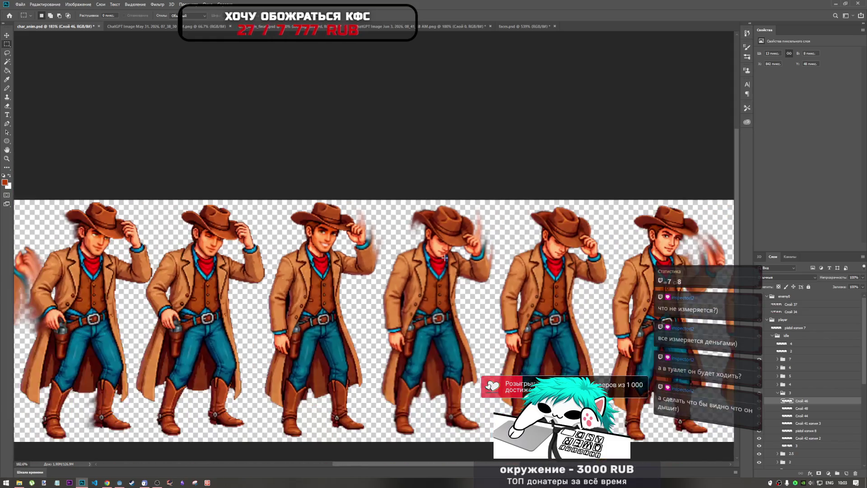
pyautogui.scroll(1, 474, 252)
pyautogui.scroll(-2, 466, 251)
pyautogui.scroll(2, 500, 255)
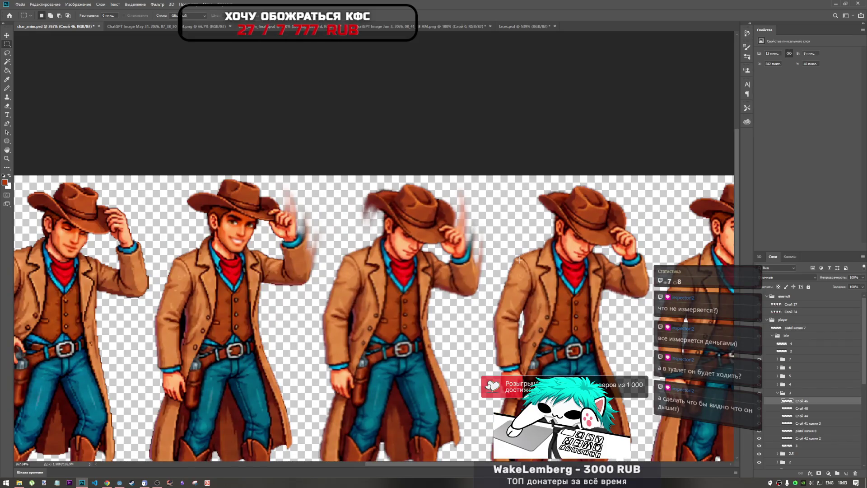
# - Reselect Слой 46 within group 3 and save char_anim.psd
pyautogui.click(786, 393)
pyautogui.click(777, 393)
pyautogui.click(777, 393)
pyautogui.click(801, 401)
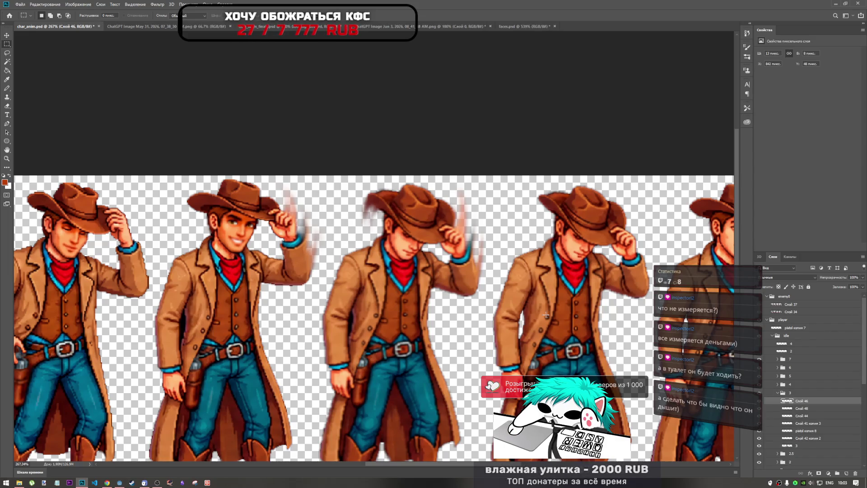
pyautogui.hotkey('ctrl', 's')
pyautogui.click(521, 28)
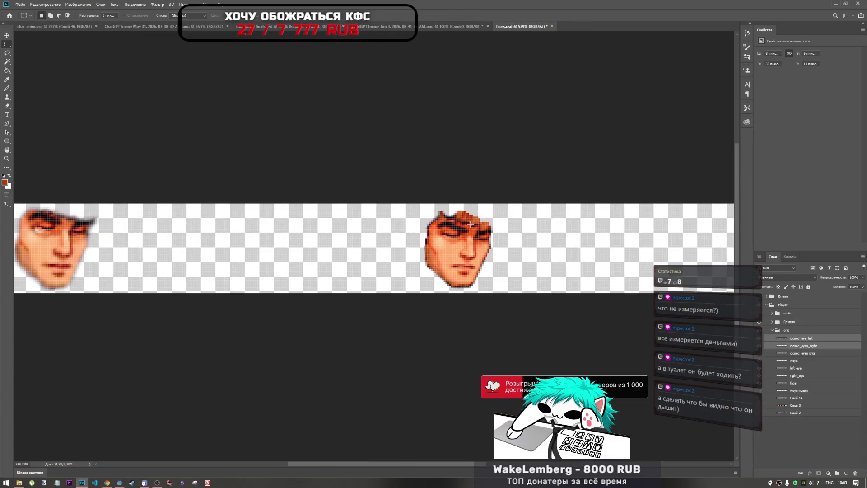
pyautogui.scroll(-3, 374, 246)
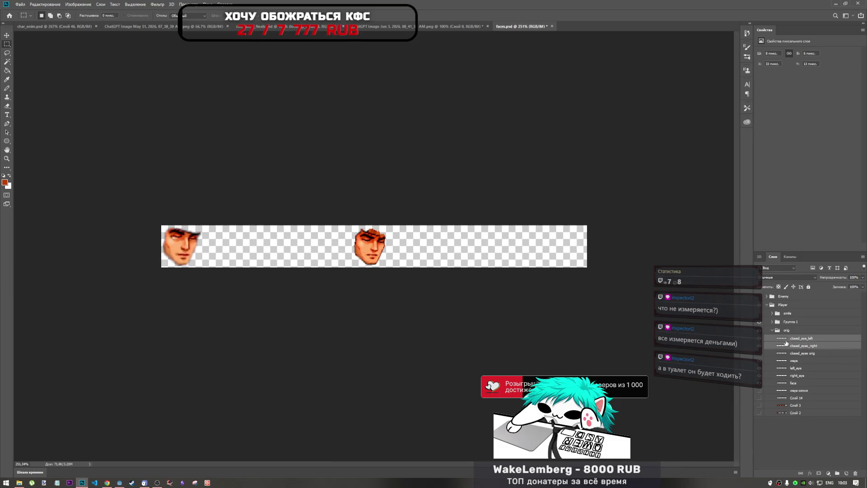
pyautogui.click(812, 331)
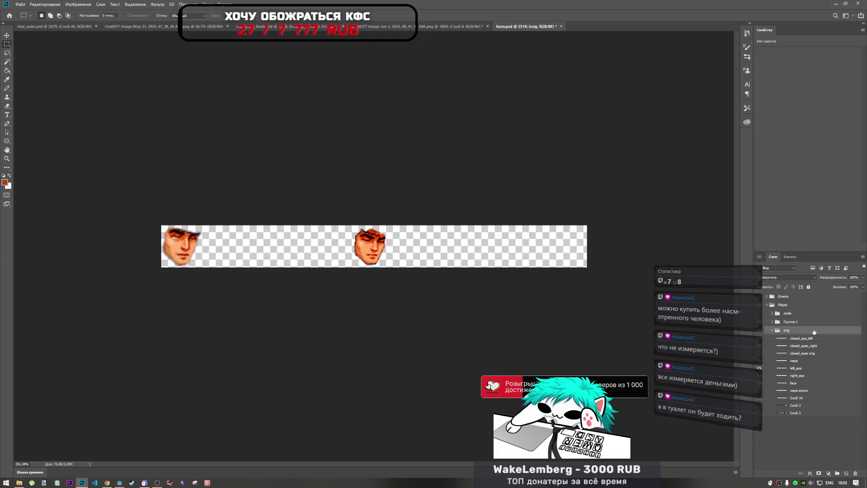
pyautogui.click(451, 26)
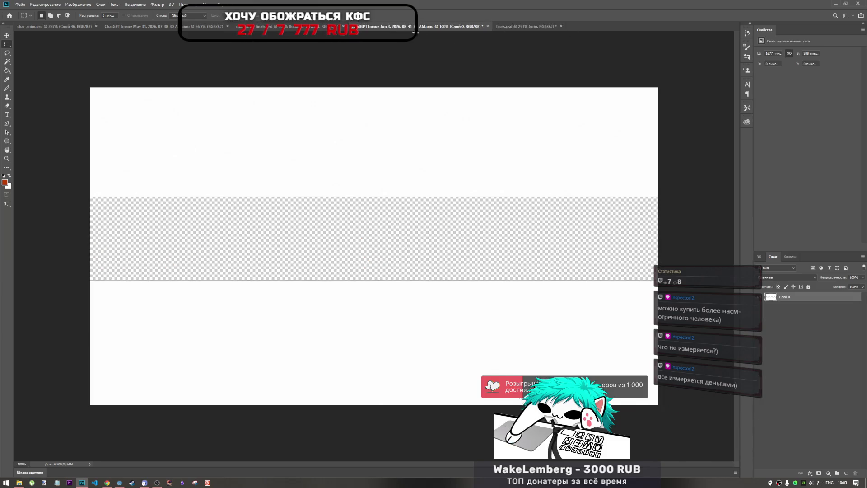
pyautogui.click(515, 27)
pyautogui.click(776, 322)
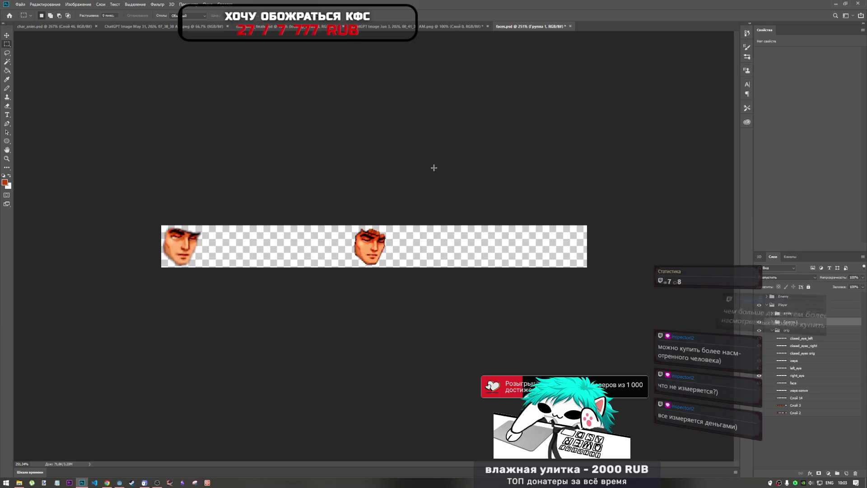
pyautogui.click(270, 26)
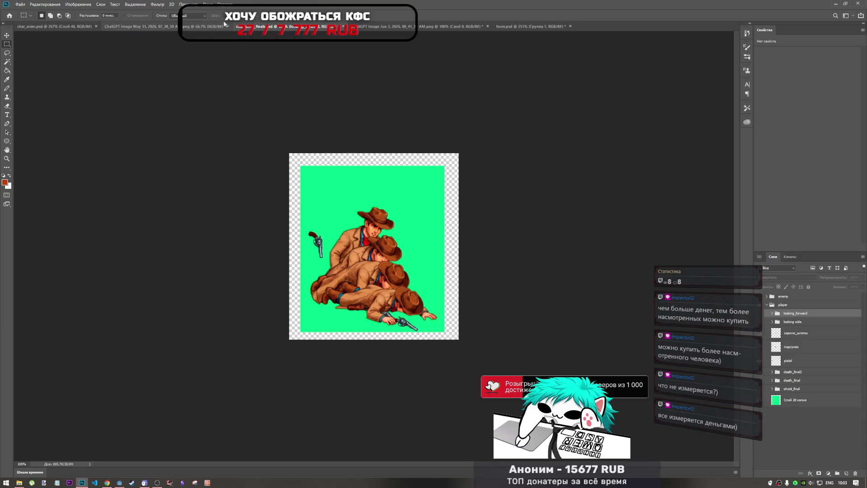
pyautogui.click(181, 28)
pyautogui.click(66, 27)
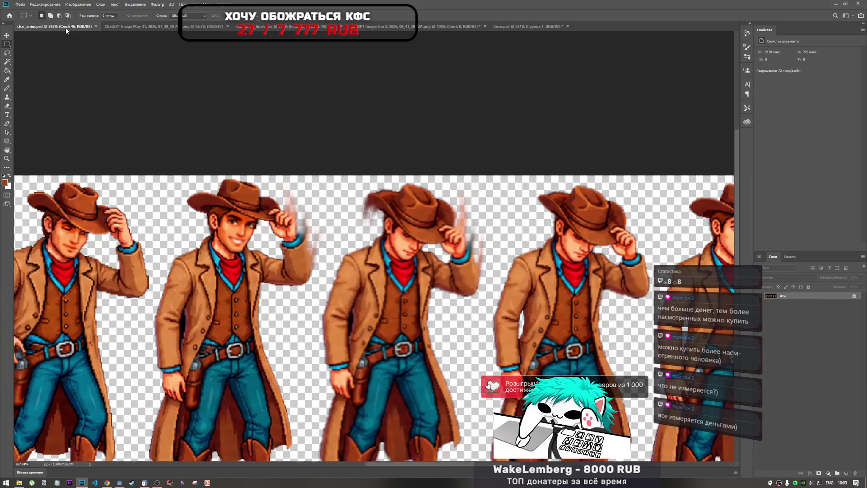
pyautogui.click(791, 393)
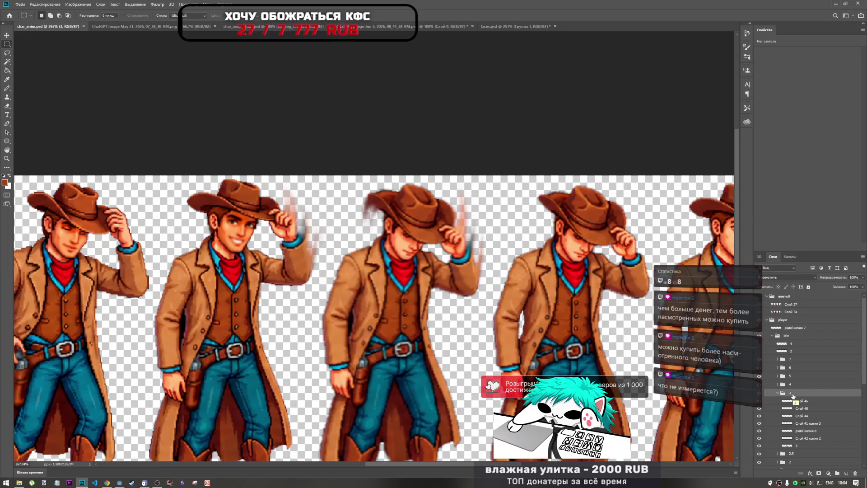
pyautogui.hotkey('alt', ']')
pyautogui.click(794, 395)
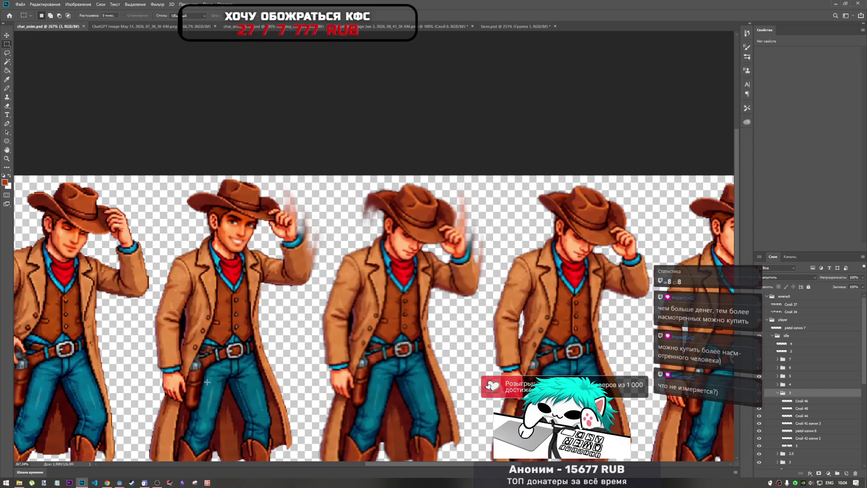
pyautogui.moveTo(119, 484)
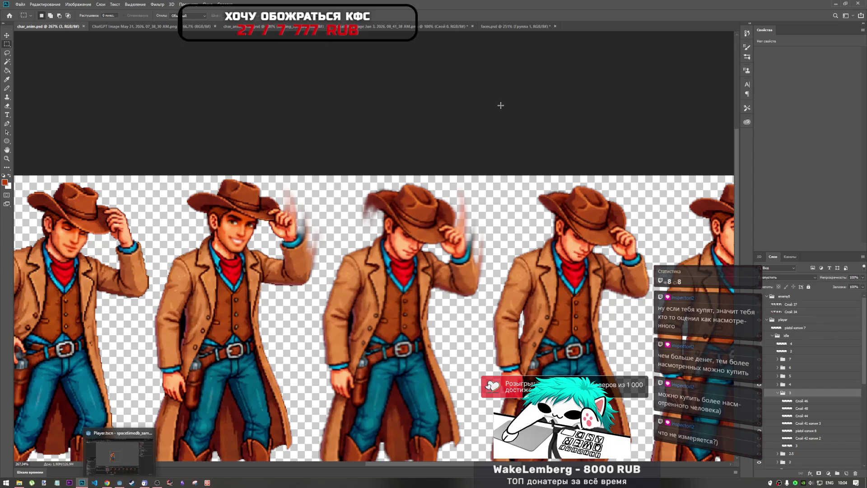
pyautogui.moveTo(58, 483)
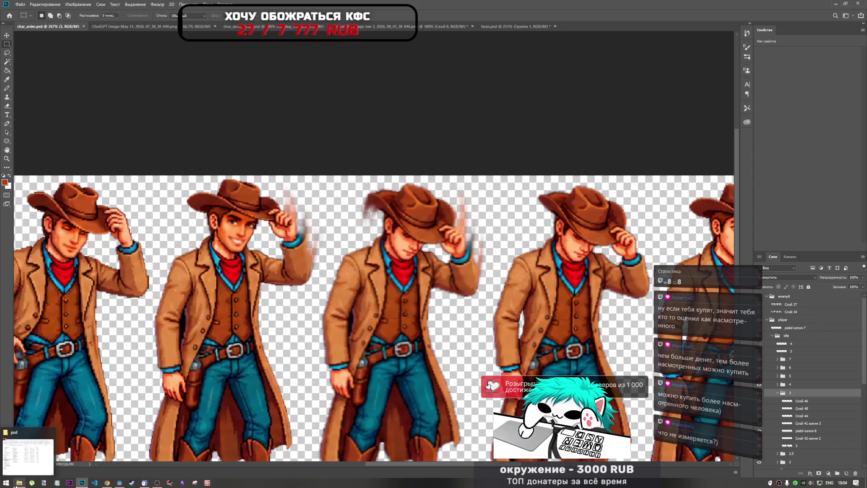
pyautogui.click(119, 483)
pyautogui.scroll(-5, 432, 324)
pyautogui.scroll(8, 430, 302)
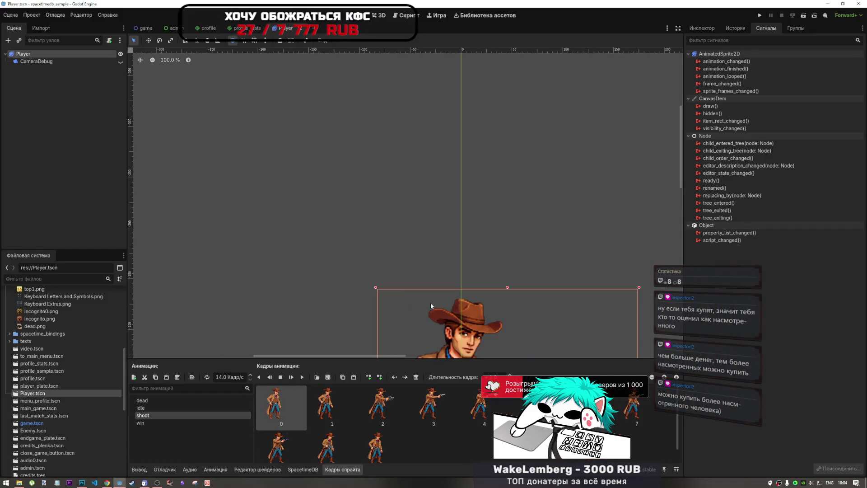
pyautogui.scroll(-8, 362, 242)
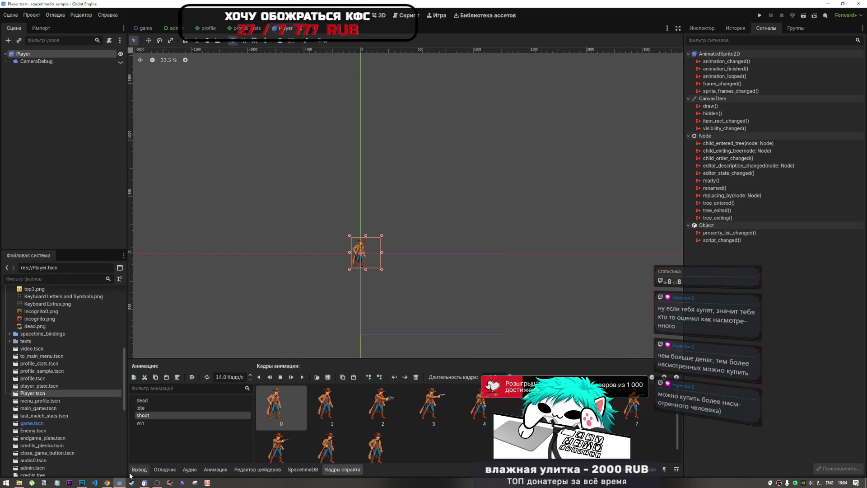
pyautogui.click(82, 483)
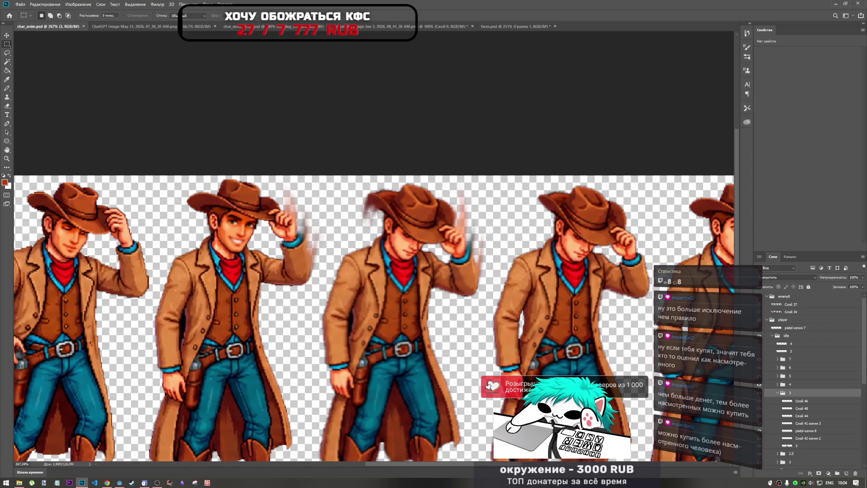
# - Select layers 2 and 4 in the idle group and start Free Transform on them
pyautogui.scroll(-3, 551, 310)
pyautogui.scroll(3, 452, 247)
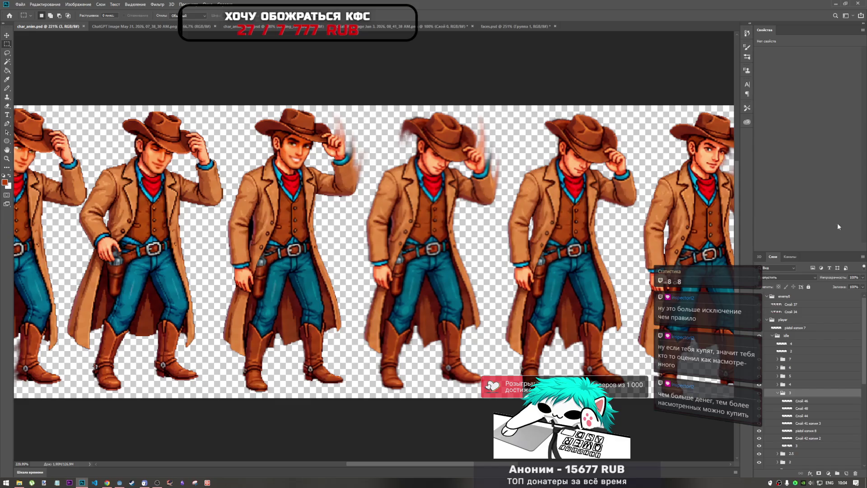
pyautogui.hotkey('ctrl', '0')
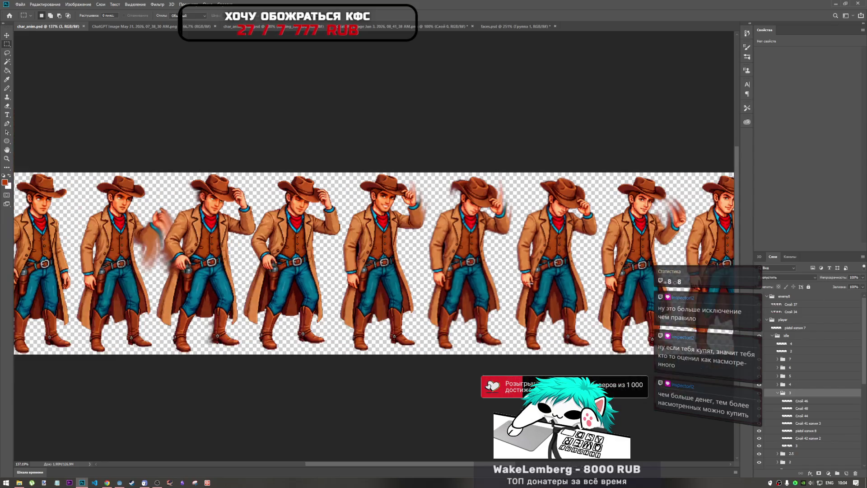
pyautogui.hotkey('ctrl', '+')
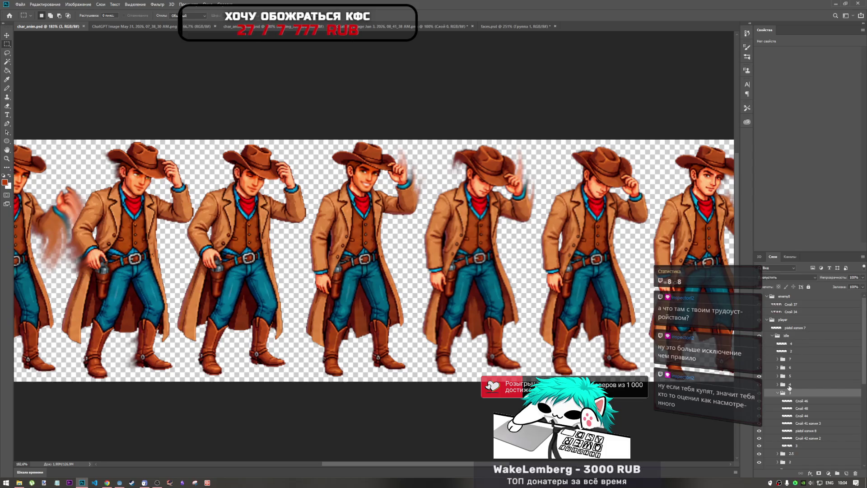
pyautogui.click(757, 352)
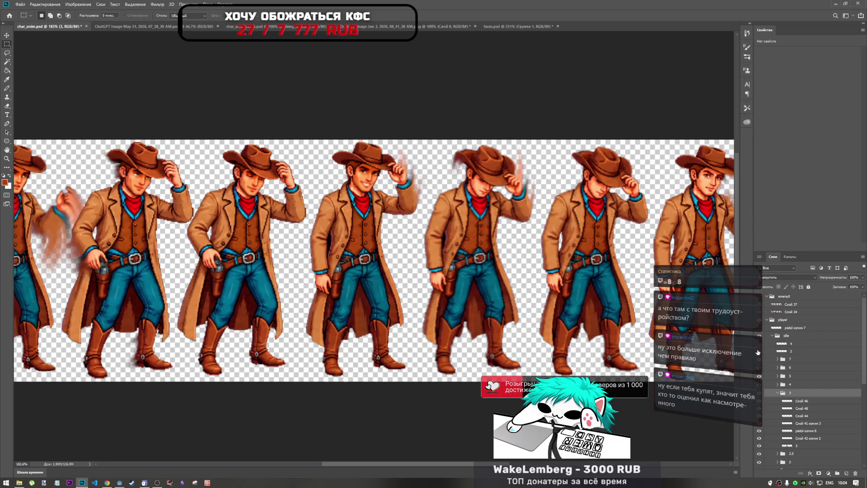
pyautogui.click(791, 350)
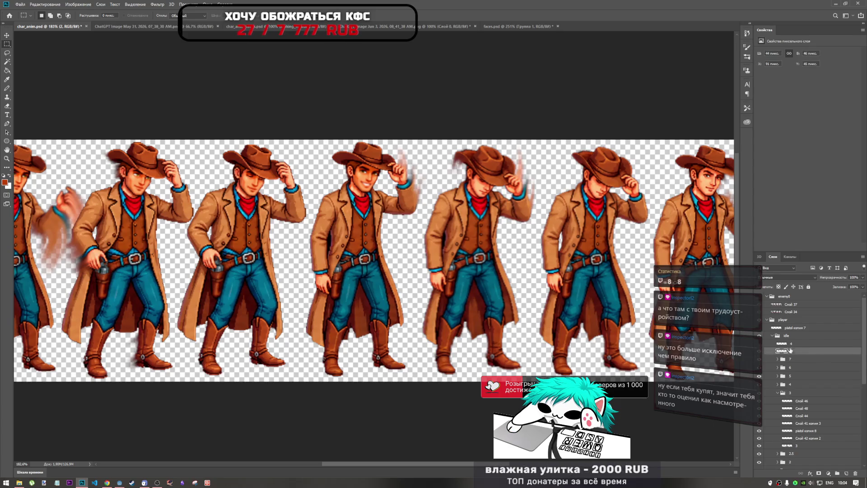
pyautogui.keyDown('ctrl'); pyautogui.click(791, 344); pyautogui.keyUp('ctrl')
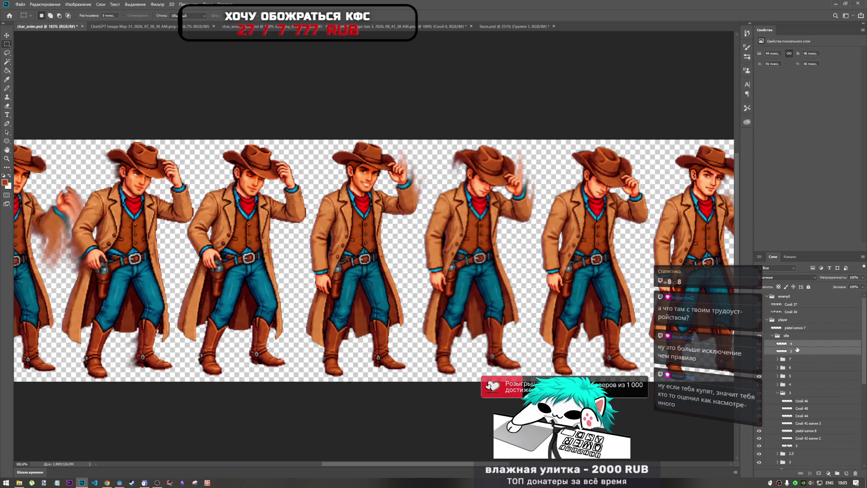
pyautogui.hotkey('ctrl', 't')
pyautogui.scroll(-5, 434, 243)
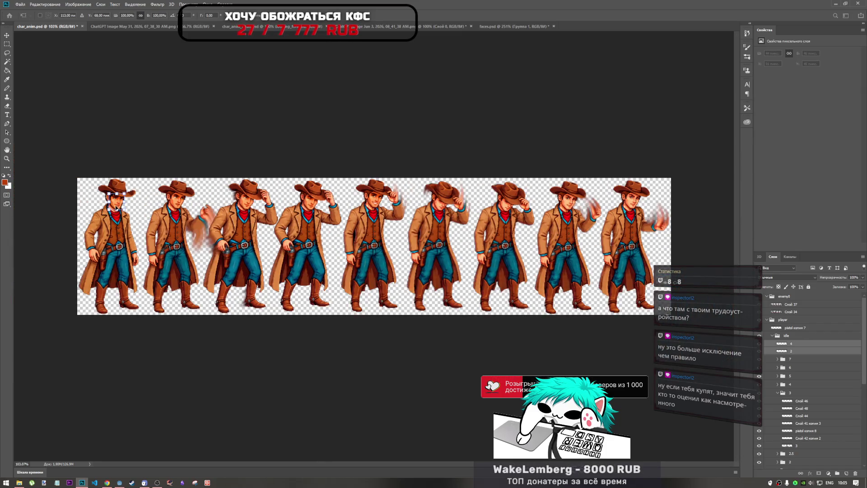
# - Move the pasted face past the fourth cowboy's hat to the fifth cowboy frame and commit
pyautogui.moveTo(117, 207)
pyautogui.mouseDown()
pyautogui.moveTo(369, 206)
pyautogui.moveTo(372, 185)
pyautogui.mouseUp()
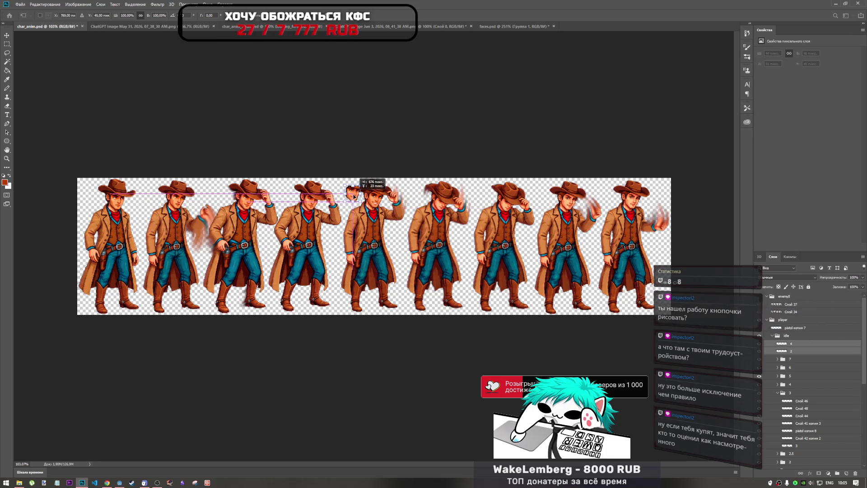
pyautogui.scroll(3, 373, 185)
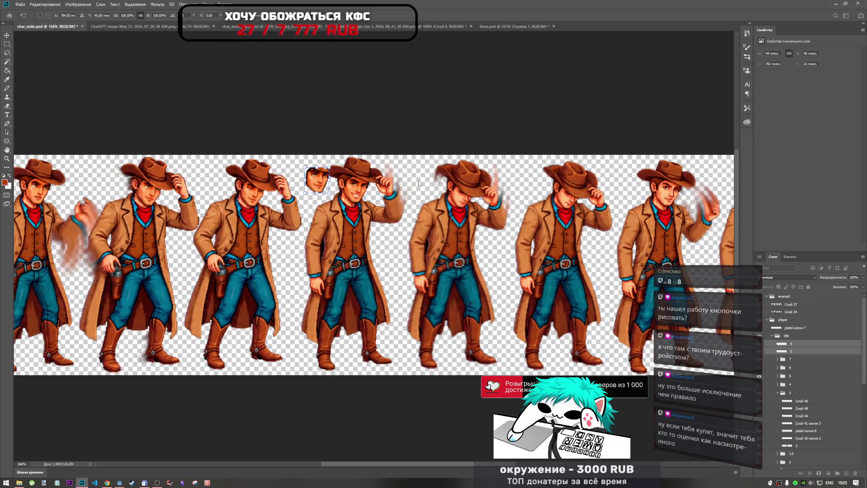
pyautogui.moveTo(317, 186); pyautogui.dragTo(420, 184)
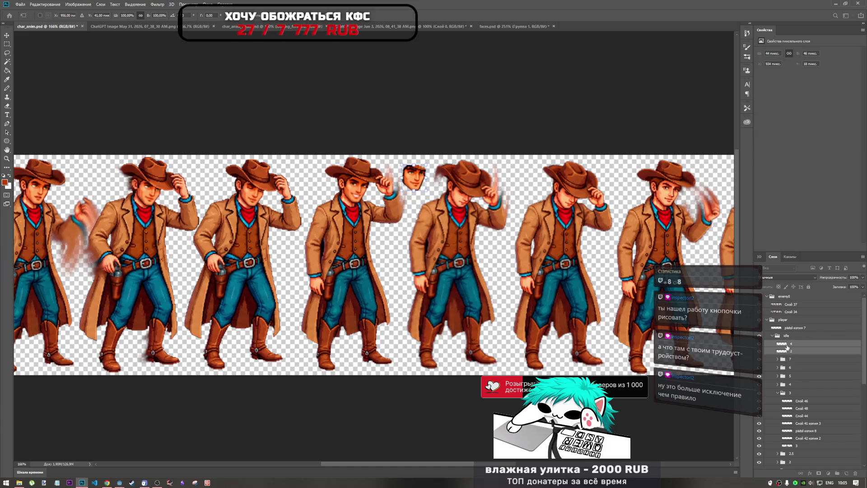
pyautogui.press('m')
# - Toggle layer 2's visibility to identify the face, then select layer 4
pyautogui.click(793, 352)
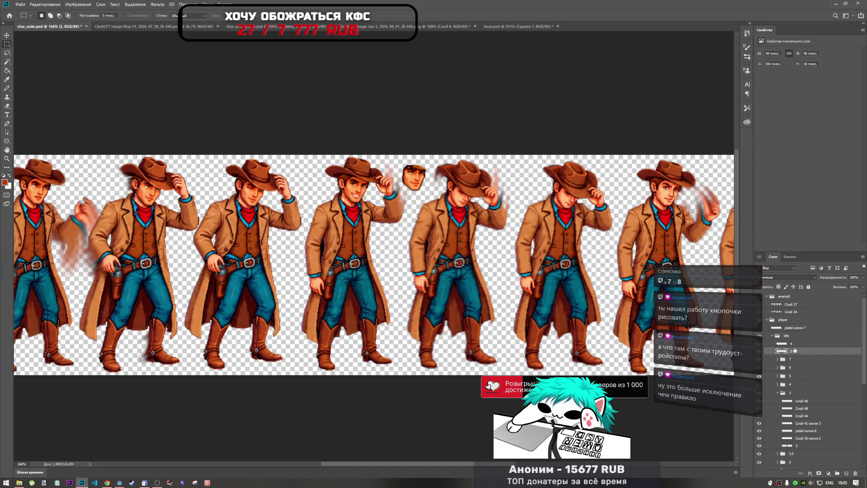
pyautogui.click(760, 351)
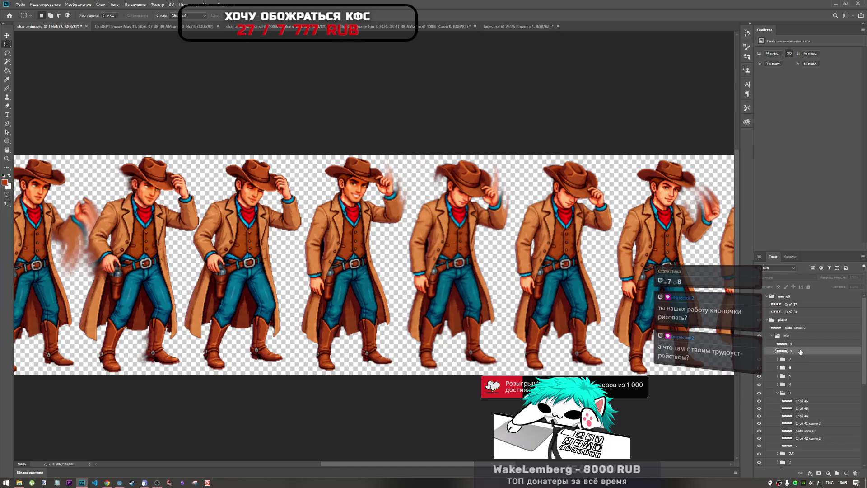
pyautogui.click(759, 351)
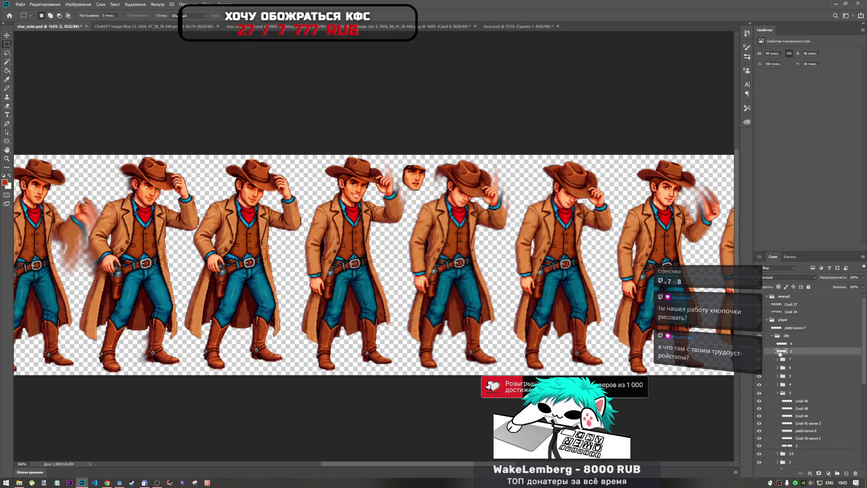
pyautogui.click(759, 351)
pyautogui.click(760, 351)
pyautogui.click(767, 343)
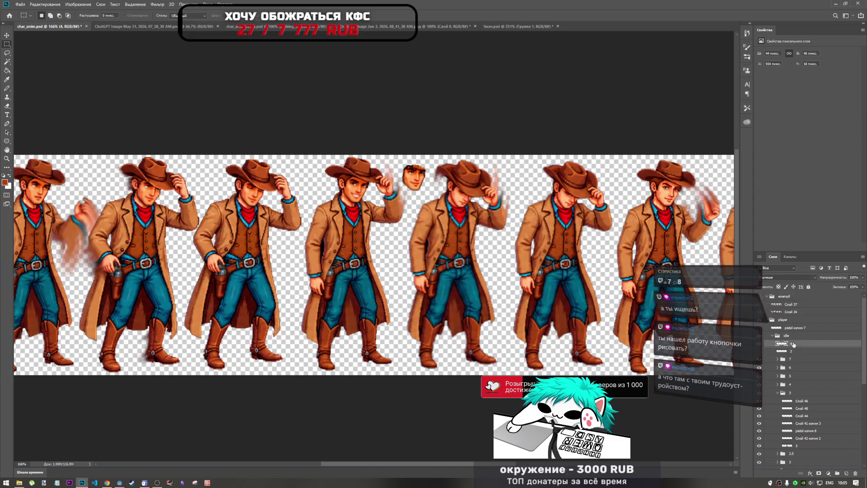
# - Free-transform layer 4's face and drag it onto the next cowboy's head
pyautogui.hotkey('ctrl', 't')
pyautogui.moveTo(420, 187)
pyautogui.mouseDown()
pyautogui.moveTo(455, 192)
pyautogui.moveTo(481, 212)
pyautogui.moveTo(447, 163)
pyautogui.moveTo(456, 186)
pyautogui.mouseUp()
pyautogui.scroll(3, 464, 201)
# - Tilt the face clockwise, shrink it slightly, shift it right and down, and commit
pyautogui.scroll(4, 464, 201)
pyautogui.moveTo(510, 134); pyautogui.dragTo(518, 143)
pyautogui.moveTo(479, 175); pyautogui.dragTo(465, 190)
pyautogui.moveTo(511, 140); pyautogui.dragTo(510, 141)
pyautogui.moveTo(485, 194)
pyautogui.mouseDown()
pyautogui.moveTo(487, 186)
pyautogui.moveTo(467, 182)
pyautogui.mouseUp()
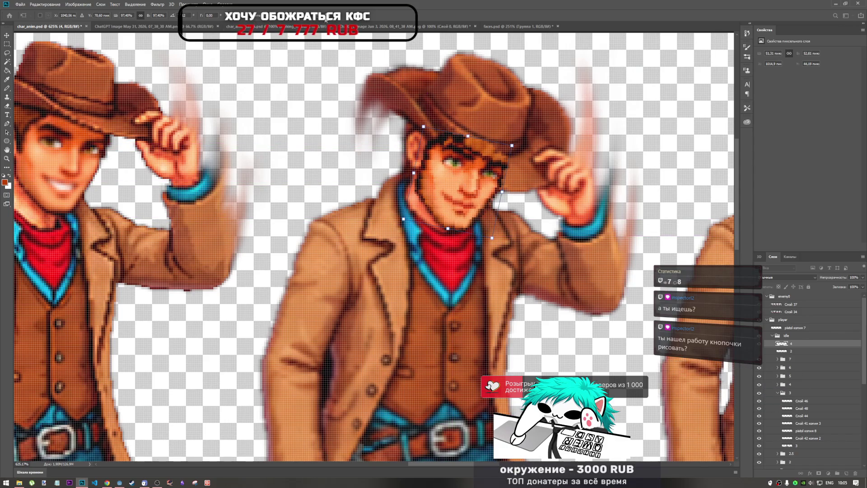
pyautogui.press('m')
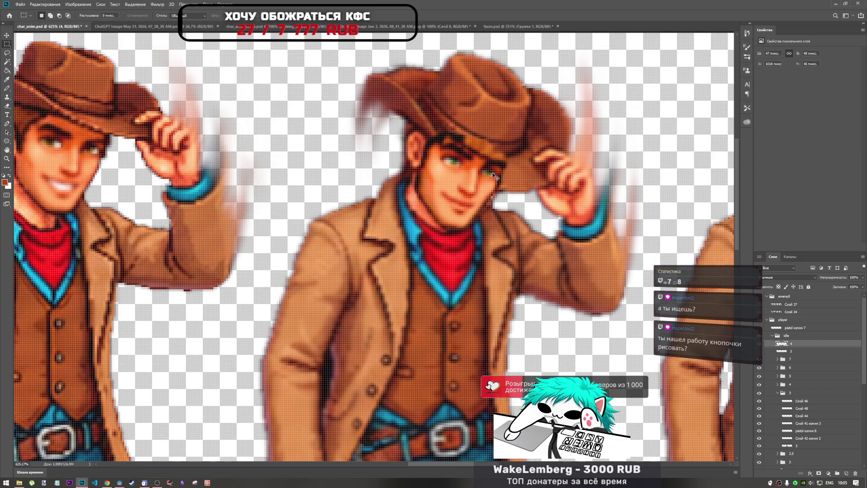
# - Nudge the face by single pixels with the arrow keys and commit the placement
pyautogui.hotkey('ctrl', 't')
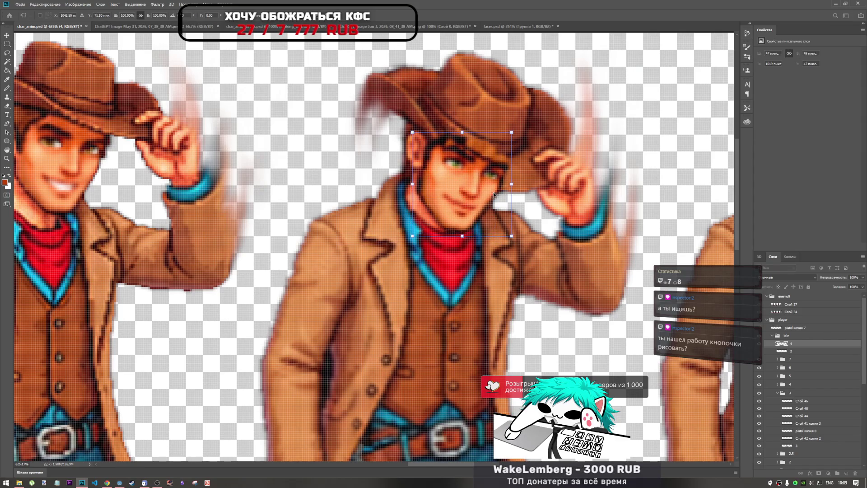
pyautogui.press('Up')
pyautogui.press('Right')
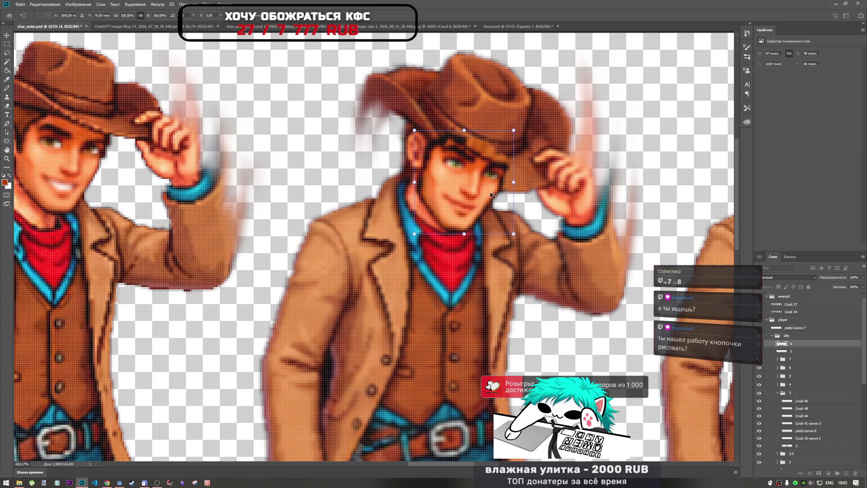
pyautogui.press('Down')
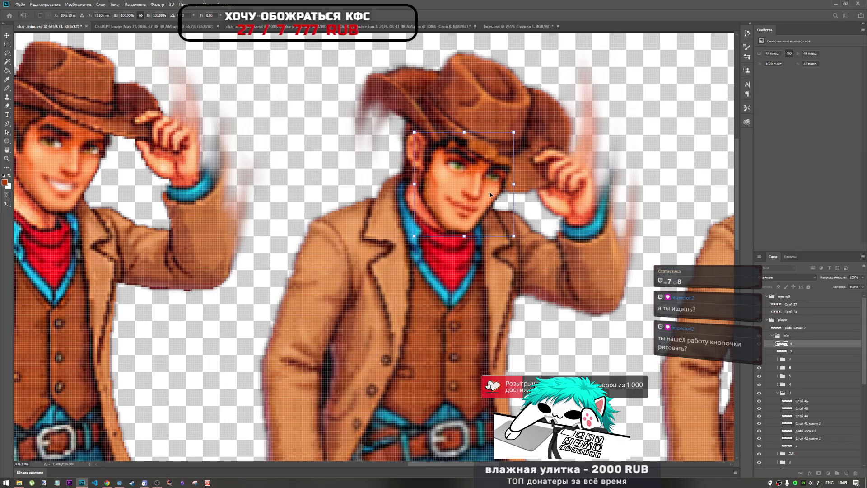
pyautogui.click(343, 17)
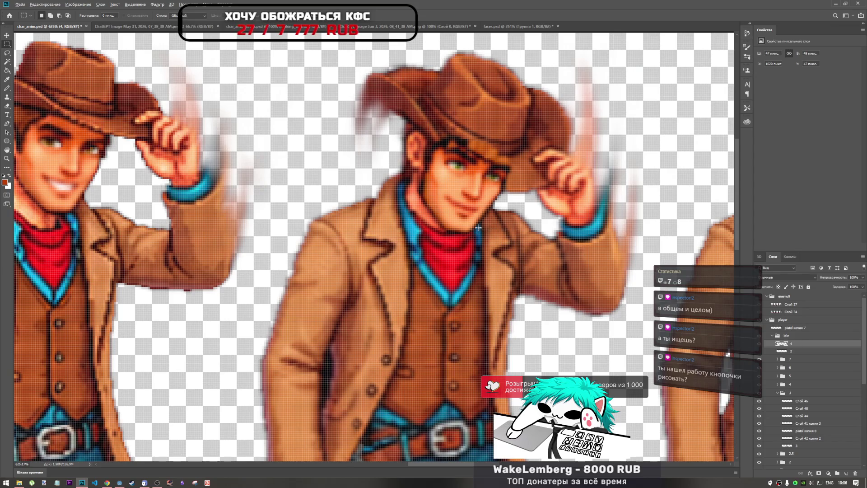
# - Scale the face to about 95%, reposition it, rotate about 4° clockwise, and commit
pyautogui.hotkey('ctrl', 't')
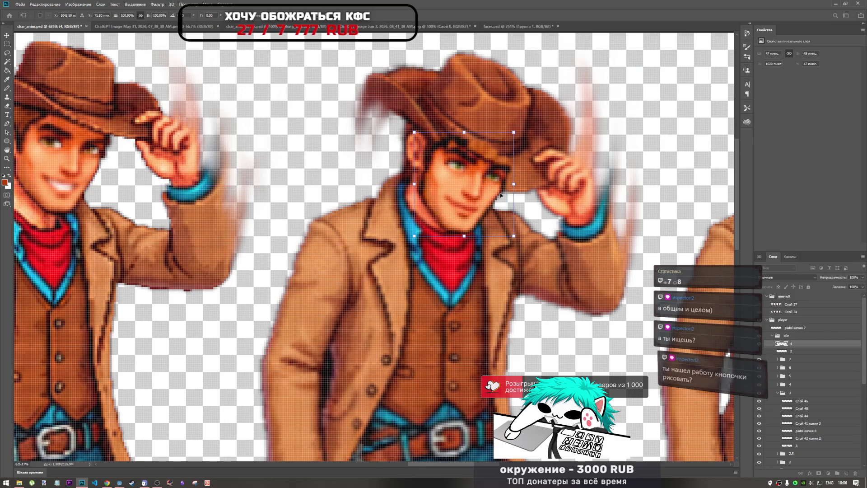
pyautogui.moveTo(514, 186); pyautogui.dragTo(509, 185)
pyautogui.press('Left')
pyautogui.press('Left')
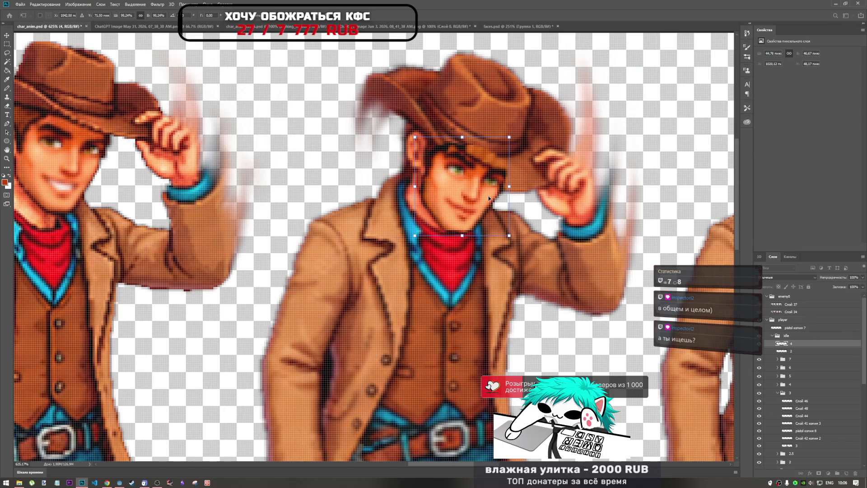
pyautogui.moveTo(486, 197); pyautogui.dragTo(488, 194)
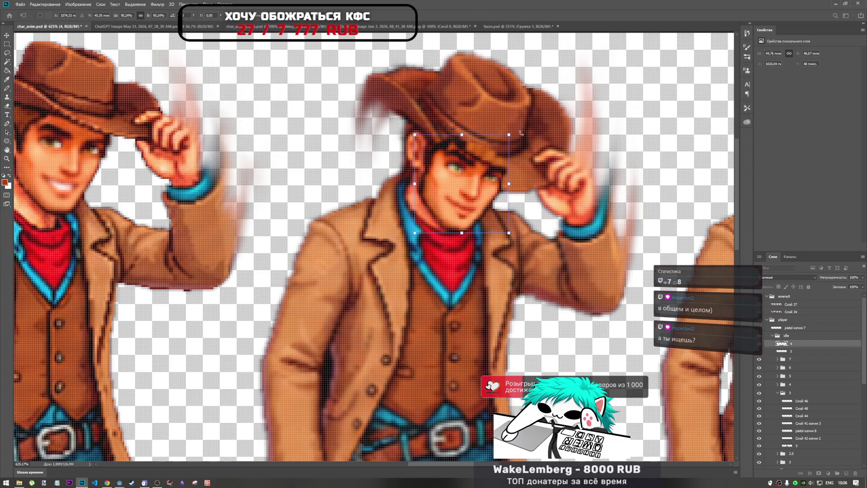
pyautogui.hotkey('ctrl', 'z')
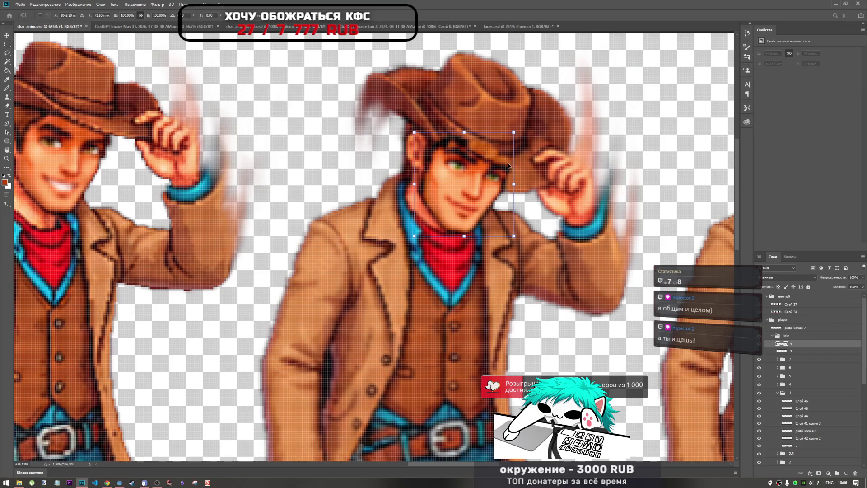
pyautogui.moveTo(485, 190)
pyautogui.mouseDown()
pyautogui.moveTo(422, 186)
pyautogui.moveTo(475, 190)
pyautogui.mouseUp()
pyautogui.moveTo(513, 129); pyautogui.dragTo(511, 130)
pyautogui.moveTo(496, 177); pyautogui.dragTo(483, 183)
pyautogui.moveTo(514, 133); pyautogui.dragTo(517, 137)
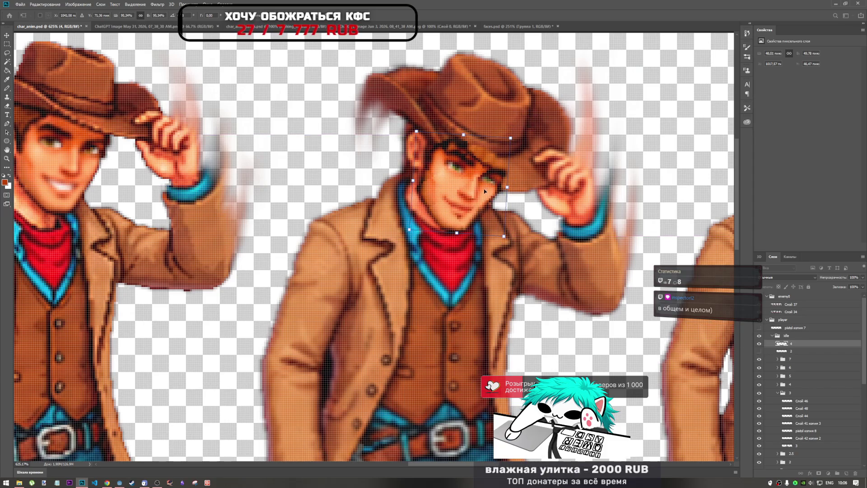
pyautogui.press('Return')
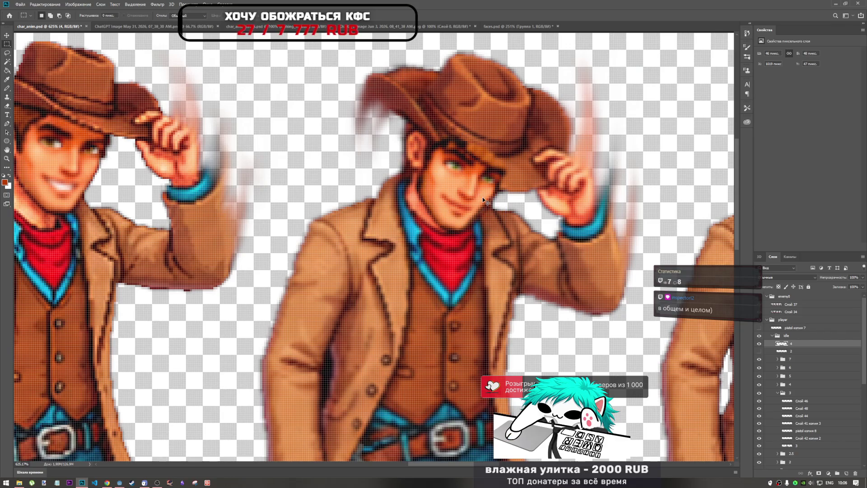
# - Nudge the face one pixel up, left and down, then commit
pyautogui.hotkey('ctrl', 't')
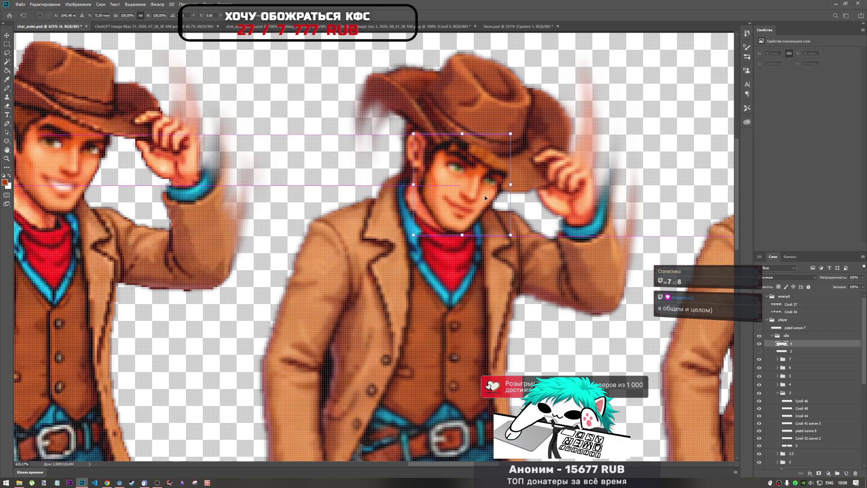
pyautogui.press('Up')
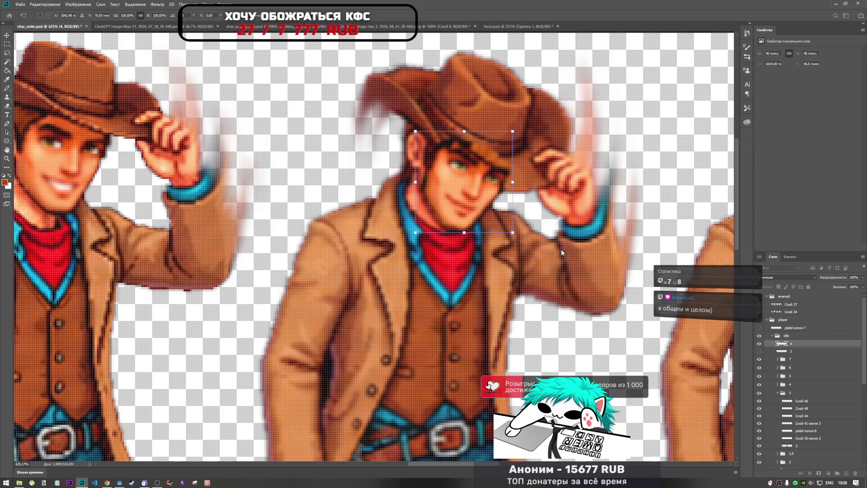
pyautogui.press('Left')
pyautogui.press('Down')
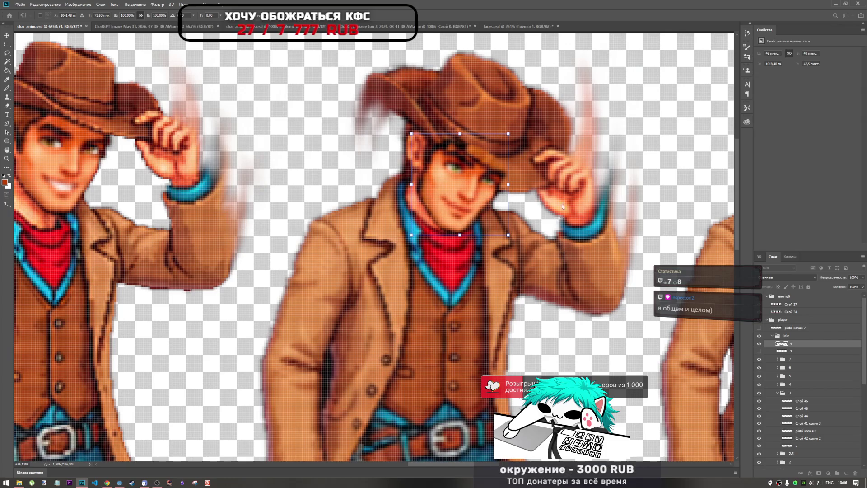
pyautogui.press('Return')
pyautogui.press('m')
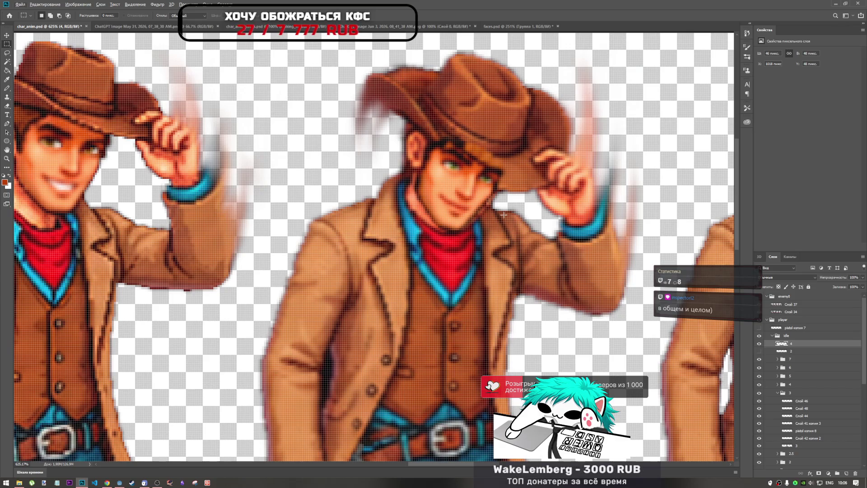
# - Enlarge the face to 102%, nudge it one pixel right, and commit
pyautogui.hotkey('ctrl', 't')
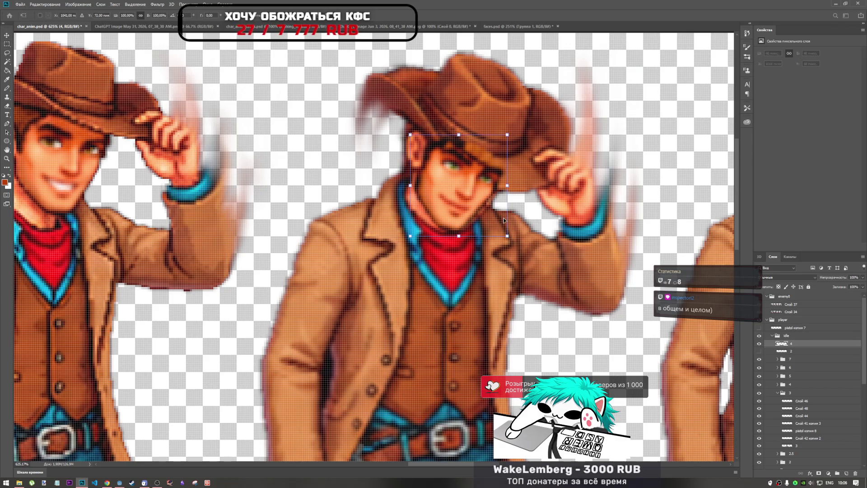
pyautogui.moveTo(505, 233); pyautogui.dragTo(507, 235)
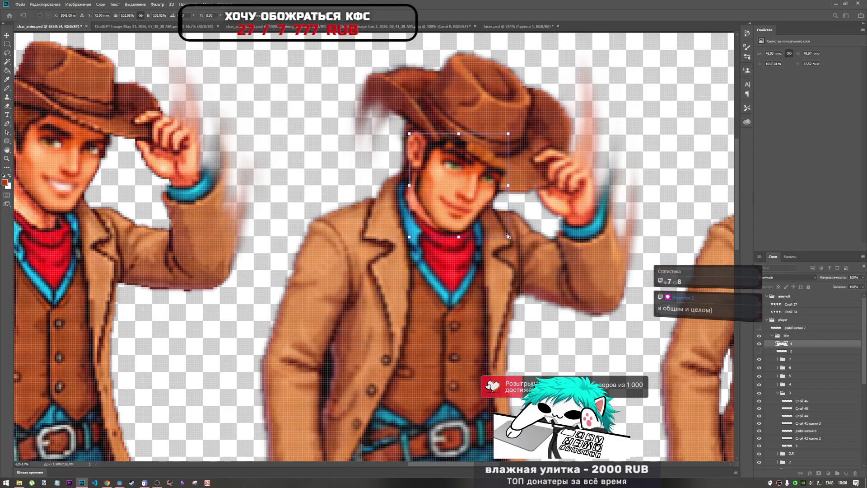
pyautogui.press('Right')
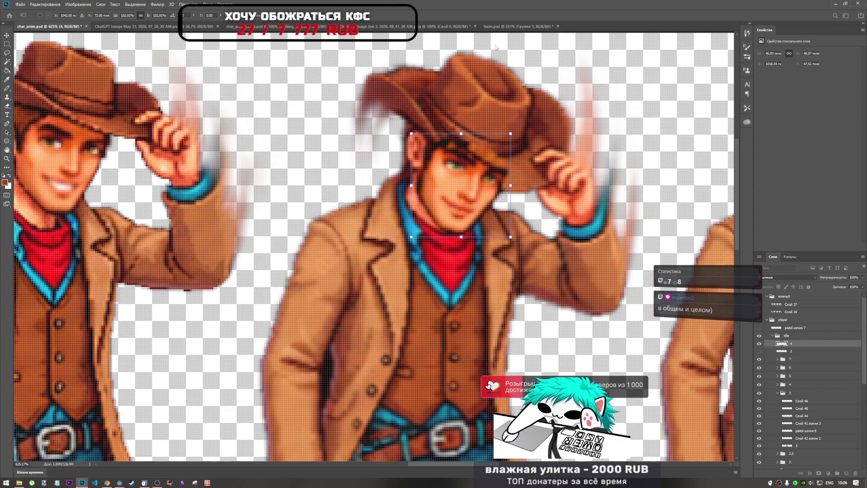
pyautogui.click(342, 17)
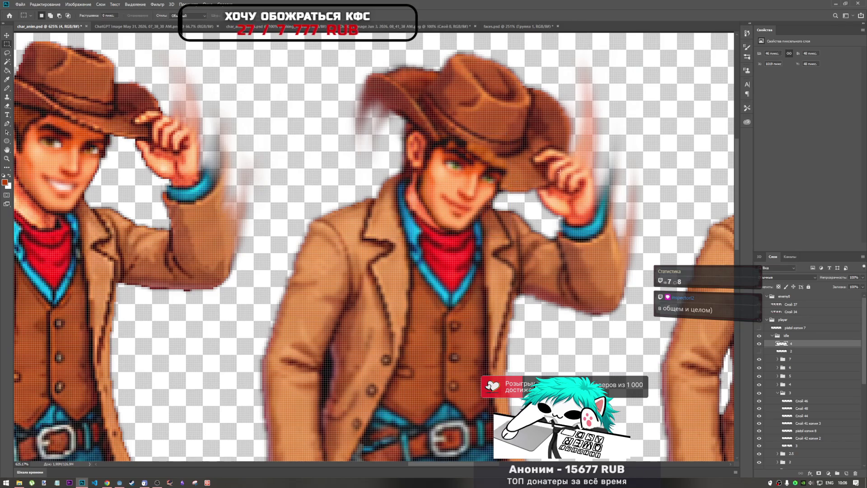
# - Nudge the face one pixel right and down to its final position and commit
pyautogui.hotkey('ctrl', 't')
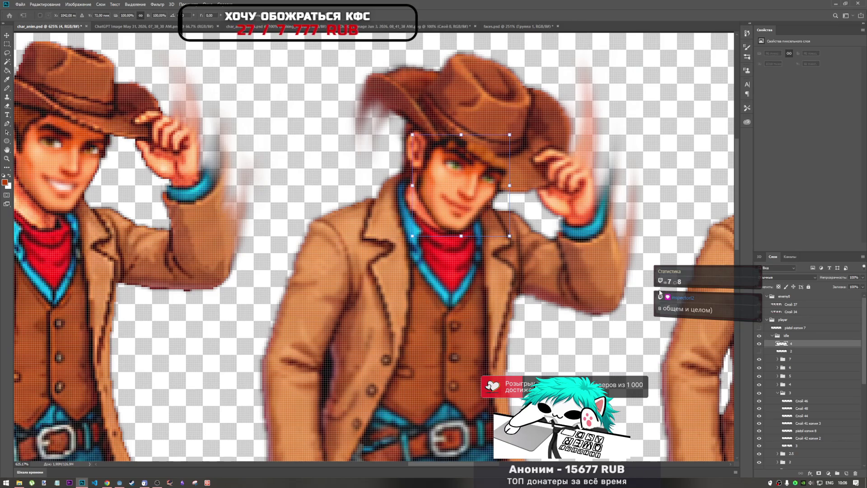
pyautogui.press('Right')
pyautogui.press('Down')
pyautogui.press('Down')
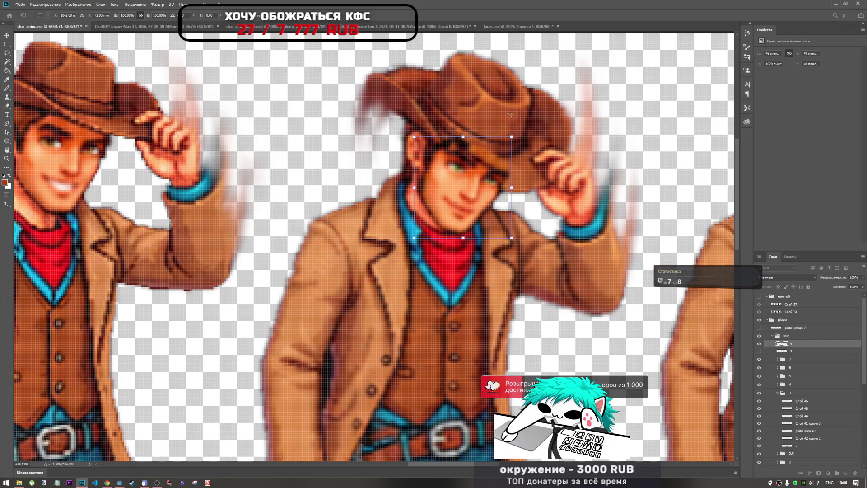
pyautogui.press('Up')
pyautogui.press('Up')
pyautogui.press('Up')
pyautogui.press('Down')
pyautogui.press('Down')
pyautogui.press('Down')
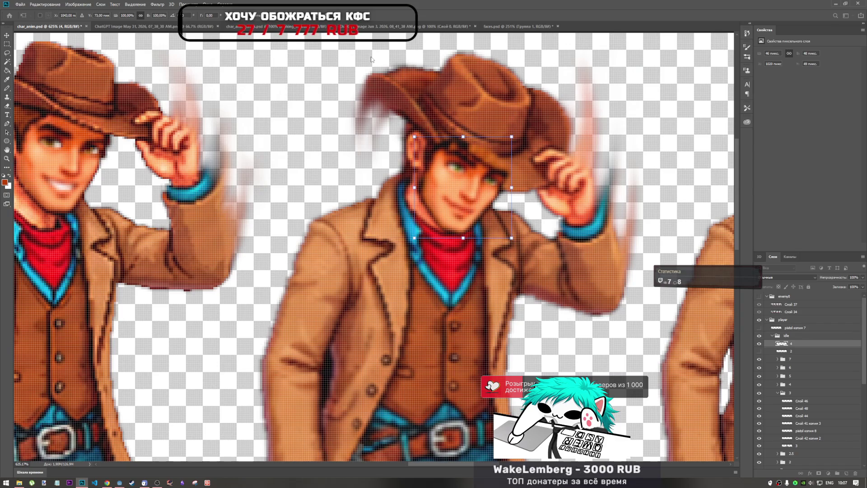
pyautogui.press('Return')
pyautogui.press('m')
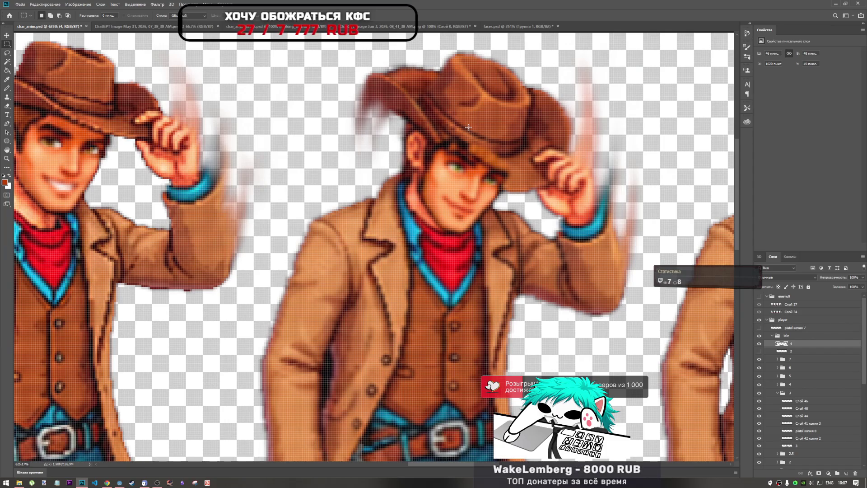
# - Hide and reshow frame groups 3 and 4 to compare the face placement
pyautogui.click(759, 393)
pyautogui.click(759, 393)
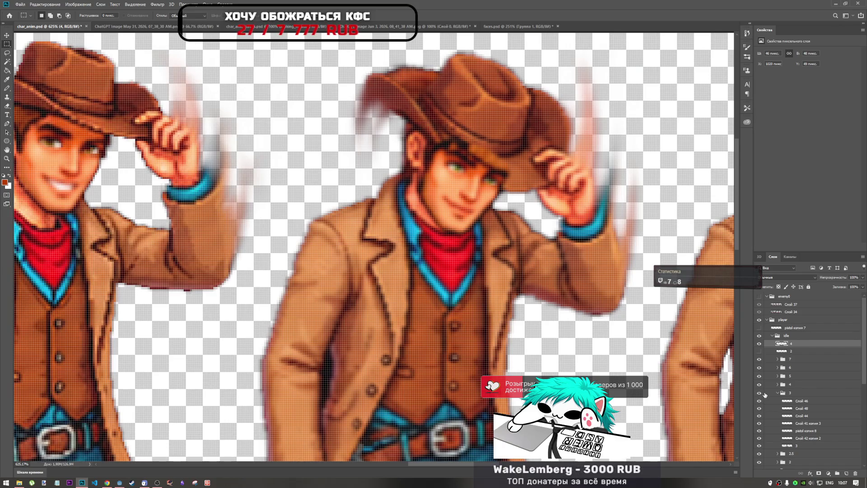
pyautogui.click(759, 385)
pyautogui.click(759, 384)
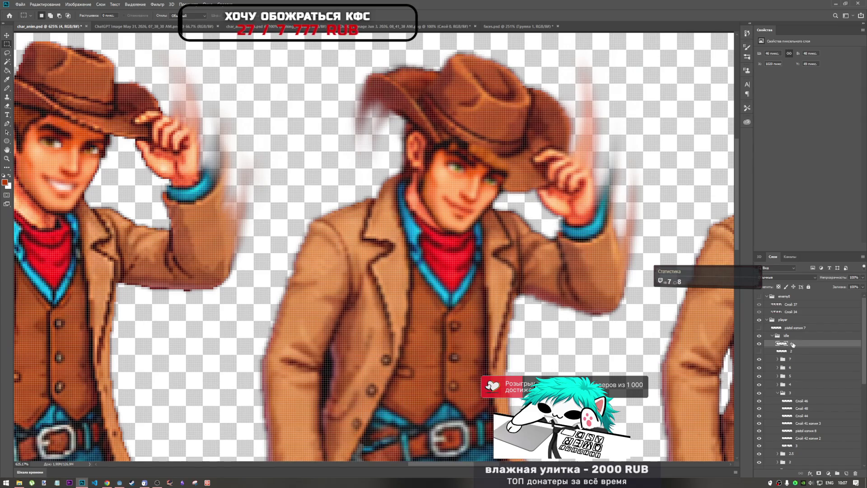
# - Move face layer 4 into folder 4, select it, and switch to the Eraser
pyautogui.moveTo(793, 346); pyautogui.dragTo(782, 388)
pyautogui.click(777, 386)
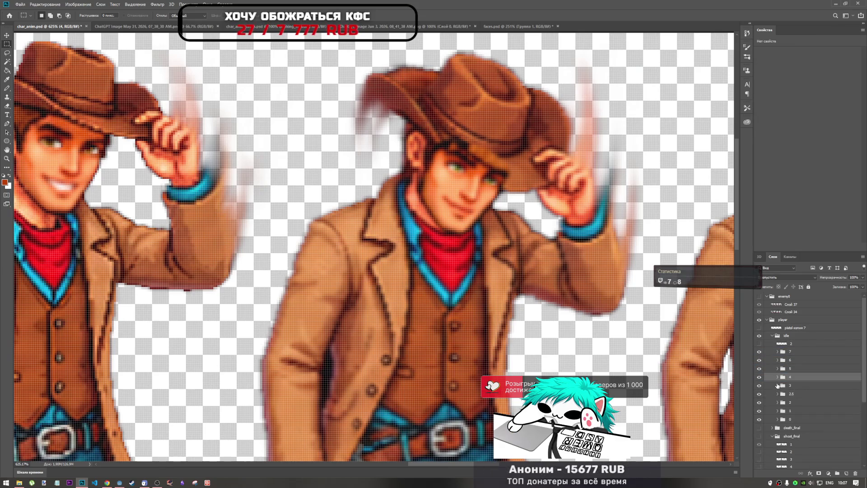
pyautogui.click(777, 377)
pyautogui.click(796, 386)
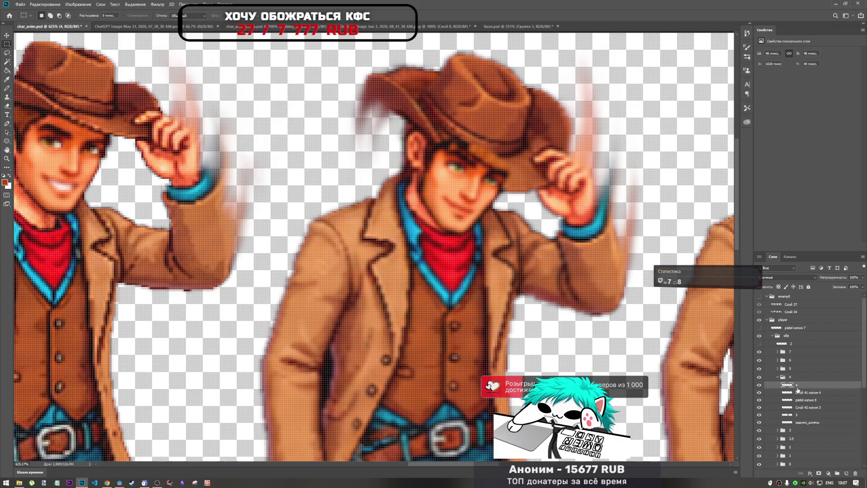
pyautogui.hotkey('ctrl', 't')
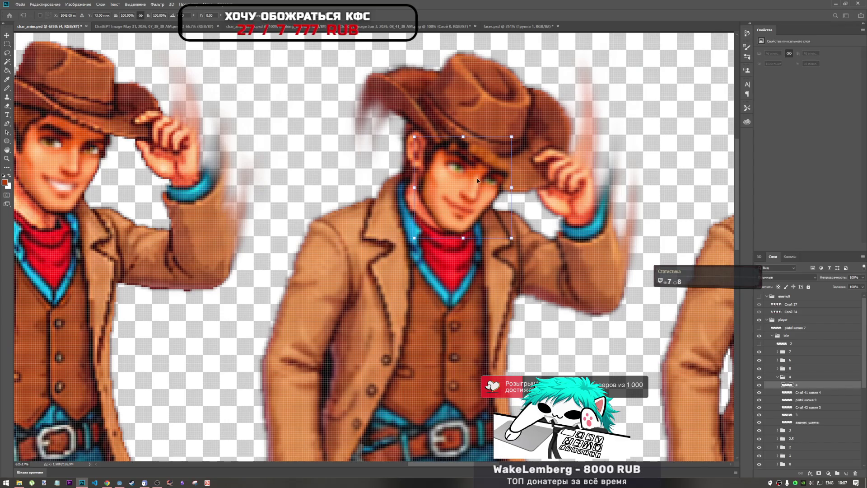
pyautogui.press('Return')
pyautogui.press('m')
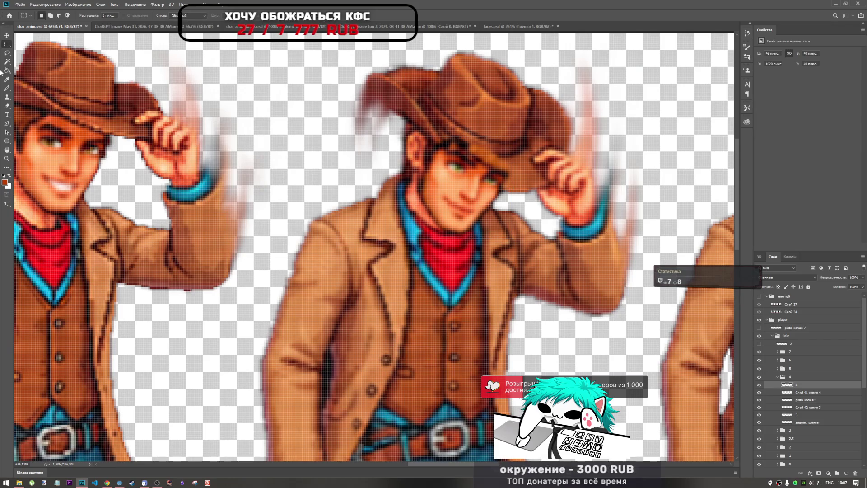
pyautogui.click(6, 106)
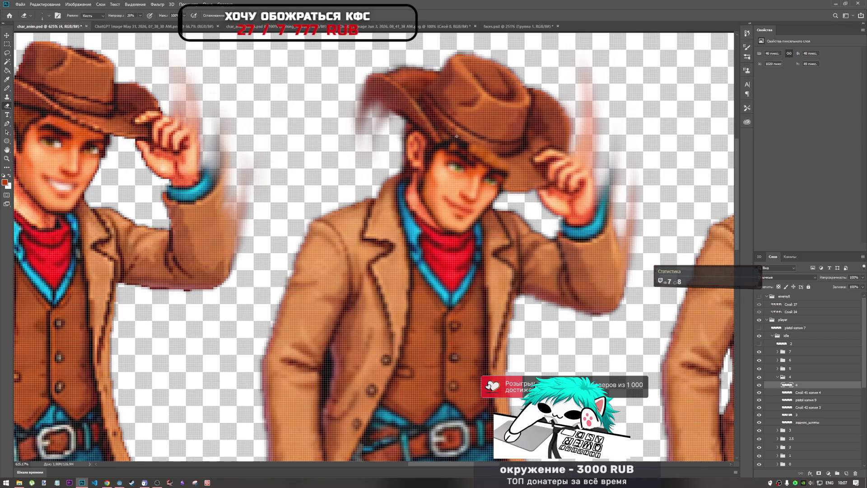
# - Set the eraser brush size to 29 px
pyautogui.rightClick(436, 140)
pyautogui.moveTo(472, 156); pyautogui.dragTo(483, 153)
pyautogui.press('Return')
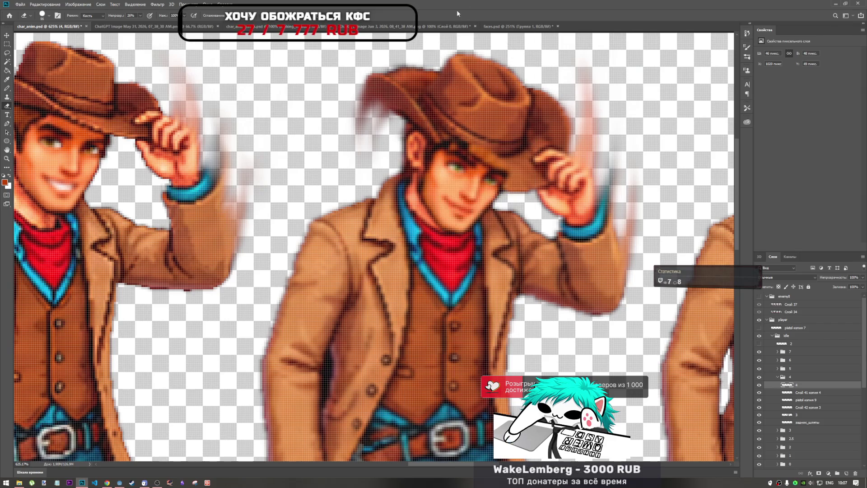
pyautogui.rightClick(410, 148)
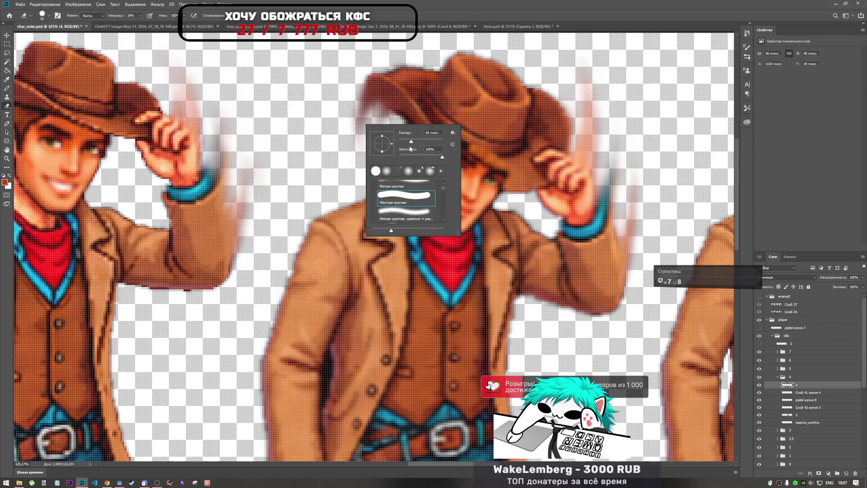
pyautogui.press('Return')
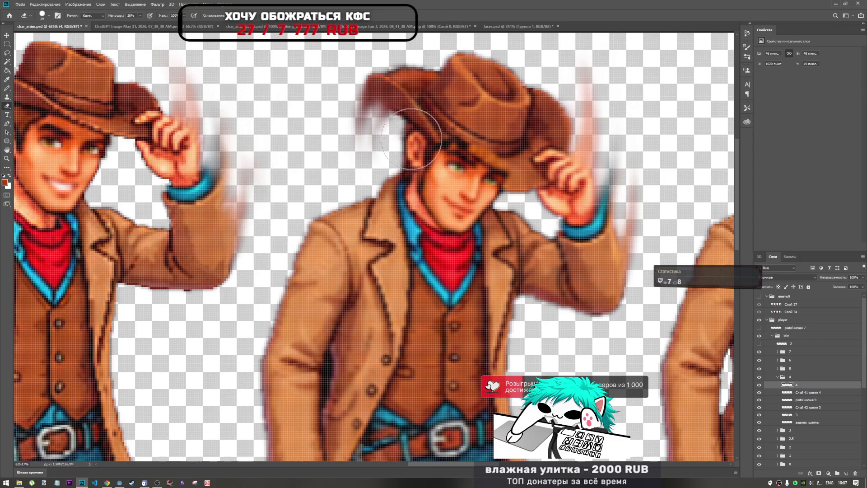
# - Lower the eraser opacity to 67%, keeping layer 4 inside group 4
pyautogui.click(141, 16)
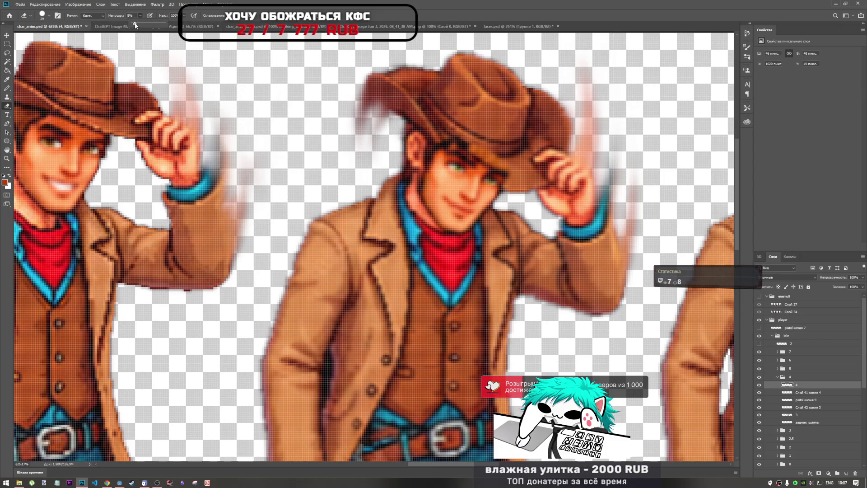
pyautogui.moveTo(175, 26); pyautogui.dragTo(177, 28)
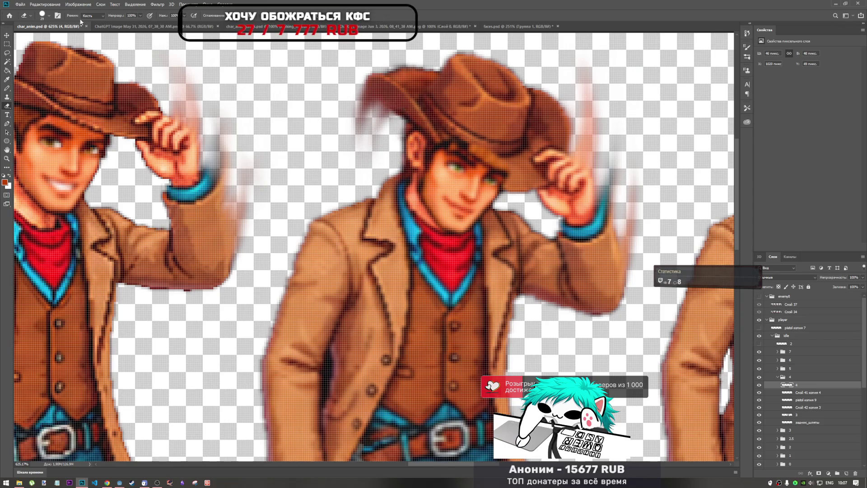
pyautogui.click(140, 17)
pyautogui.moveTo(136, 24); pyautogui.dragTo(137, 24)
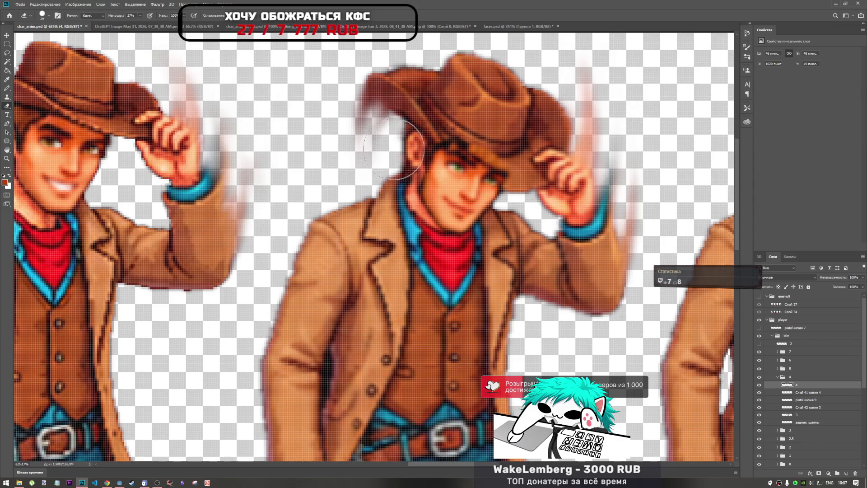
pyautogui.hotkey('ctrl', 'shift', ']')
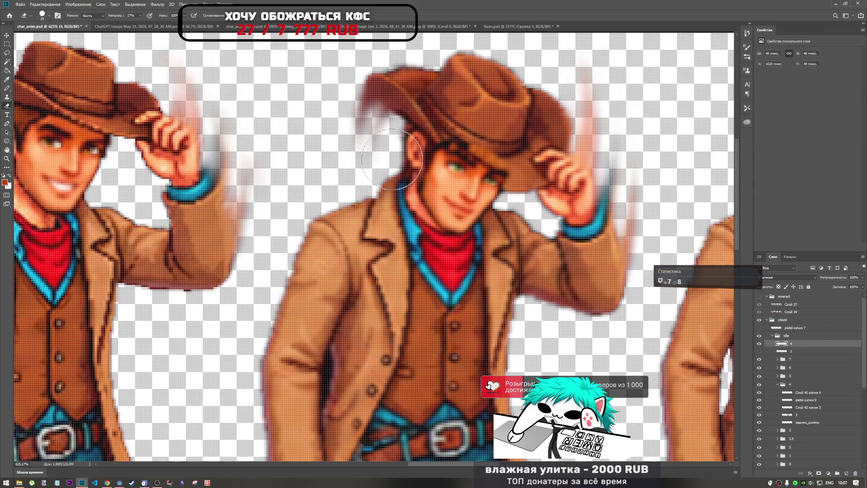
pyautogui.hotkey('ctrl', 'z')
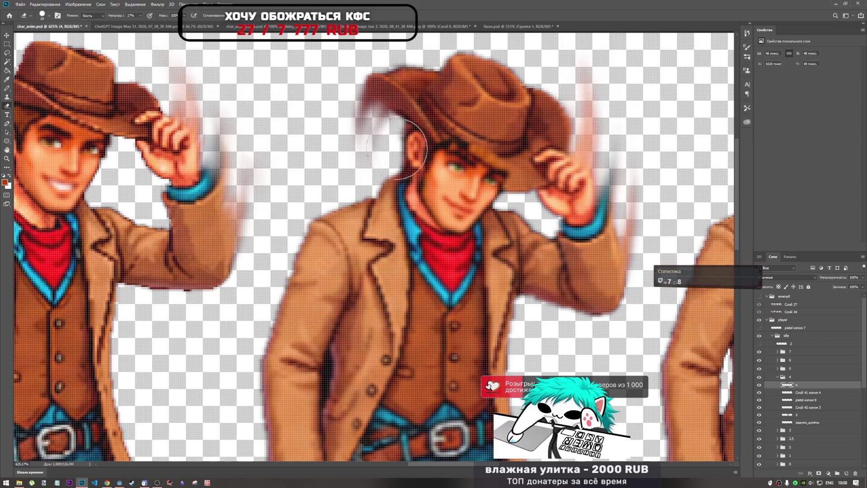
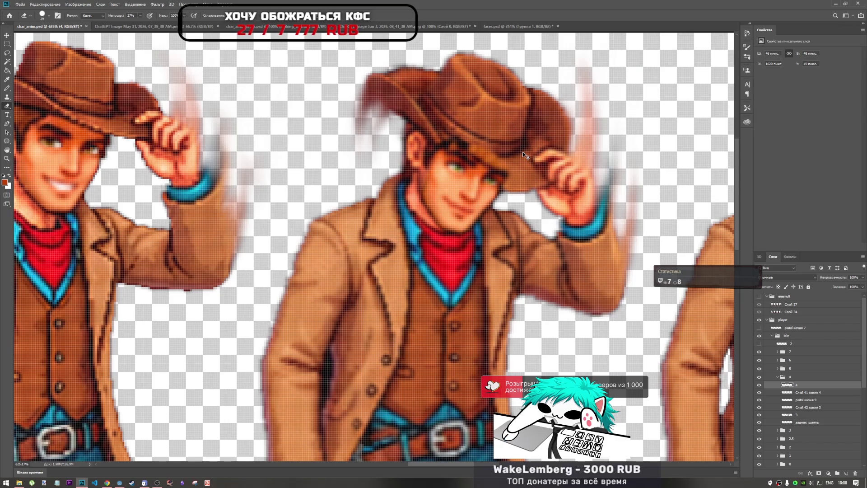
# - Set the eraser to 100% opacity and a 14 px brush size
pyautogui.click(139, 17)
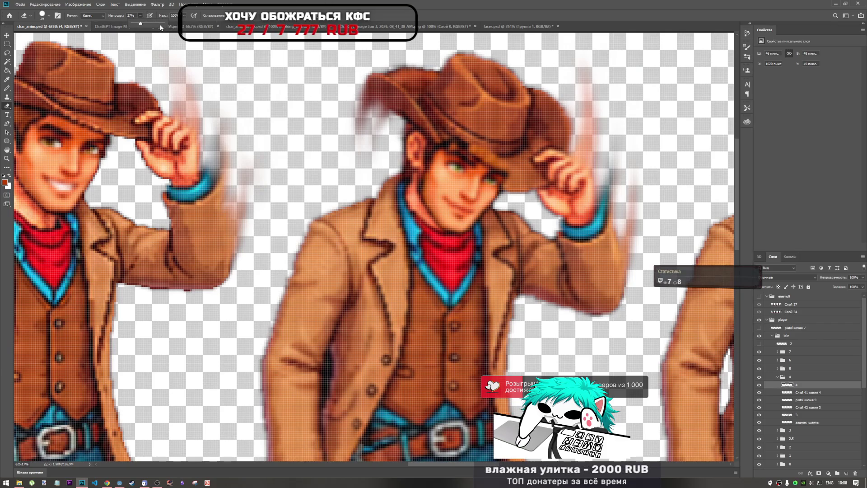
pyautogui.rightClick(422, 215)
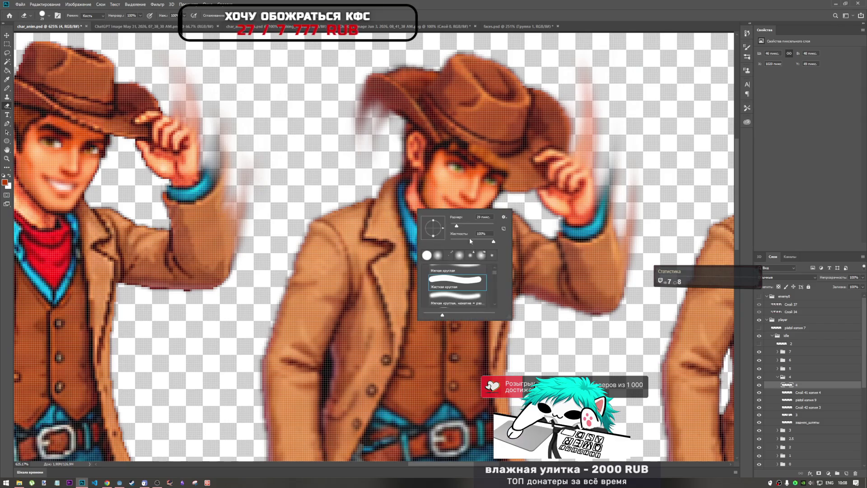
pyautogui.moveTo(456, 224); pyautogui.dragTo(453, 226)
pyautogui.press('Return')
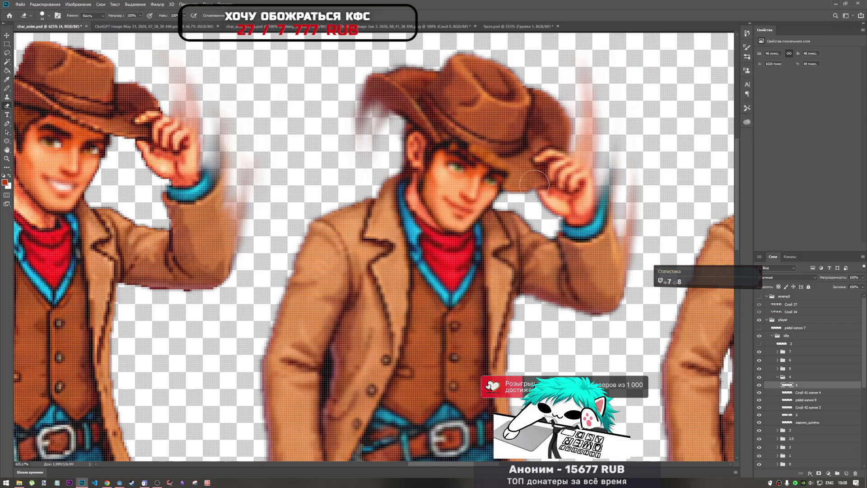
# - Erase the stray pixels under the hat brim of the middle hat-tipping cowboy frame
pyautogui.scroll(3, 533, 181)
pyautogui.moveTo(499, 150)
pyautogui.mouseDown()
pyautogui.moveTo(461, 119)
pyautogui.moveTo(414, 102)
pyautogui.mouseUp()
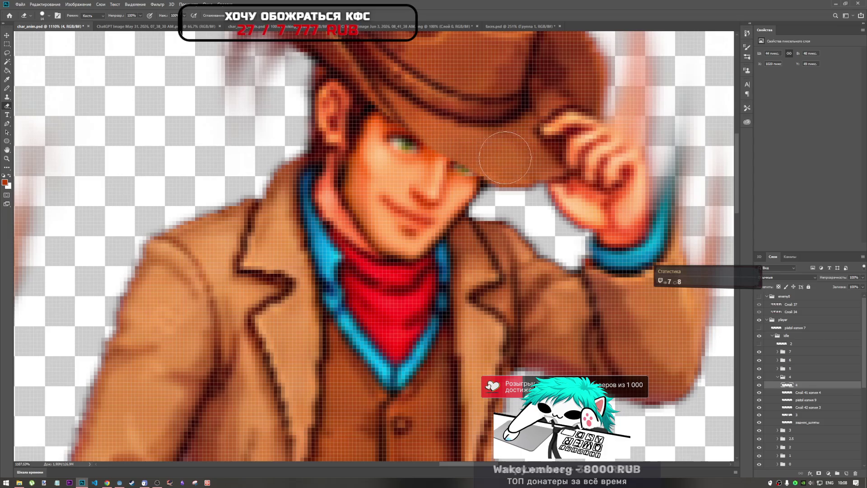
pyautogui.moveTo(457, 136); pyautogui.dragTo(470, 140)
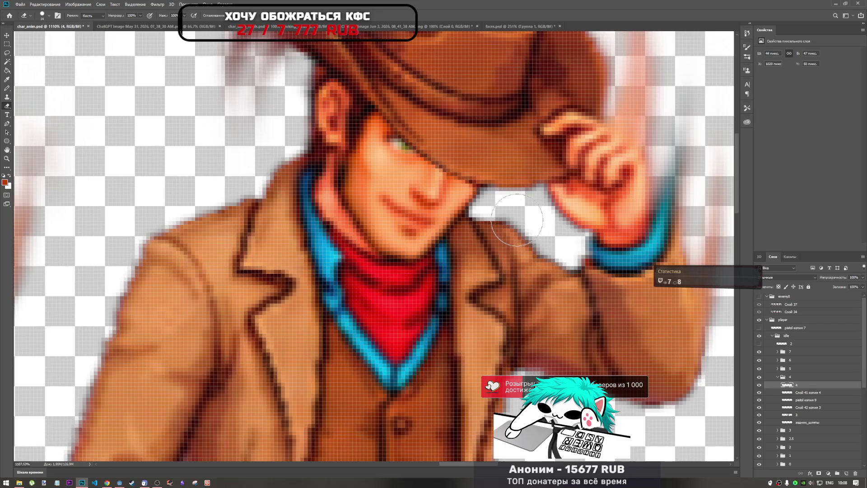
pyautogui.scroll(-2, 517, 220)
pyautogui.scroll(1, 493, 214)
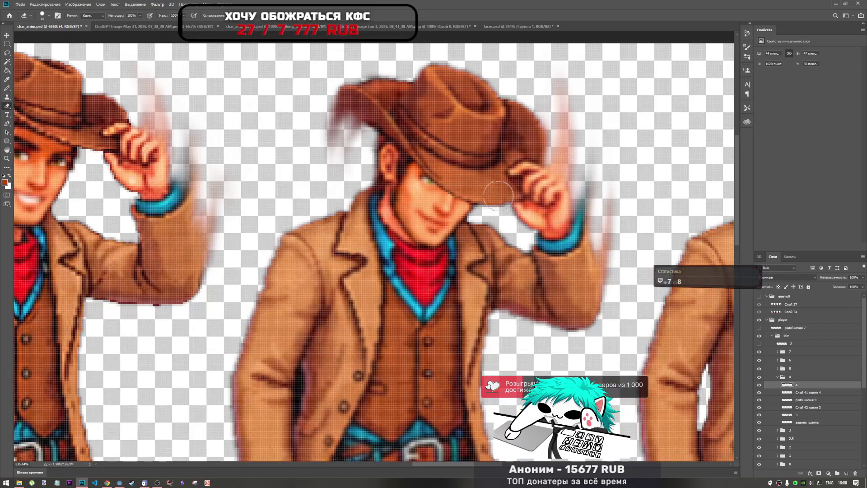
pyautogui.scroll(3, 493, 214)
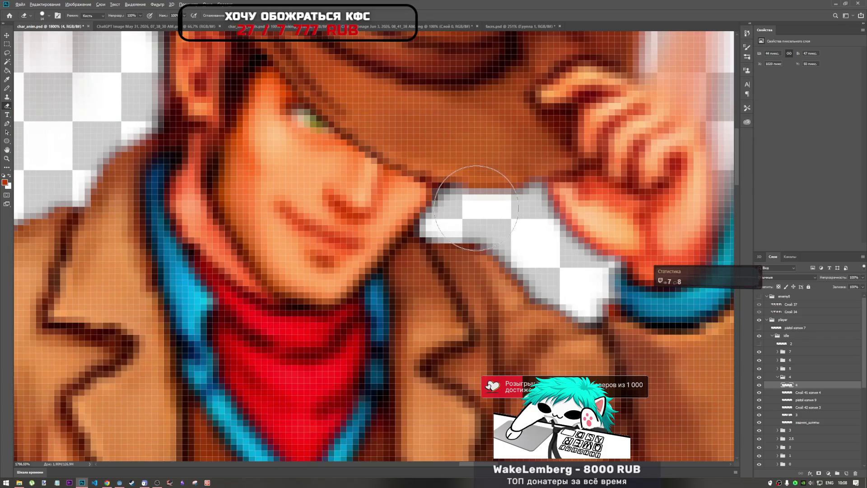
pyautogui.scroll(-1, 477, 225)
pyautogui.scroll(-4, 476, 226)
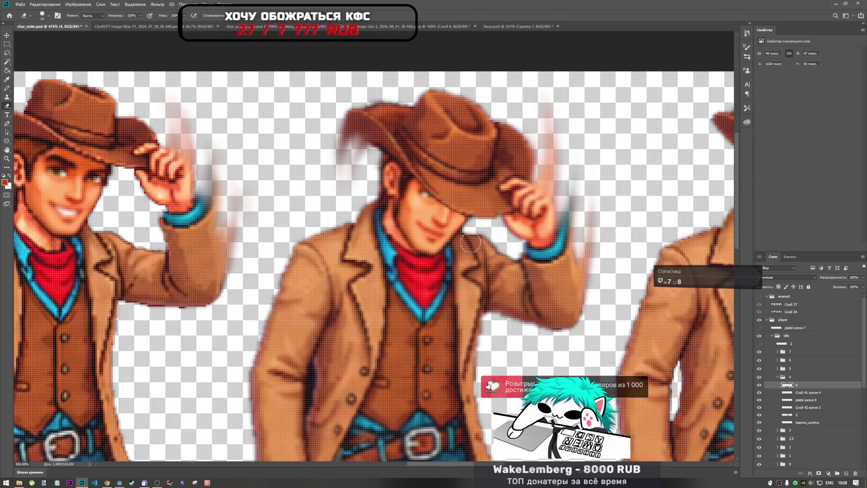
pyautogui.scroll(-1, 465, 241)
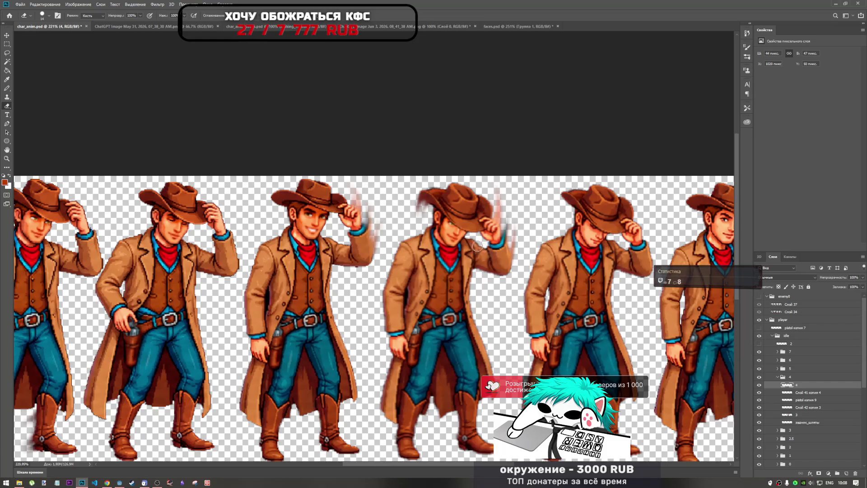
pyautogui.scroll(3, 477, 245)
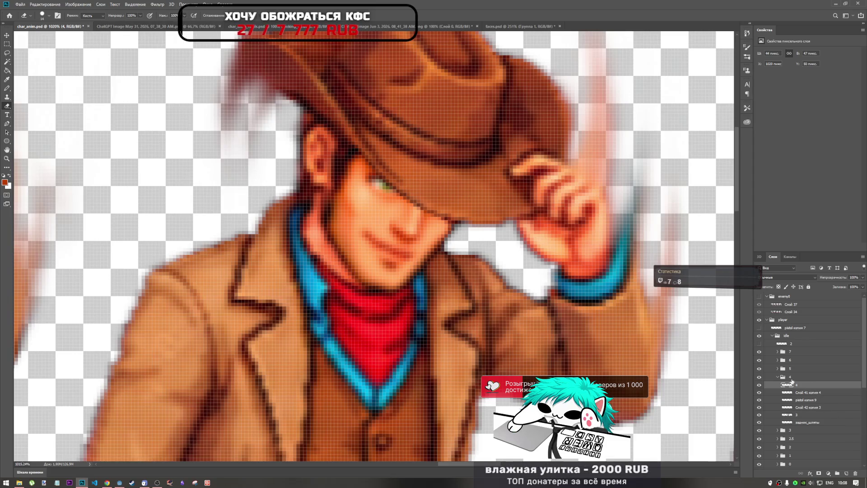
pyautogui.hotkey('ctrl', 't')
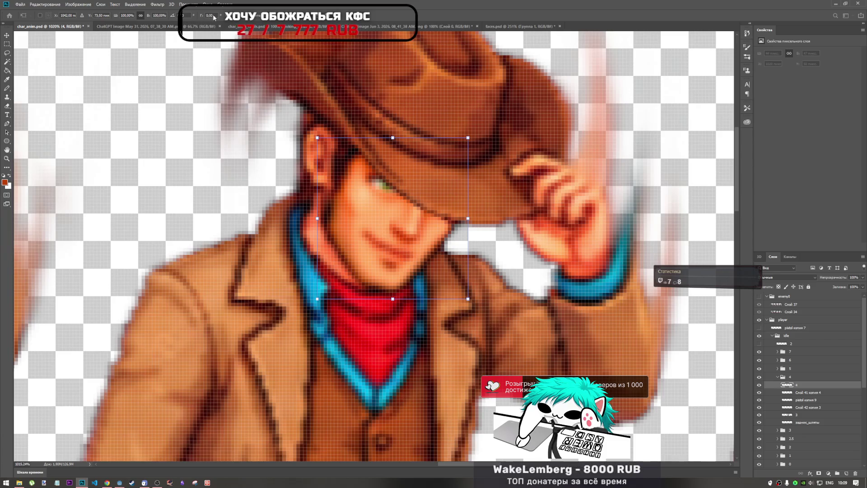
pyautogui.moveTo(202, 16)
pyautogui.mouseDown()
pyautogui.moveTo(380, 45)
pyautogui.moveTo(2, 2)
pyautogui.mouseUp()
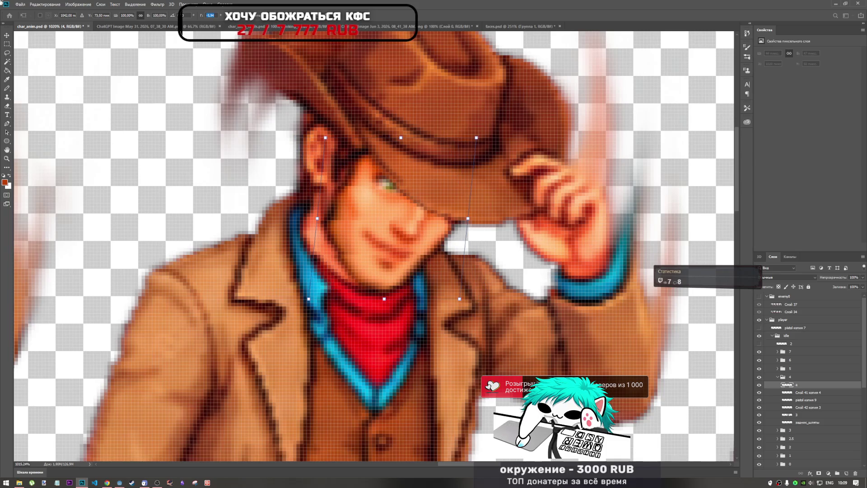
pyautogui.moveTo(202, 16)
pyautogui.mouseDown()
pyautogui.moveTo(222, 15)
pyautogui.moveTo(2, 8)
pyautogui.moveTo(28, 12)
pyautogui.mouseUp()
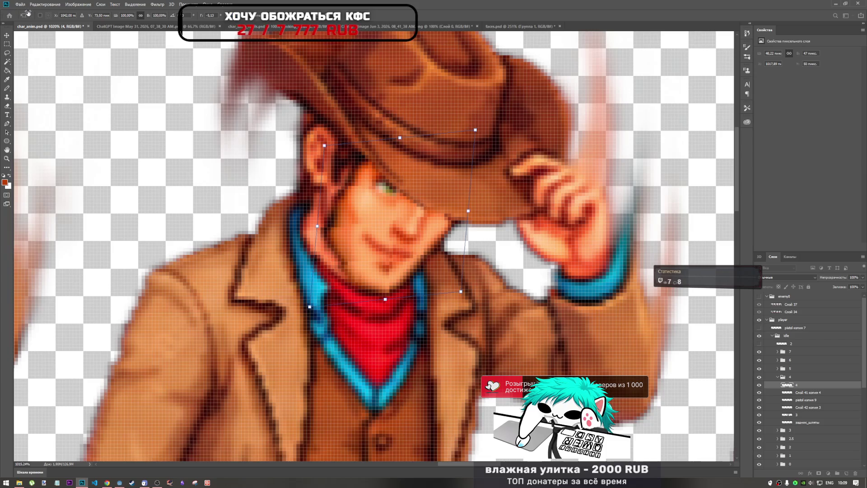
pyautogui.press('Return')
pyautogui.press('e')
pyautogui.scroll(-5, 424, 225)
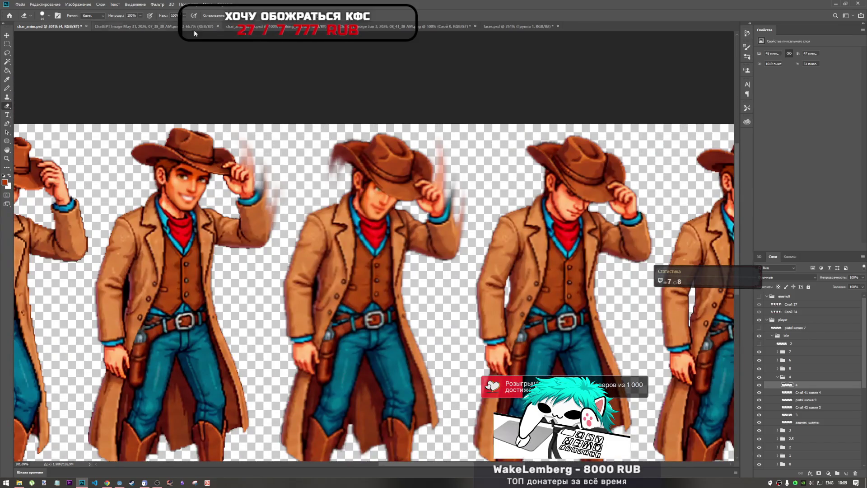
pyautogui.hotkey('ctrl', 'z')
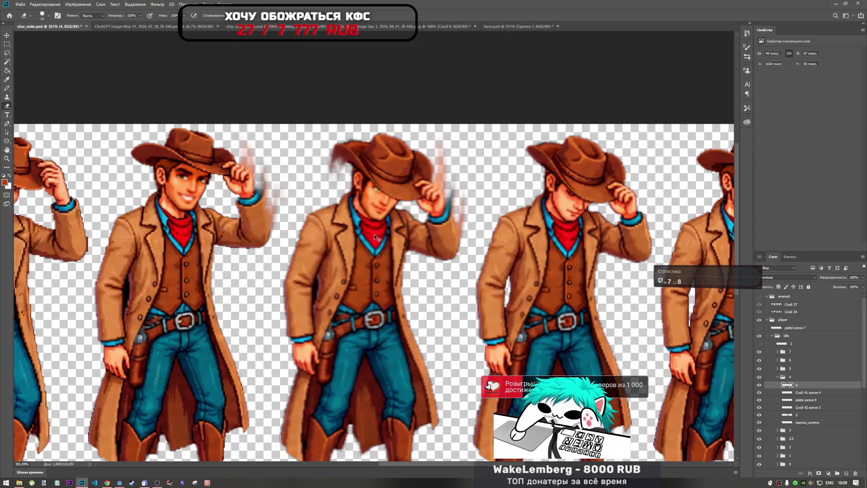
pyautogui.hotkey('ctrl', 't')
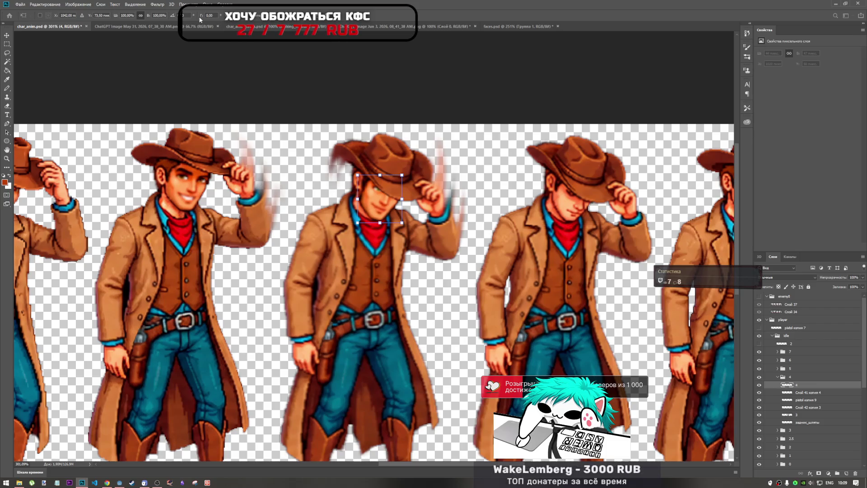
pyautogui.moveTo(200, 18); pyautogui.dragTo(199, 18)
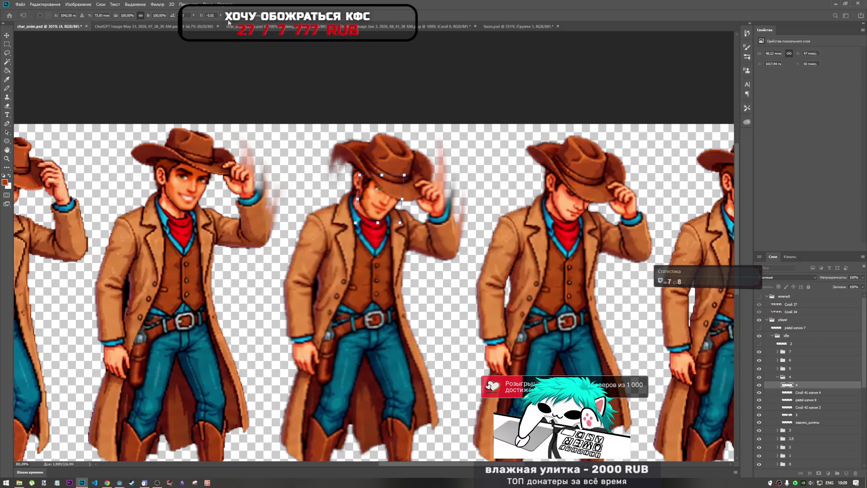
pyautogui.hotkey('ctrl', 'z')
pyautogui.hotkey('ctrl', 'z')
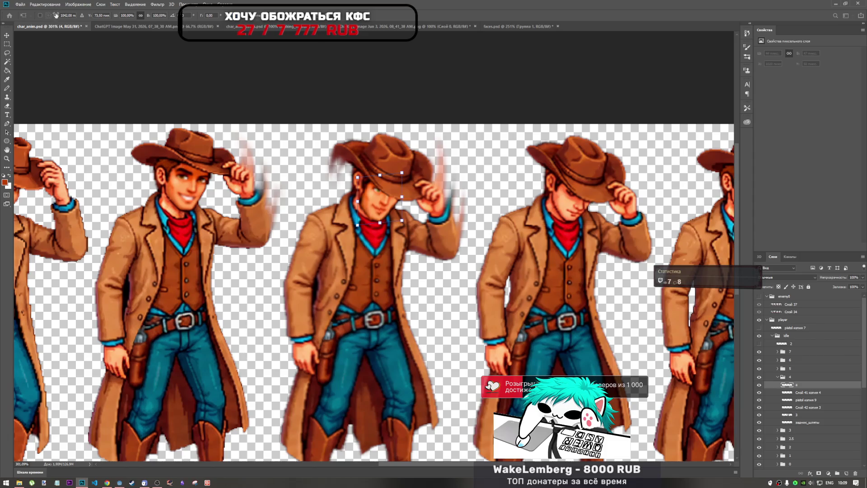
pyautogui.press('Return')
pyautogui.press('e')
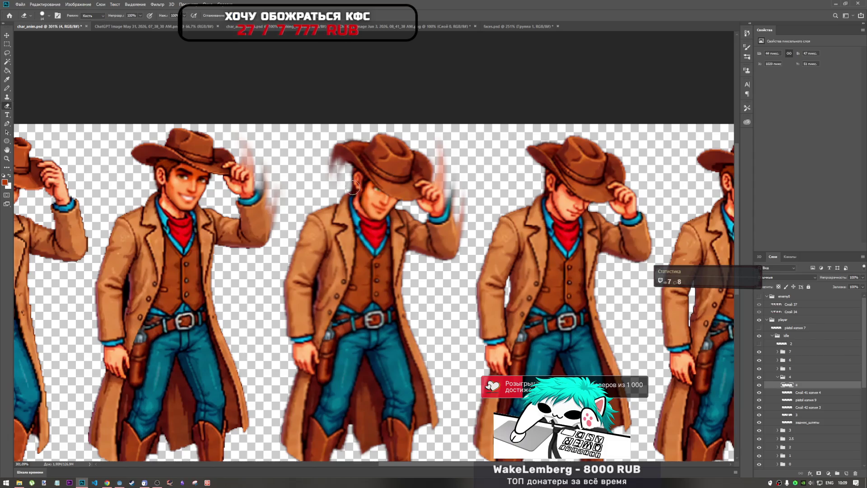
# - Erase the face layer's edge over the collar, then undo that stroke
pyautogui.scroll(-2, 384, 246)
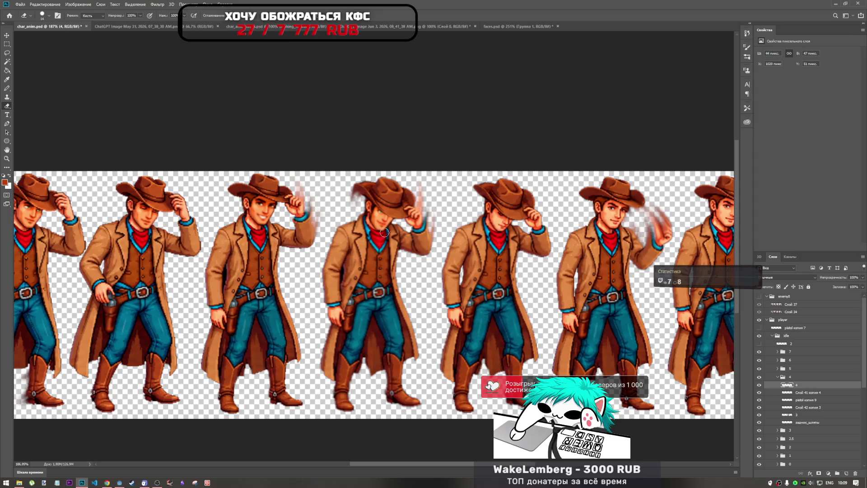
pyautogui.scroll(5, 390, 239)
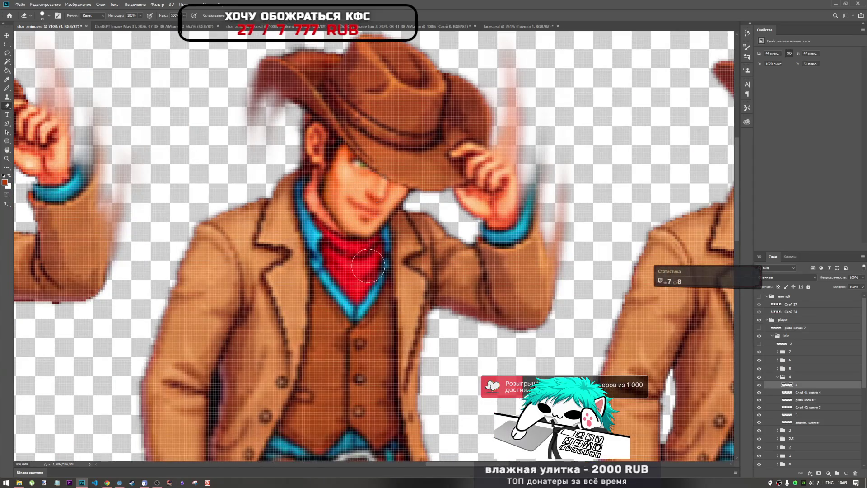
pyautogui.scroll(-3, 311, 256)
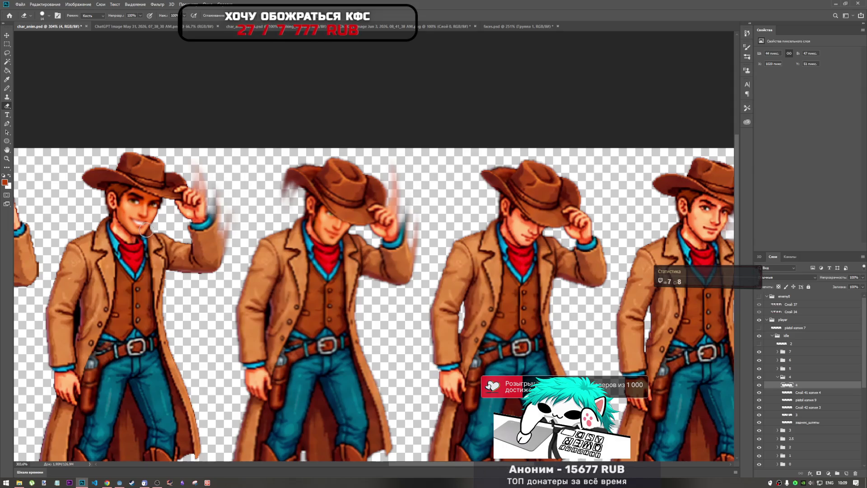
pyautogui.scroll(2, 209, 191)
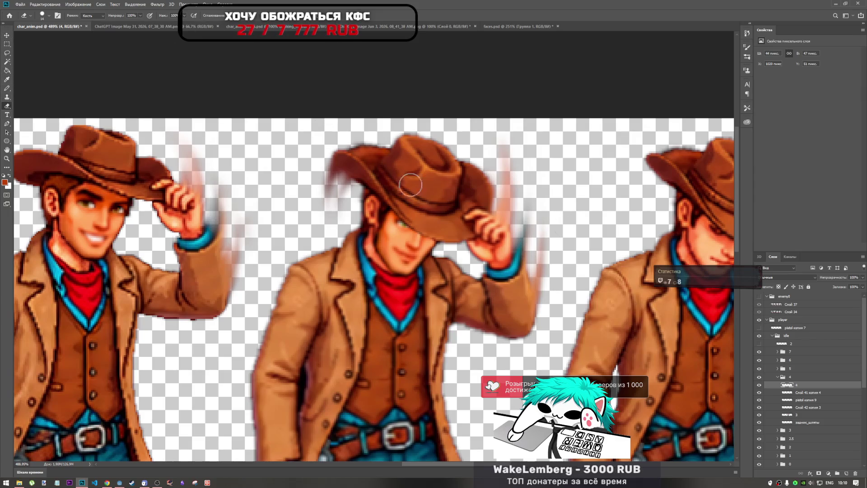
pyautogui.moveTo(437, 260)
pyautogui.mouseDown()
pyautogui.moveTo(413, 284)
pyautogui.moveTo(390, 287)
pyautogui.mouseUp()
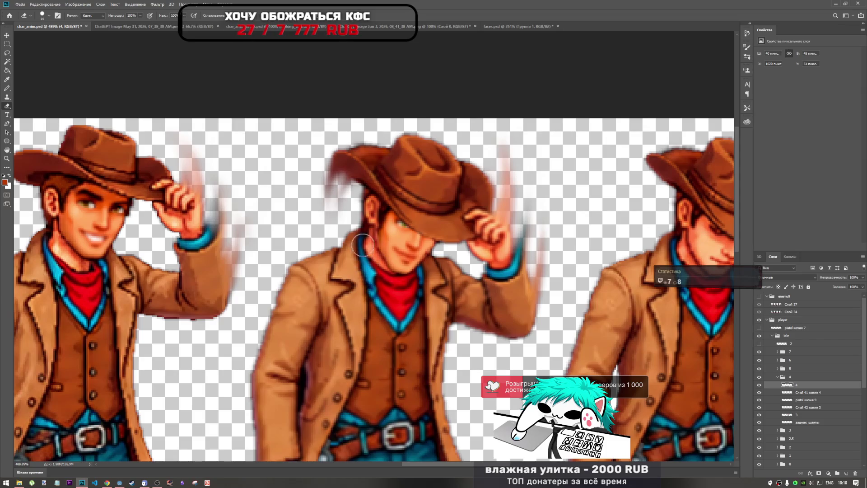
pyautogui.hotkey('ctrl', 'z')
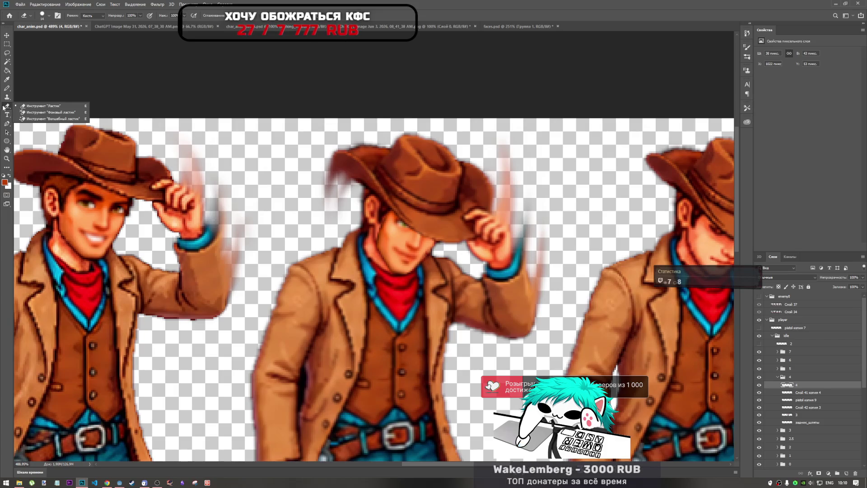
# - Lower the eraser opacity to 35% in the options bar
pyautogui.click(141, 16)
pyautogui.moveTo(142, 23); pyautogui.dragTo(119, 25)
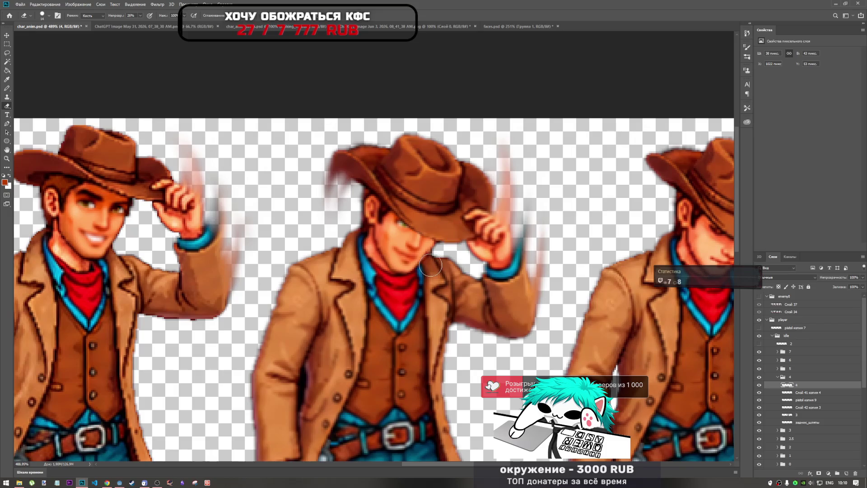
pyautogui.scroll(-3, 453, 286)
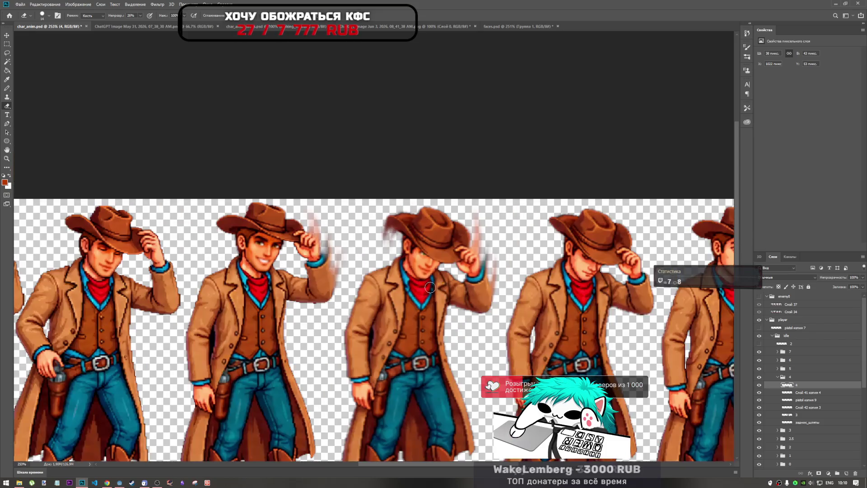
pyautogui.scroll(3, 449, 282)
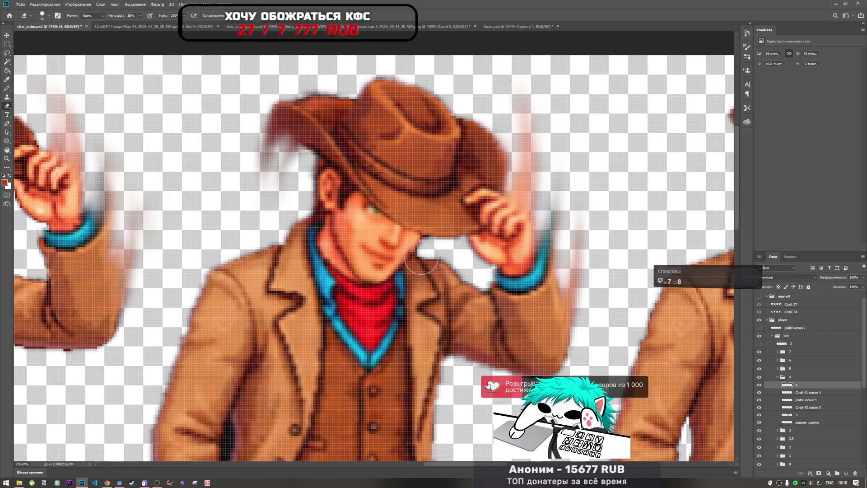
# - Free-warp the face outward near the jaw and apply the warp
pyautogui.hotkey('ctrl', 't')
pyautogui.click(319, 22)
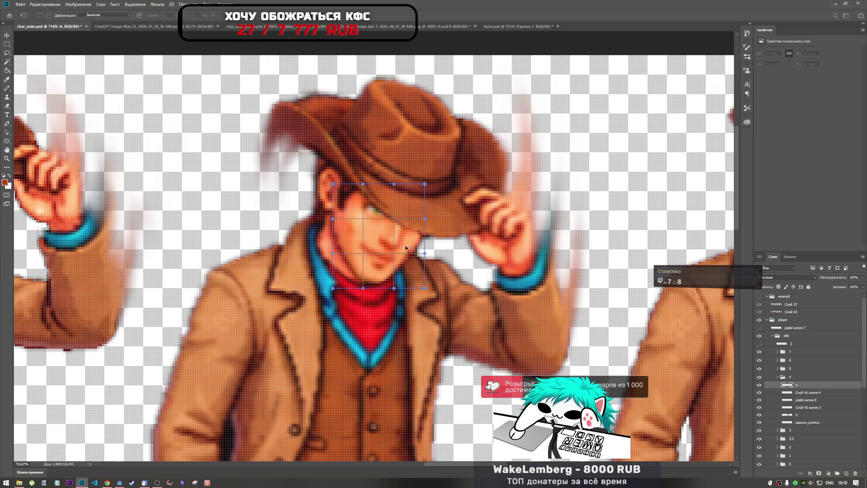
pyautogui.moveTo(425, 254); pyautogui.dragTo(432, 258)
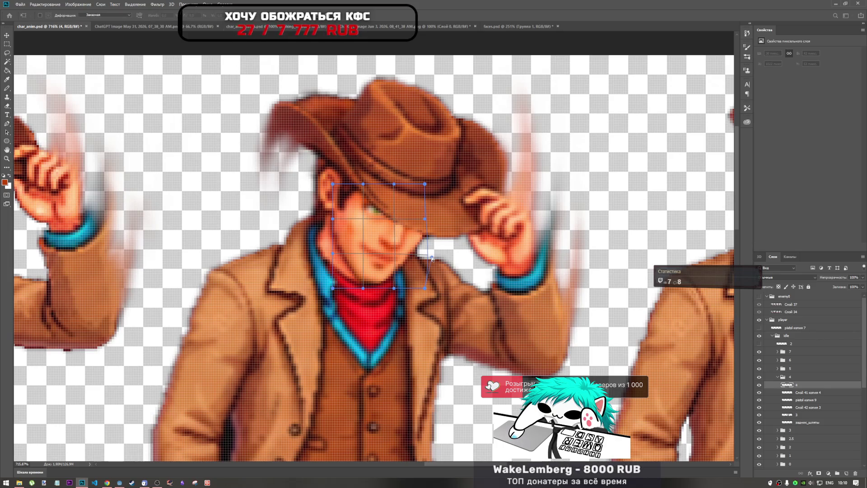
pyautogui.press('Return')
pyautogui.scroll(-3, 432, 259)
# - Nudge the face layer down 1 pixel with a transform and apply it
pyautogui.press('e')
pyautogui.scroll(2, 375, 209)
pyautogui.scroll(-2, 374, 209)
pyautogui.scroll(5, 379, 212)
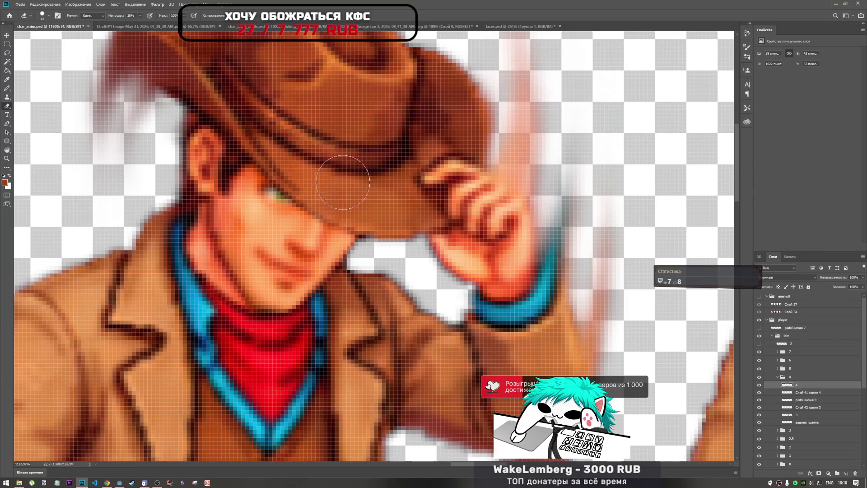
pyautogui.scroll(-5, 402, 241)
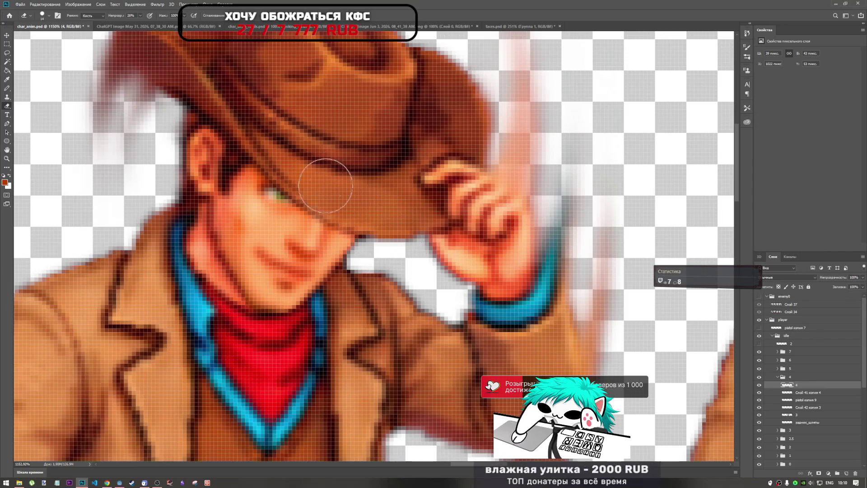
pyautogui.scroll(-2, 395, 262)
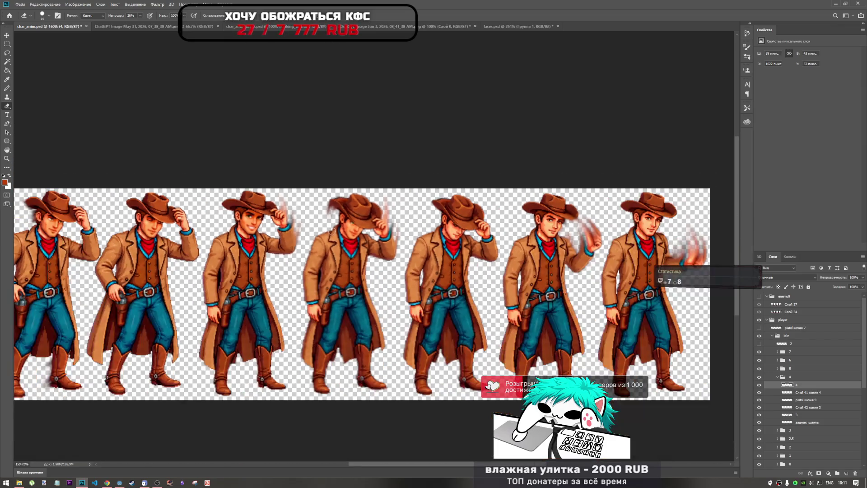
pyautogui.scroll(4, 337, 242)
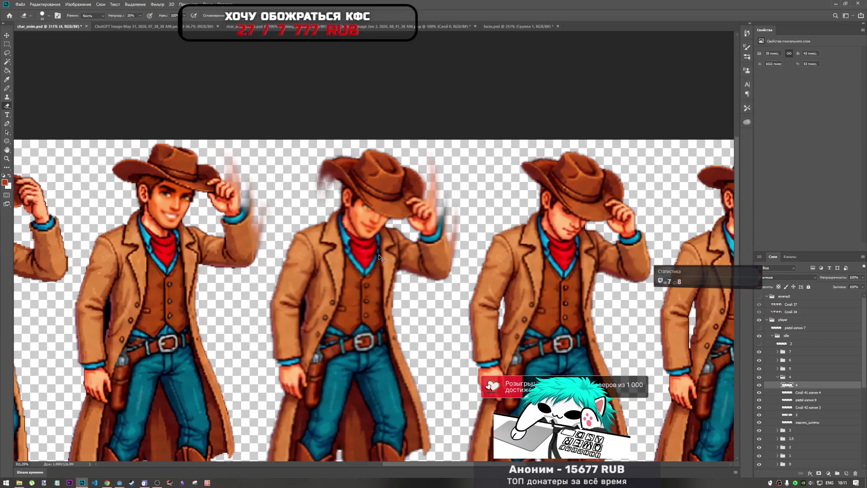
pyautogui.scroll(3, 383, 239)
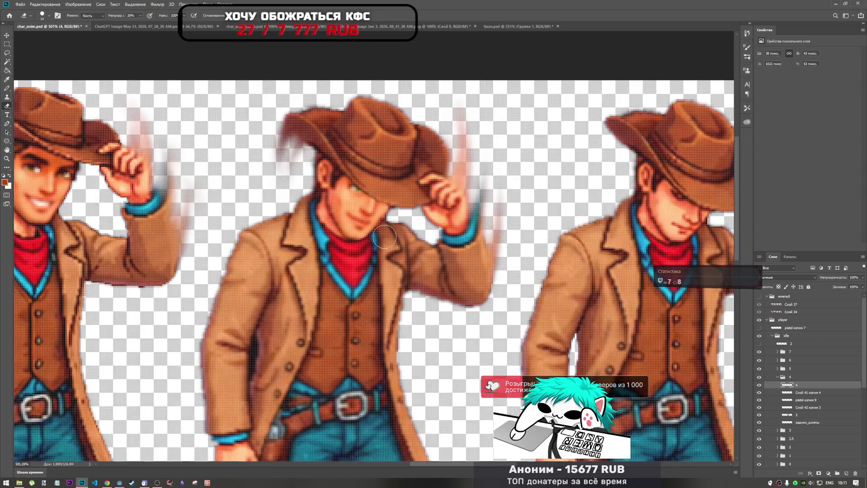
pyautogui.scroll(4, 385, 236)
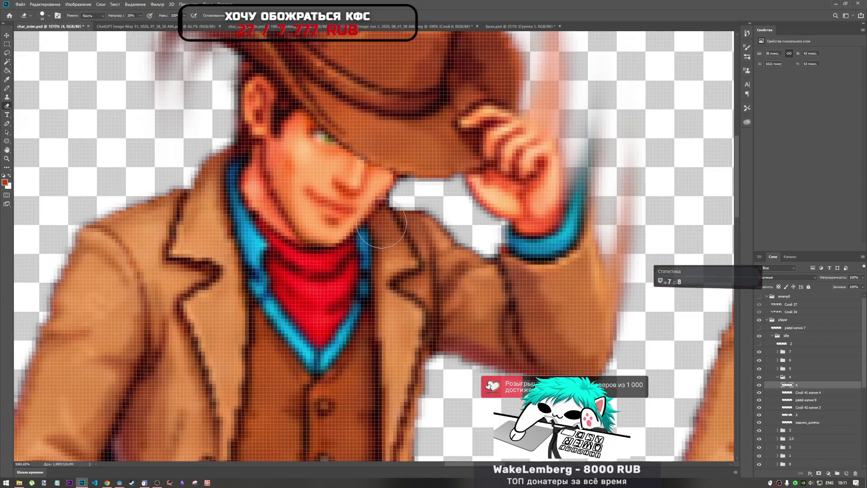
pyautogui.hotkey('ctrl', 't')
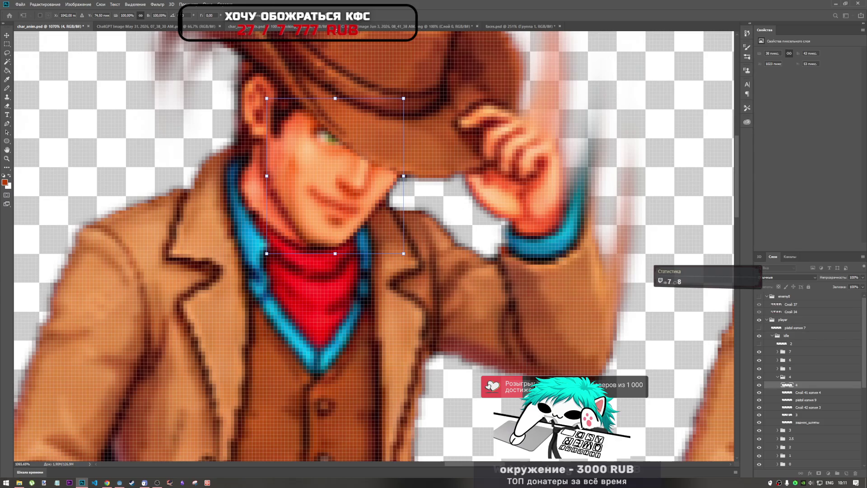
pyautogui.press('Down')
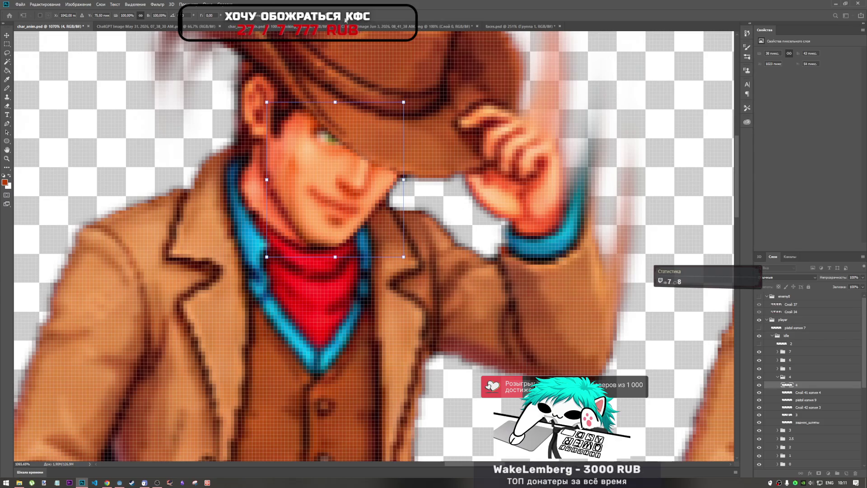
pyautogui.press('e')
pyautogui.scroll(-2, 404, 154)
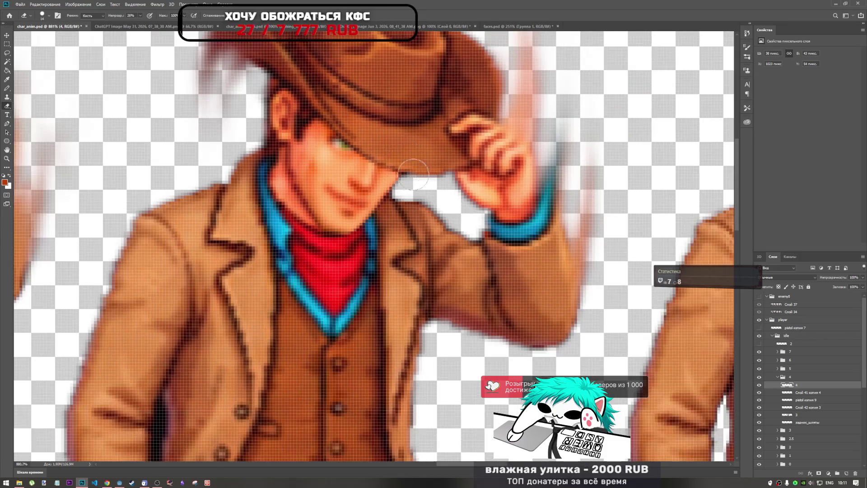
pyautogui.scroll(2, 407, 161)
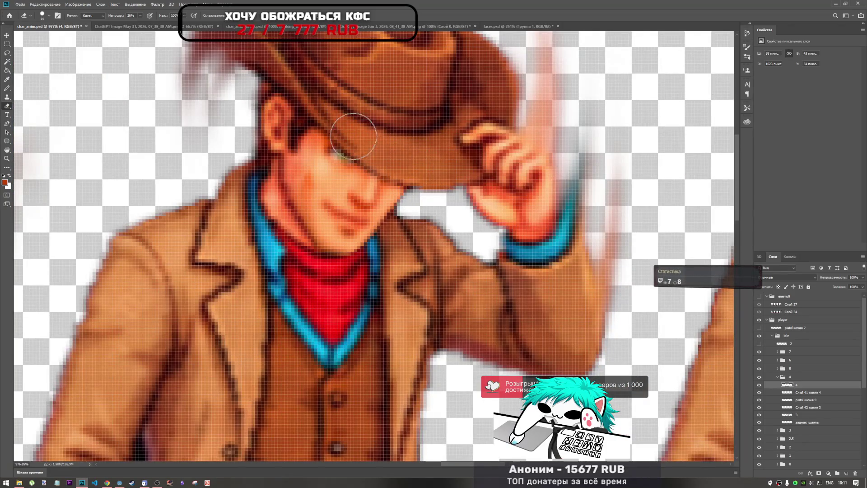
pyautogui.scroll(-3, 373, 165)
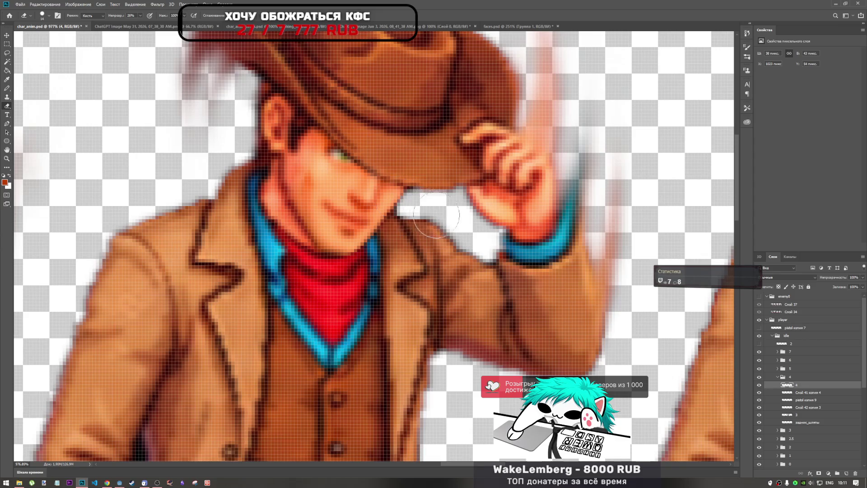
pyautogui.scroll(-2, 300, 165)
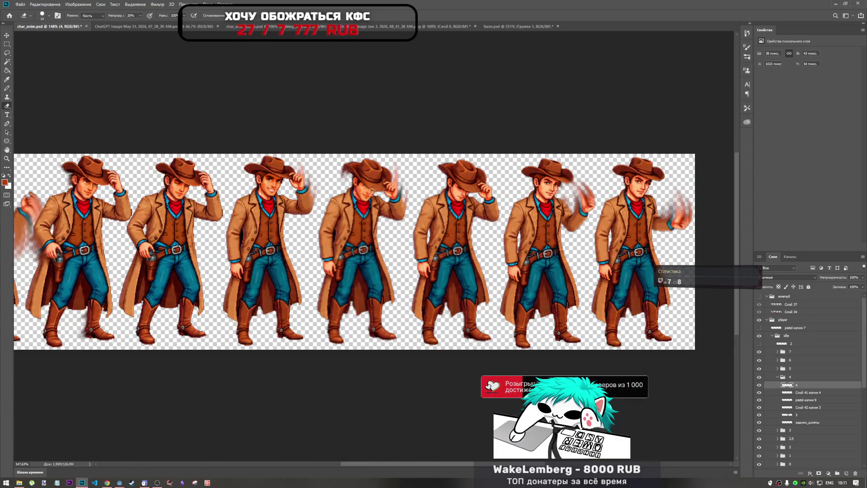
pyautogui.scroll(1, 434, 201)
pyautogui.scroll(2, 339, 189)
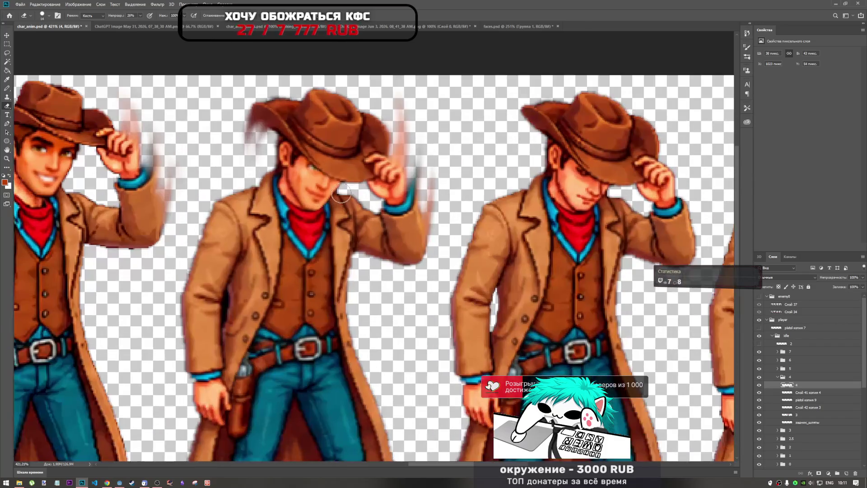
pyautogui.scroll(-1, 340, 190)
pyautogui.scroll(1, 339, 190)
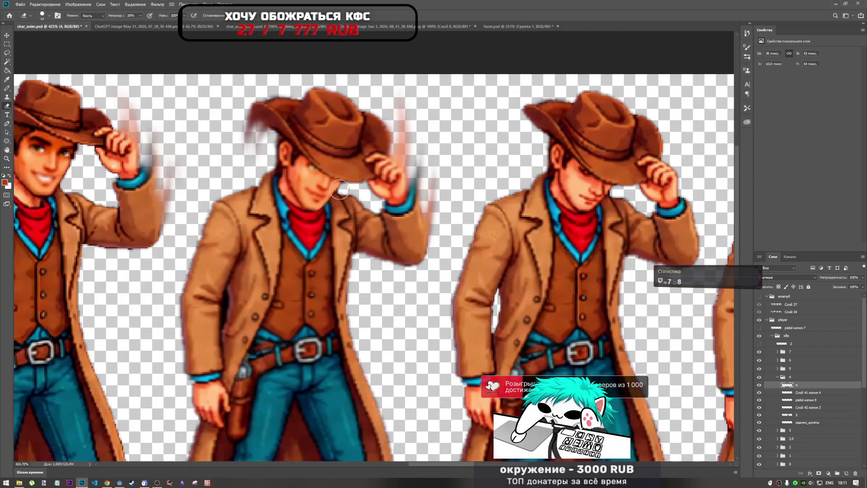
pyautogui.scroll(-3, 338, 191)
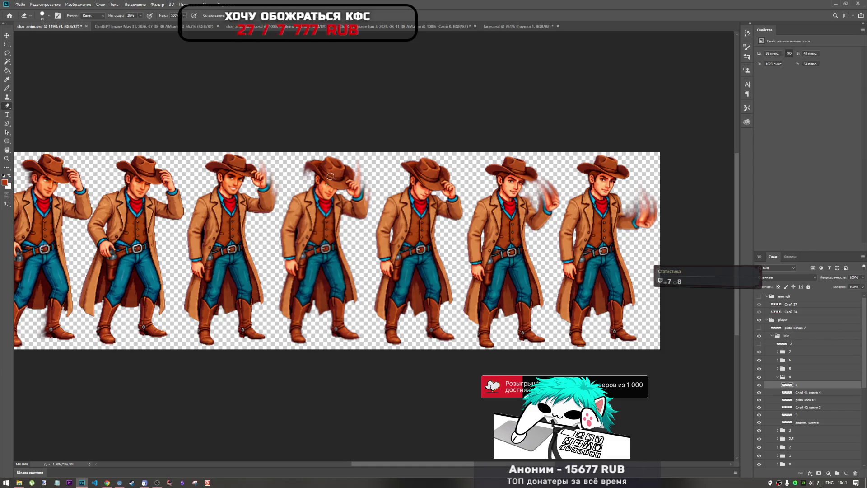
pyautogui.scroll(3, 316, 194)
pyautogui.scroll(-2, 316, 194)
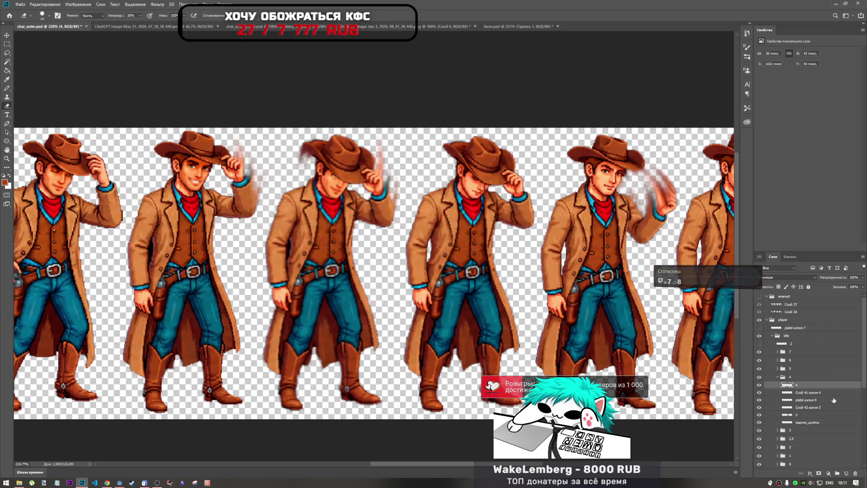
pyautogui.click(785, 431)
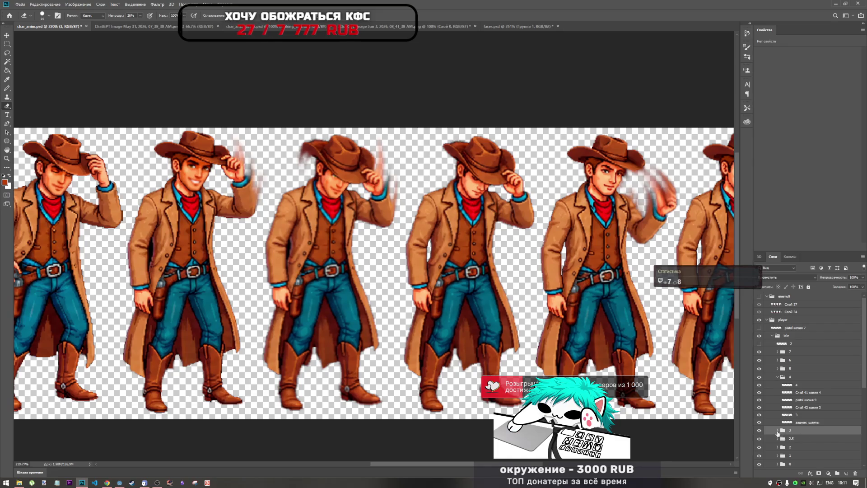
# - Expand group 3 and toggle the second cowboy frame's visibility to compare its layers
pyautogui.click(777, 432)
pyautogui.click(804, 437)
pyautogui.scroll(-1, 804, 442)
pyautogui.click(759, 405)
pyautogui.click(759, 405)
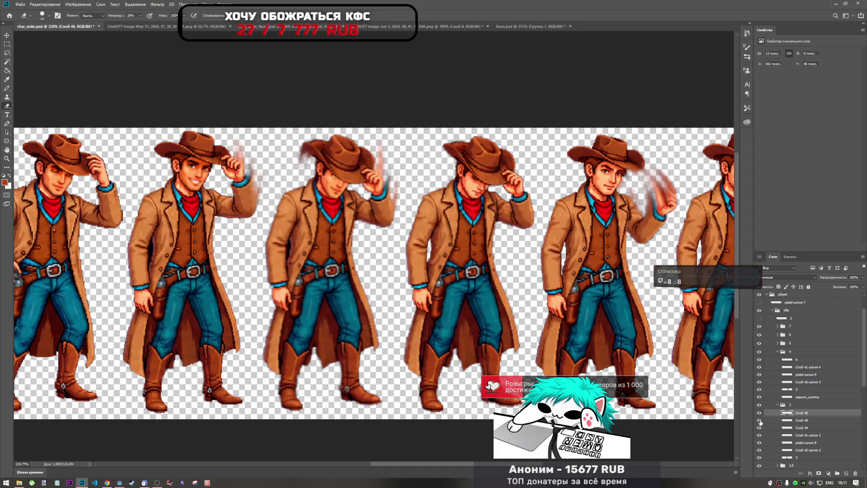
pyautogui.click(777, 407)
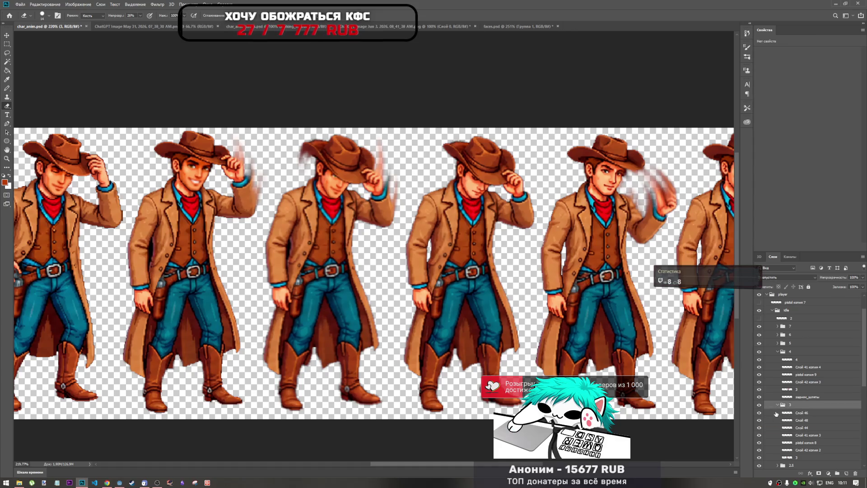
pyautogui.click(777, 405)
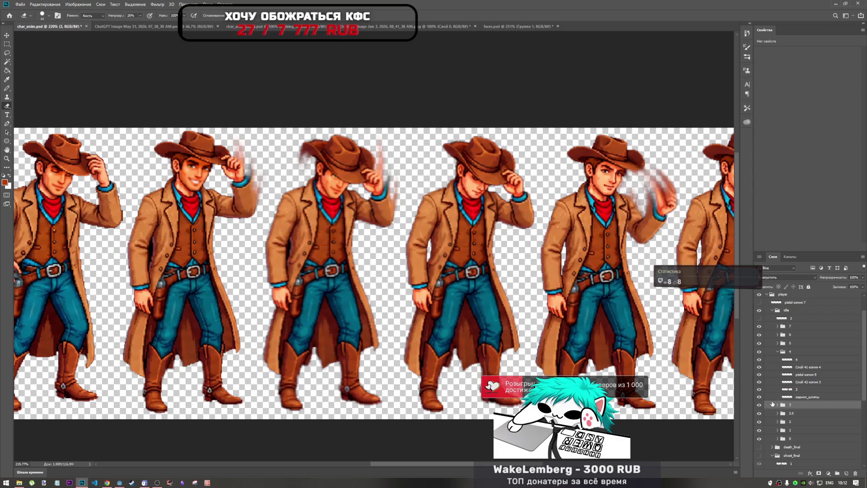
pyautogui.click(760, 405)
pyautogui.click(760, 405)
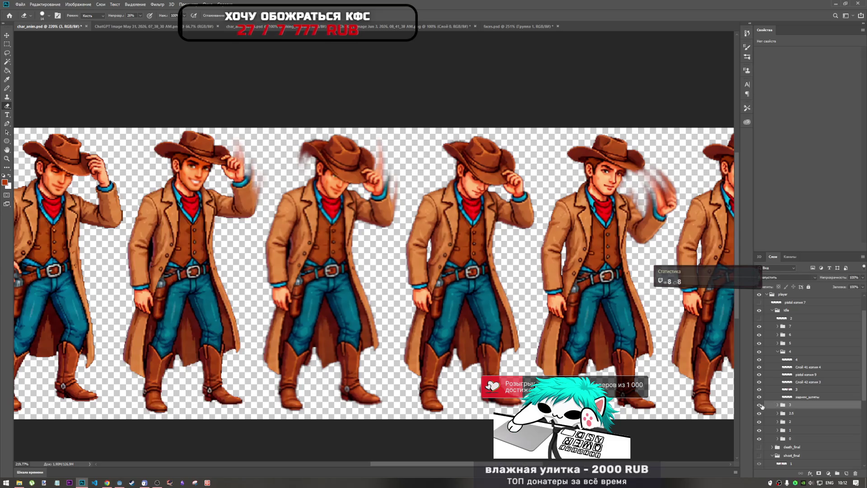
pyautogui.click(777, 405)
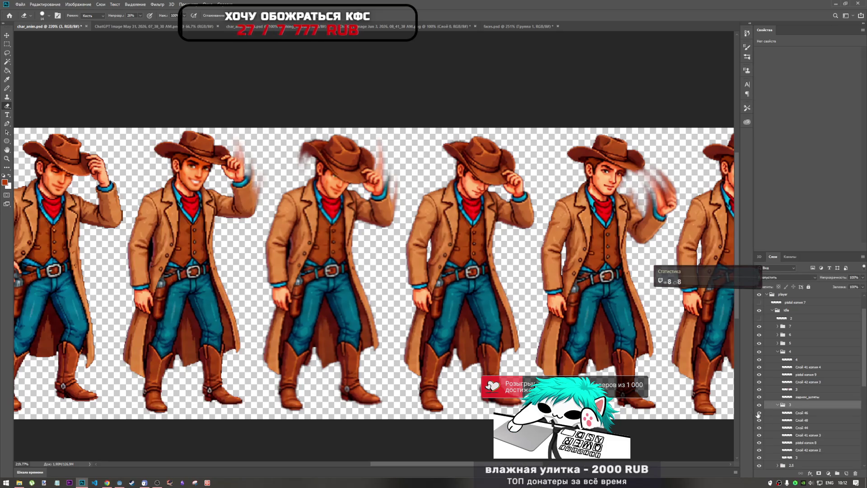
pyautogui.click(759, 414)
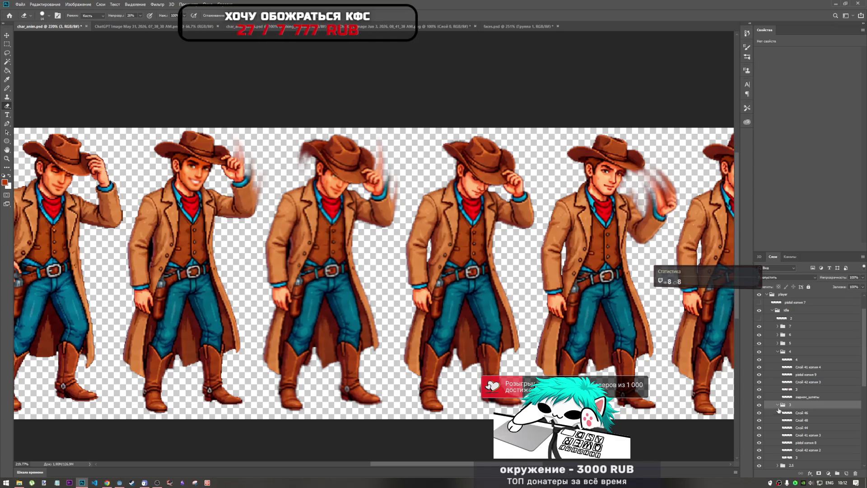
# - Select Слой 46 and copy it to the top of group 4
pyautogui.click(803, 413)
pyautogui.click(759, 413)
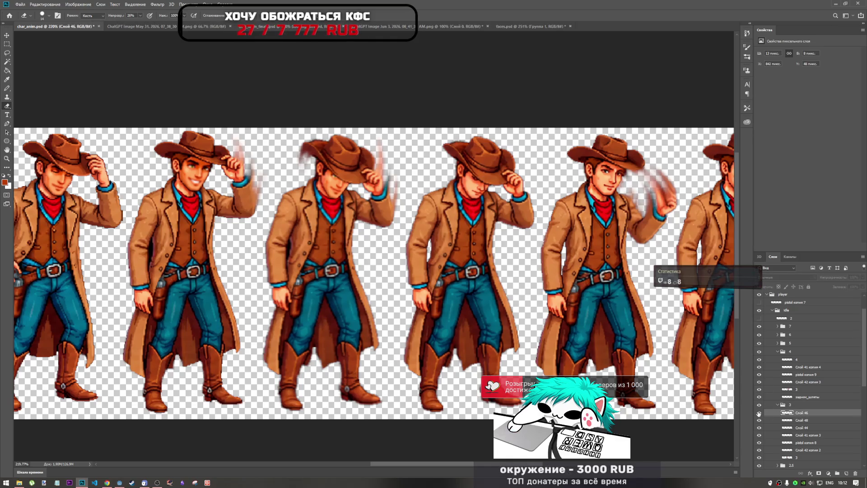
pyautogui.click(759, 413)
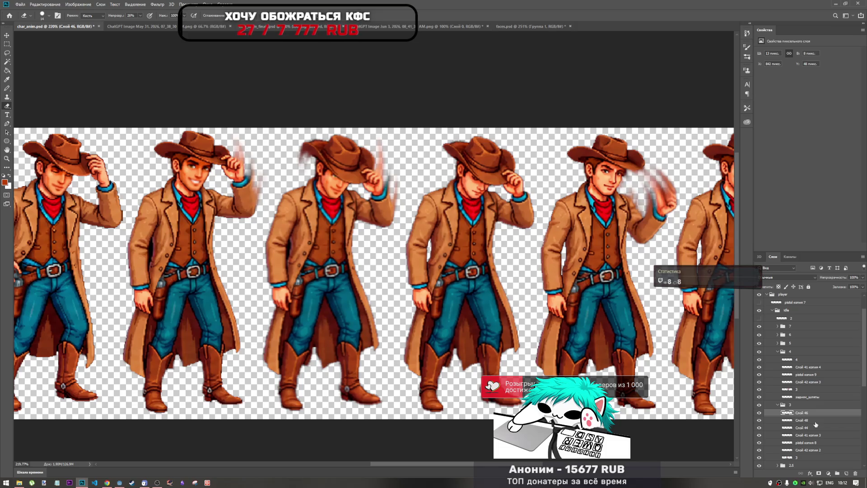
pyautogui.click(759, 397)
pyautogui.click(759, 396)
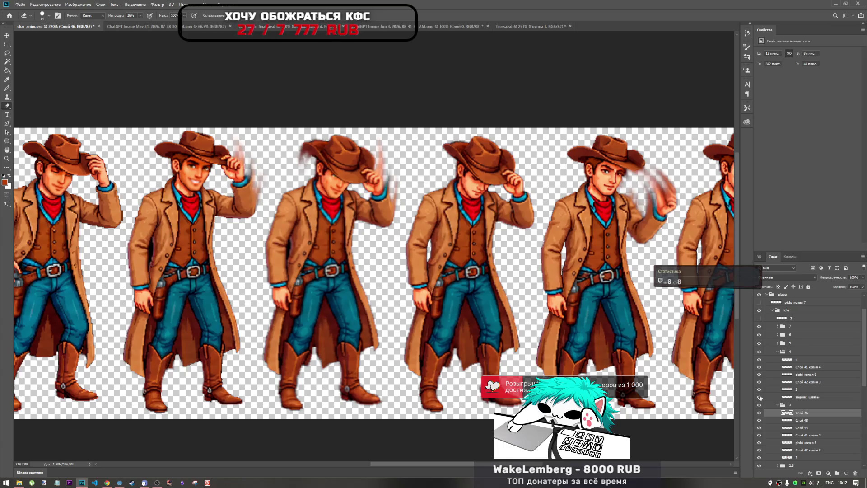
pyautogui.scroll(-1, 763, 397)
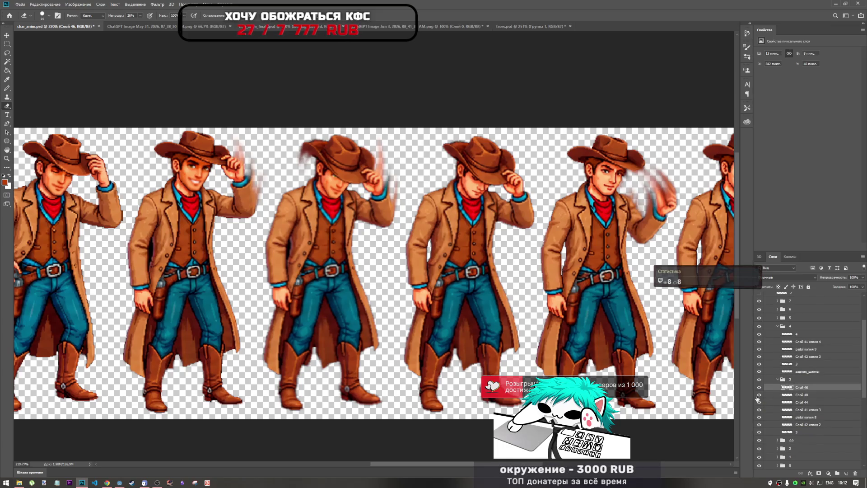
pyautogui.keyDown('shift'); pyautogui.click(808, 395); pyautogui.keyUp('shift')
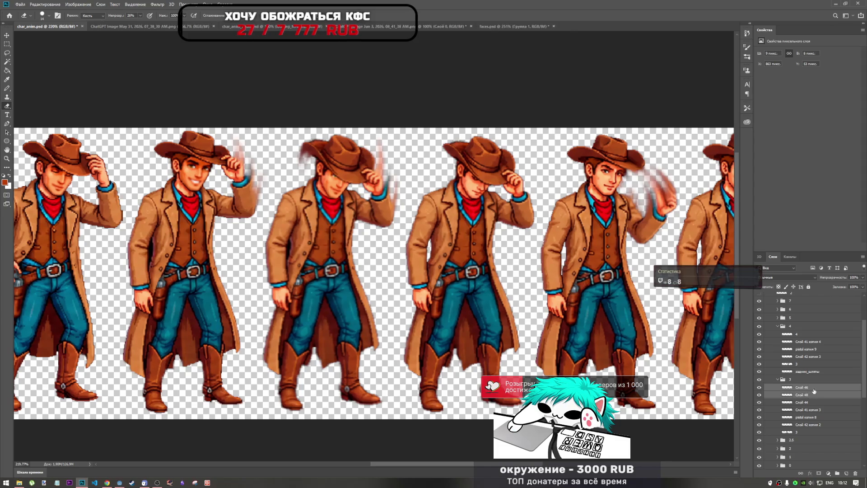
pyautogui.click(814, 389)
pyautogui.moveTo(817, 391)
pyautogui.mouseDown()
pyautogui.moveTo(822, 334)
pyautogui.moveTo(812, 335)
pyautogui.mouseUp()
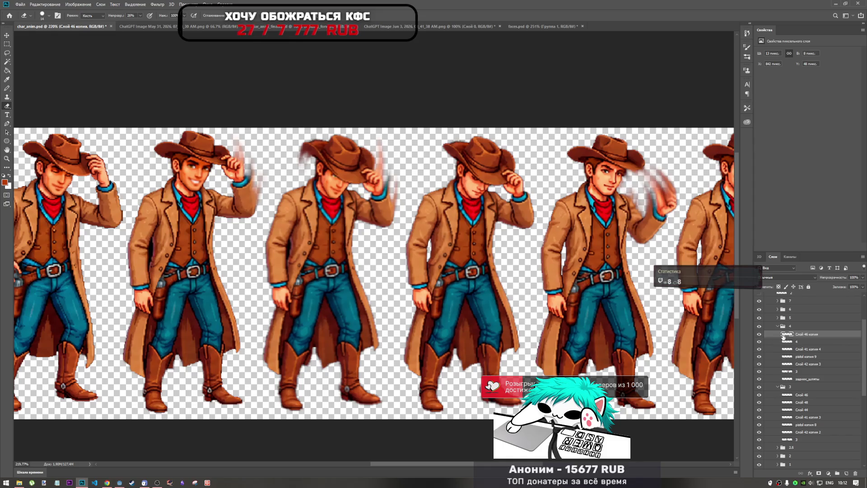
# - Move the copied eye patch onto the third cowboy's face, nudge it into place and apply
pyautogui.hotkey('ctrl', 't')
pyautogui.moveTo(194, 170)
pyautogui.mouseDown()
pyautogui.moveTo(219, 158)
pyautogui.moveTo(326, 185)
pyautogui.moveTo(345, 174)
pyautogui.moveTo(355, 149)
pyautogui.moveTo(342, 169)
pyautogui.mouseUp()
pyautogui.scroll(5, 336, 178)
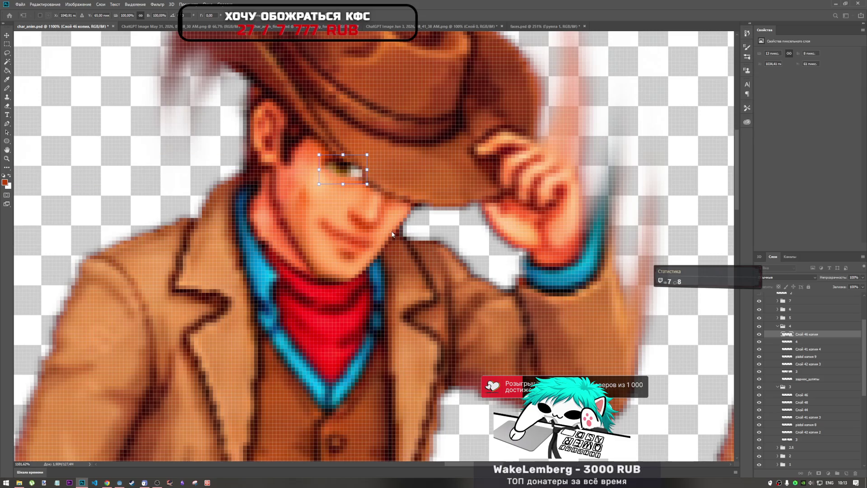
pyautogui.press('Down')
pyautogui.press('Down')
pyautogui.press('Down')
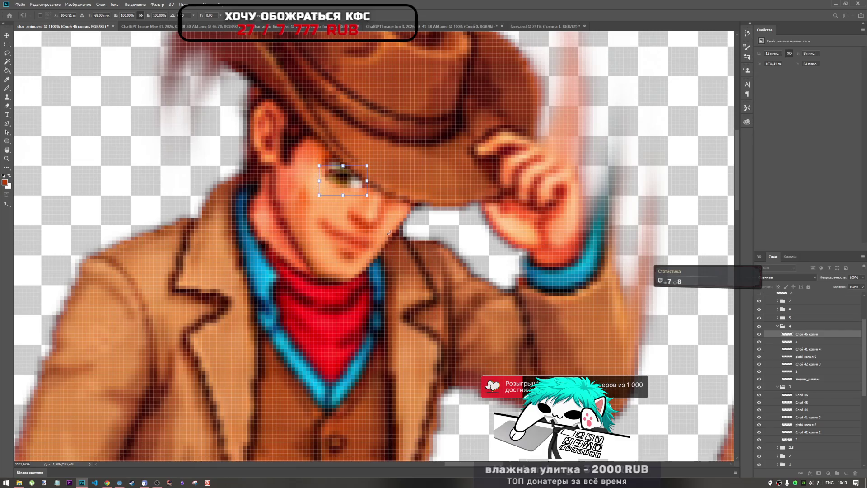
pyautogui.press('Up')
pyautogui.press('Up')
pyautogui.press('Up')
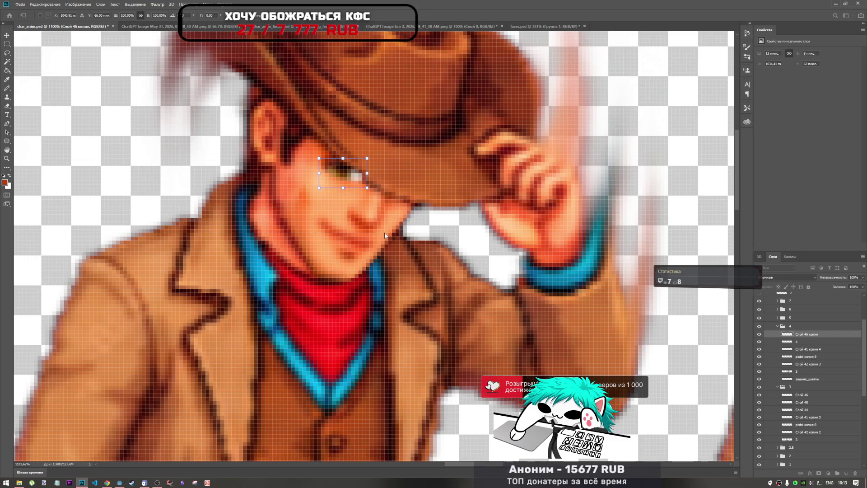
pyautogui.press('Down')
pyautogui.press('Return')
pyautogui.press('e')
pyautogui.scroll(-5, 329, 162)
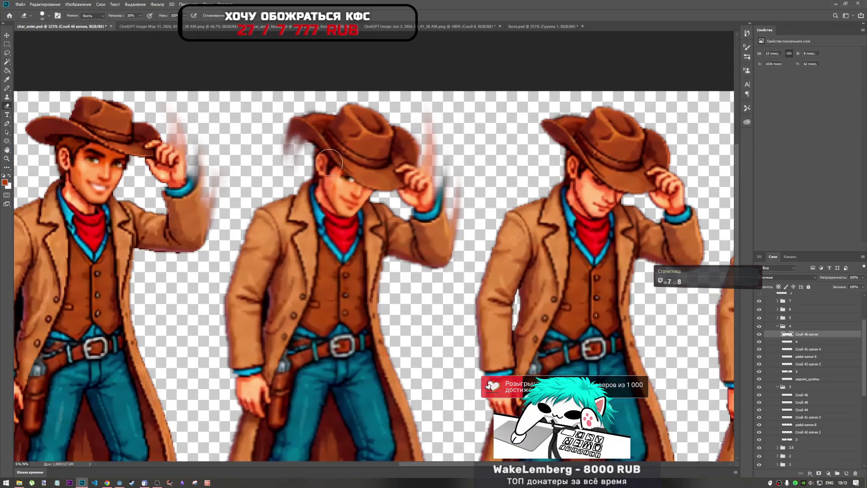
# - Rotate the eye patch slightly clockwise and apply the transform
pyautogui.scroll(3, 330, 163)
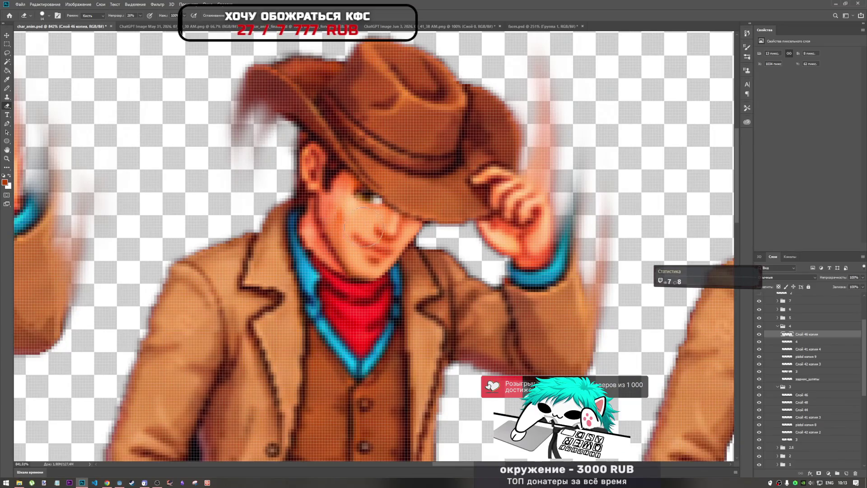
pyautogui.hotkey('ctrl', 't')
pyautogui.moveTo(394, 179); pyautogui.dragTo(412, 173)
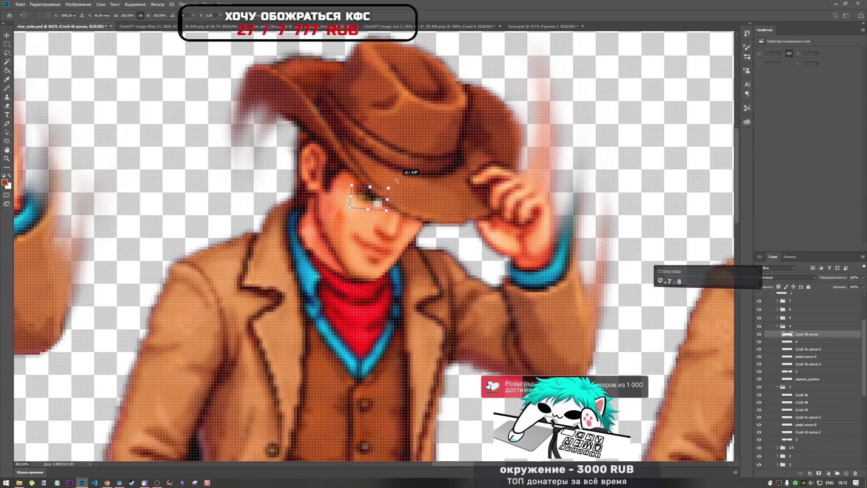
pyautogui.press('Return')
# - Zoom out to check the frames and collapse group 4 in the Layers panel
pyautogui.scroll(-5, 399, 181)
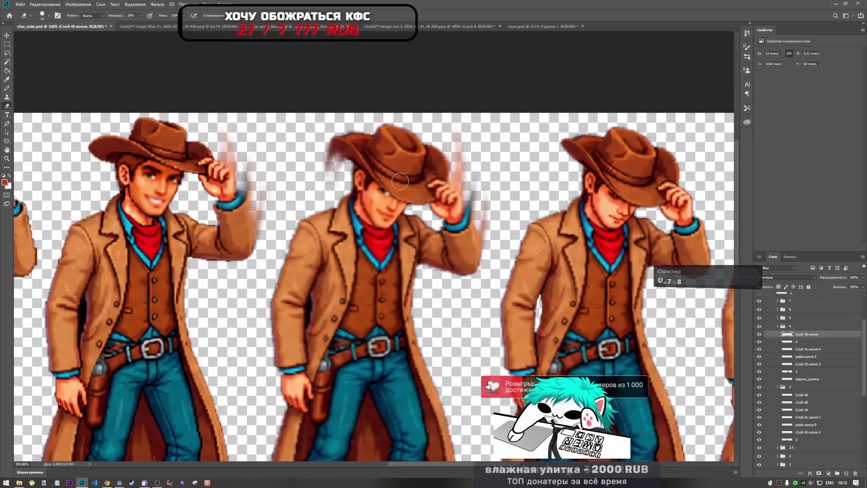
pyautogui.scroll(8, 399, 181)
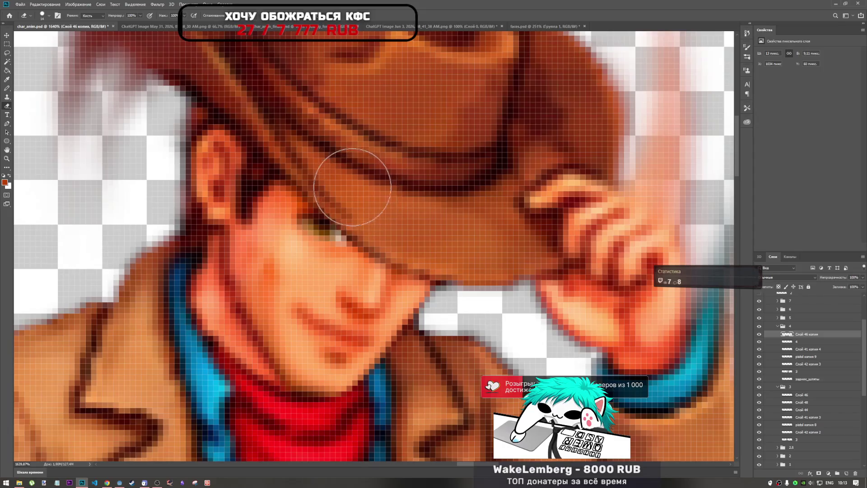
pyautogui.scroll(-4, 322, 174)
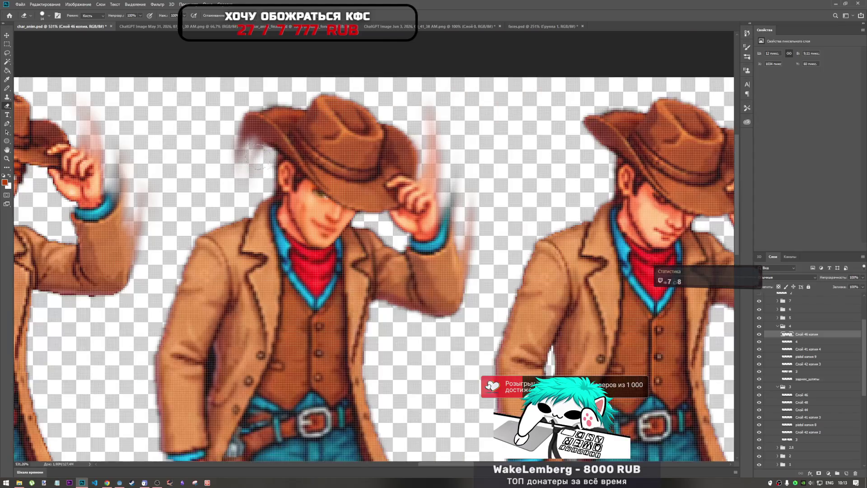
pyautogui.scroll(-6, 321, 176)
pyautogui.scroll(3, 397, 195)
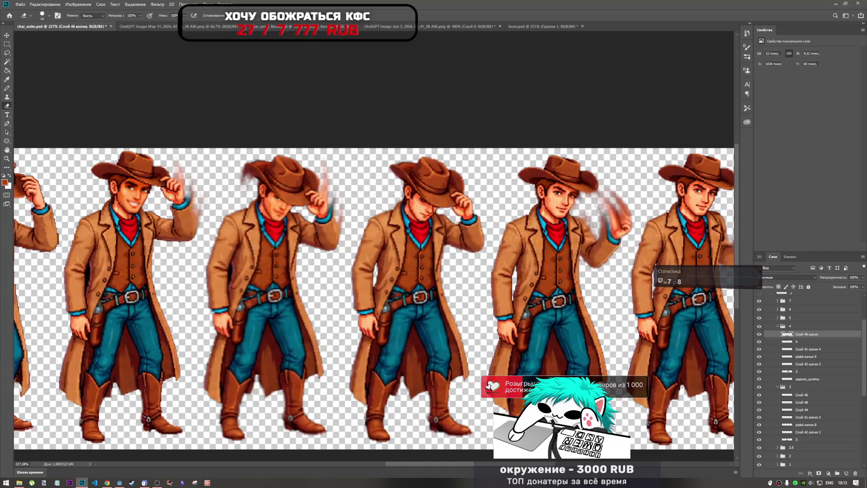
pyautogui.scroll(2, 345, 193)
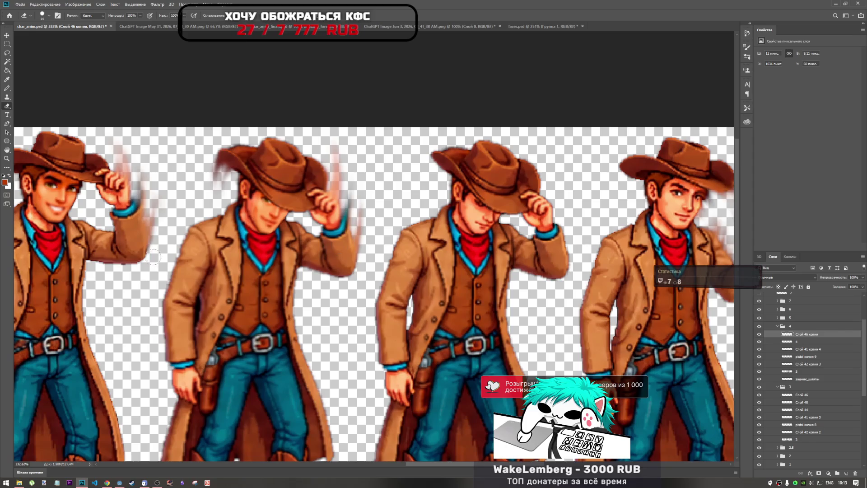
pyautogui.scroll(-2, 253, 187)
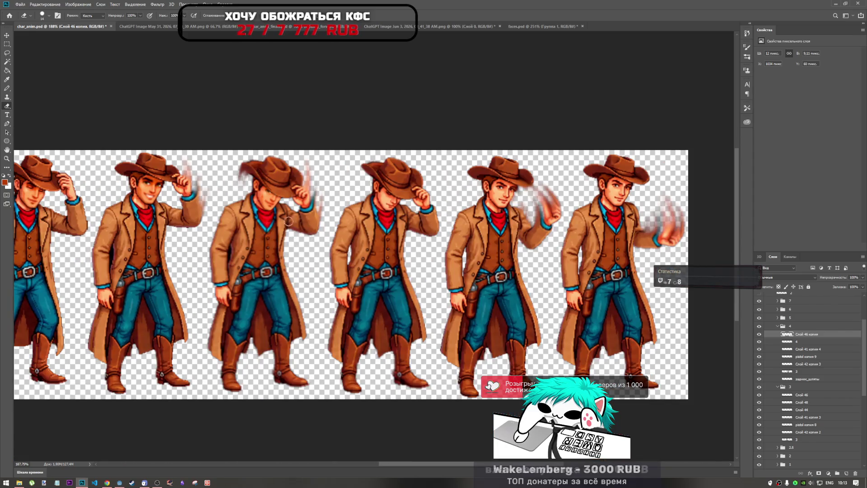
pyautogui.scroll(2, 262, 212)
pyautogui.scroll(-1, 306, 198)
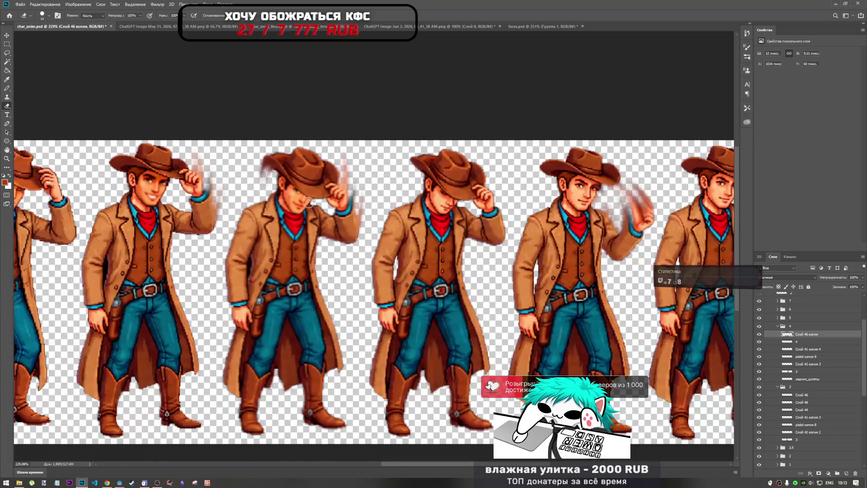
pyautogui.scroll(-1, 311, 204)
pyautogui.scroll(1, 310, 204)
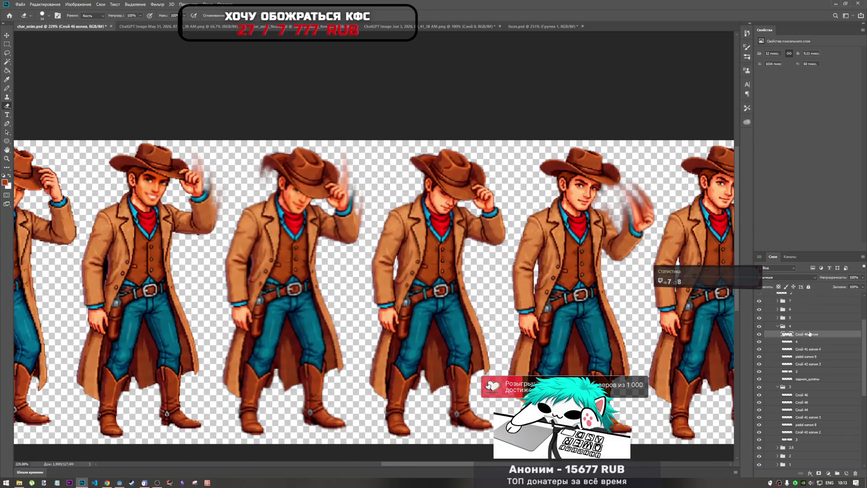
pyautogui.click(778, 326)
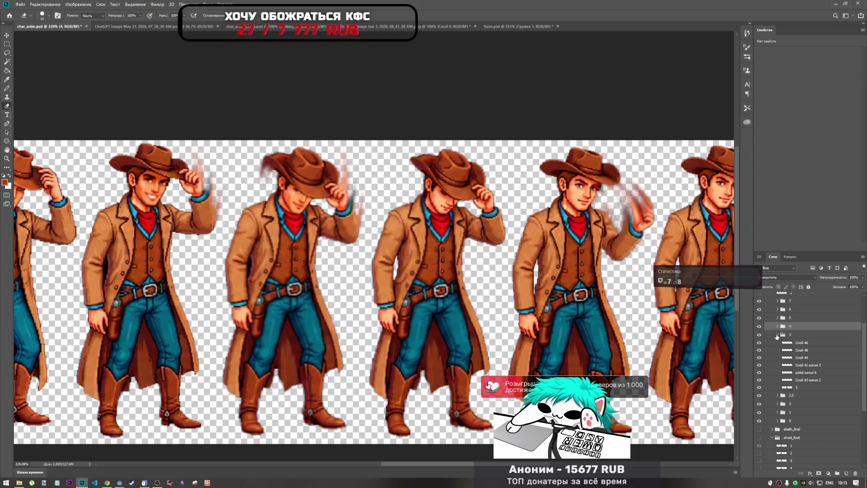
# - Expand group 5 and select the eye layer Слой 46 копия 2
pyautogui.click(777, 335)
pyautogui.click(777, 326)
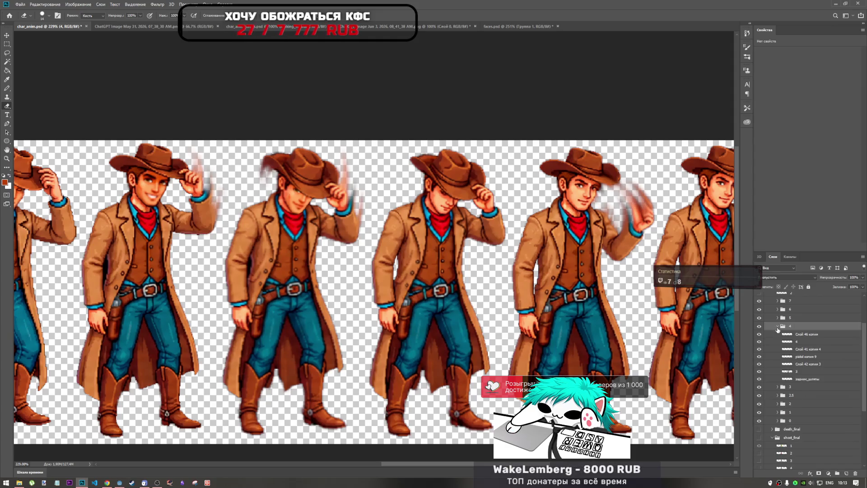
pyautogui.click(787, 334)
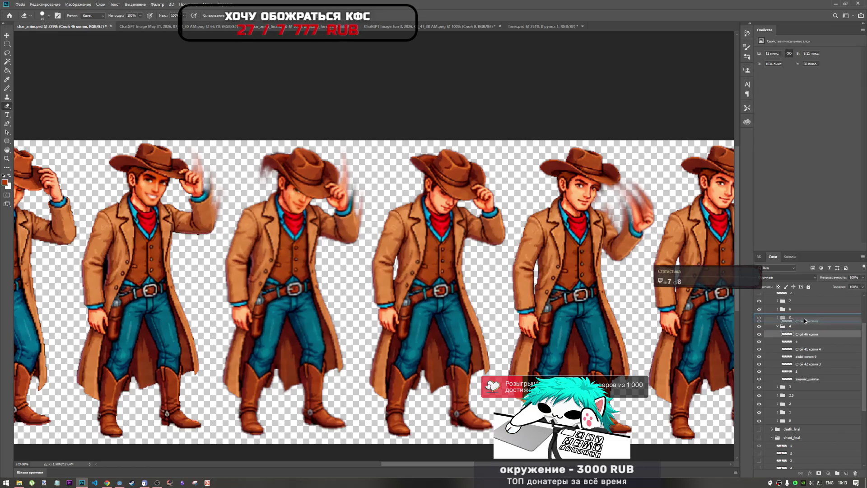
pyautogui.click(779, 318)
pyautogui.click(777, 326)
pyautogui.click(777, 318)
pyautogui.click(808, 326)
# - Move the eye copy onto the next cowboy's face under the hat brim and apply
pyautogui.hotkey('ctrl', 't')
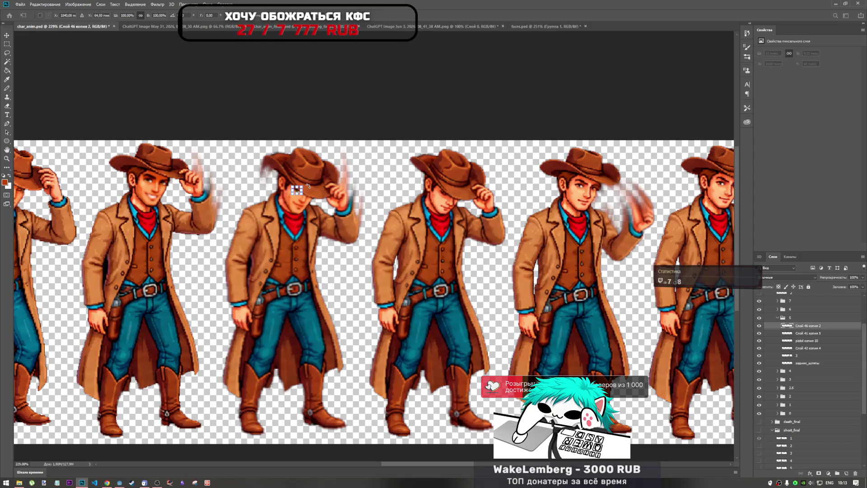
pyautogui.moveTo(305, 192); pyautogui.dragTo(444, 199)
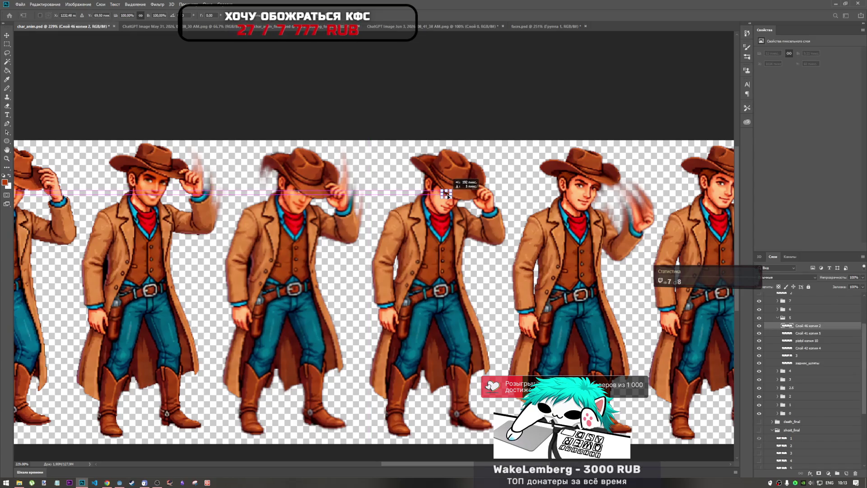
pyautogui.scroll(5, 451, 194)
pyautogui.scroll(4, 453, 190)
pyautogui.press('Left')
pyautogui.press('Left')
pyautogui.press('Left')
pyautogui.press('Up')
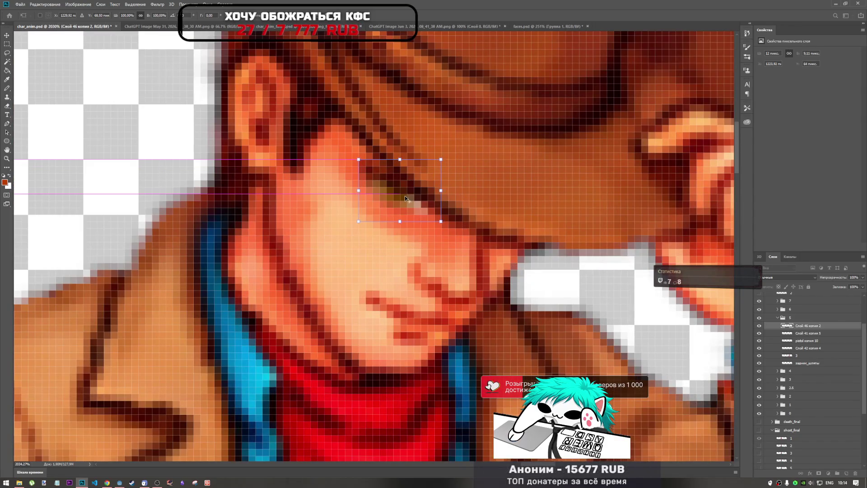
pyautogui.scroll(-7, 405, 198)
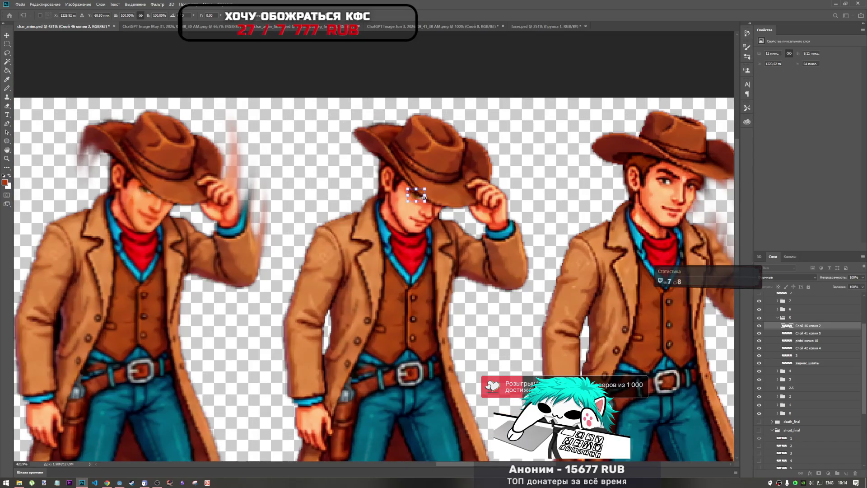
pyautogui.scroll(4, 424, 197)
pyautogui.moveTo(404, 198)
pyautogui.mouseDown()
pyautogui.moveTo(415, 144)
pyautogui.moveTo(404, 186)
pyautogui.mouseUp()
pyautogui.scroll(-6, 434, 216)
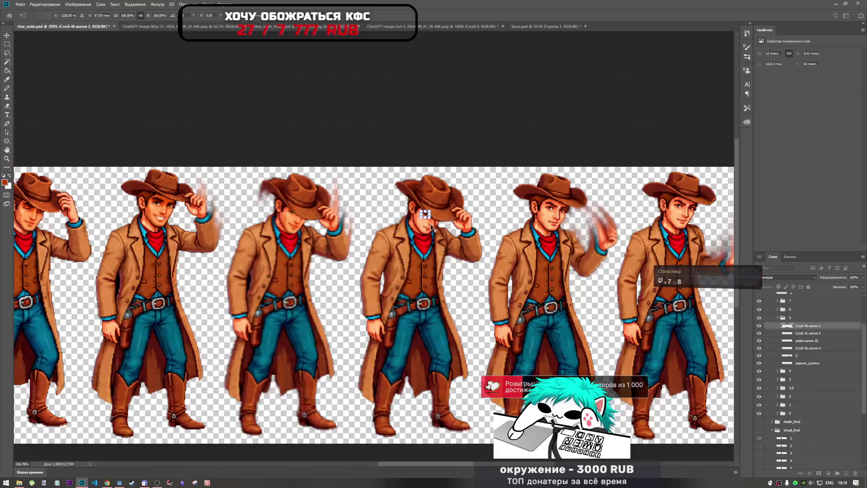
pyautogui.press('Return')
pyautogui.press('e')
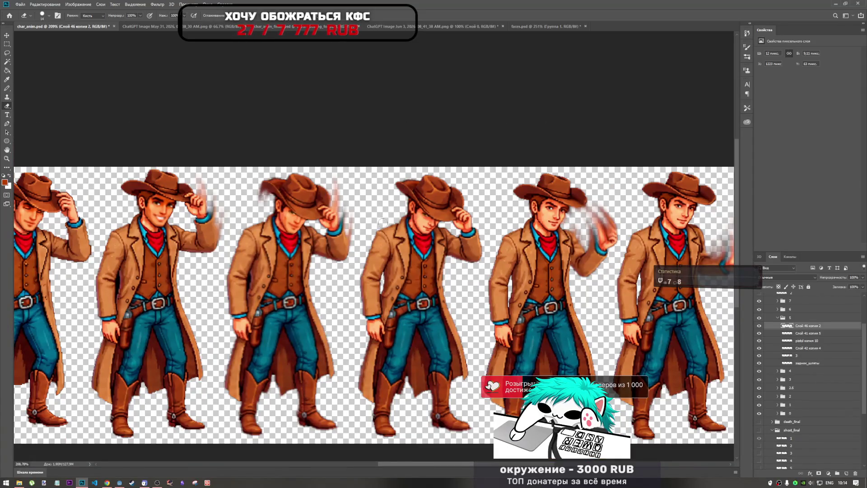
# - Fine-tune the eye's vertical position by a pixel and apply the final placement
pyautogui.scroll(3, 423, 219)
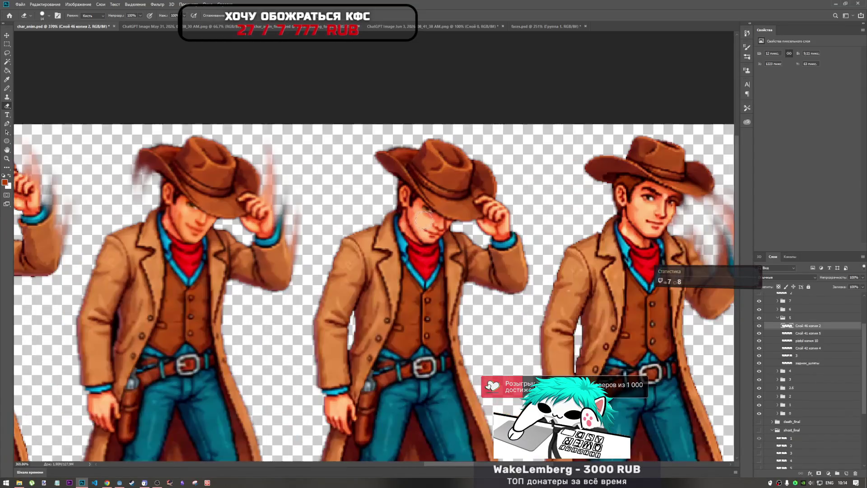
pyautogui.scroll(5, 423, 219)
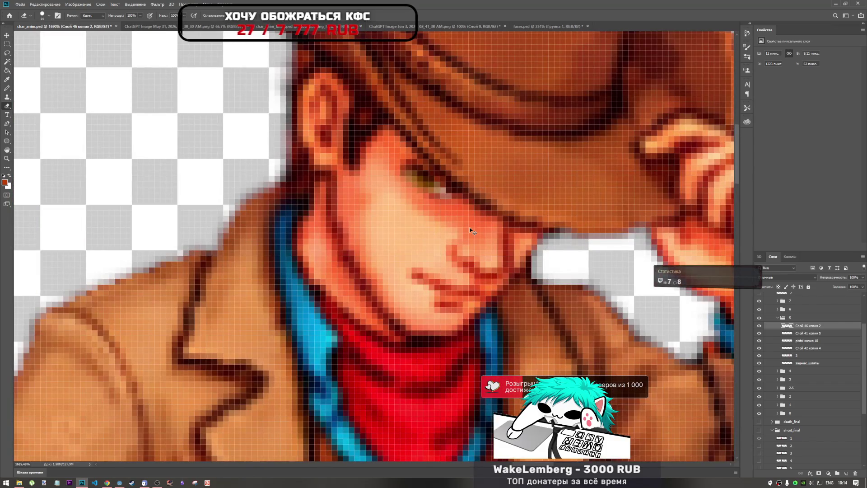
pyautogui.hotkey('ctrl', 't')
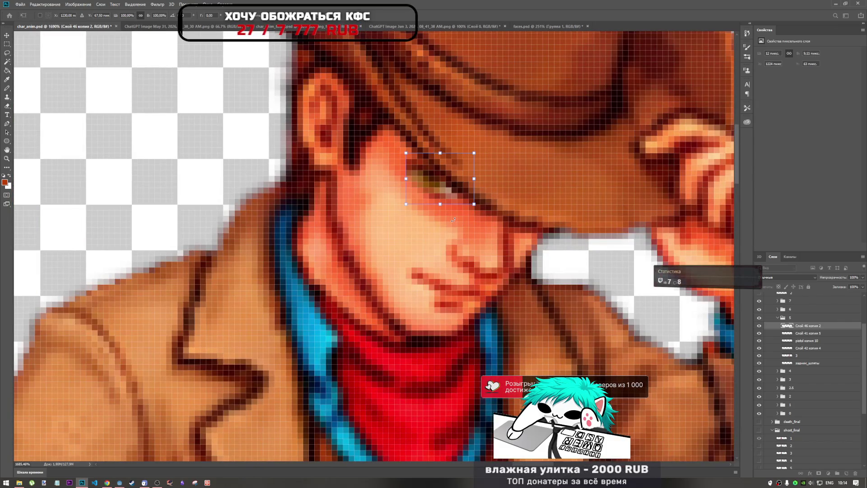
pyautogui.press('Up')
pyautogui.press('Up')
pyautogui.press('Up')
pyautogui.press('Up')
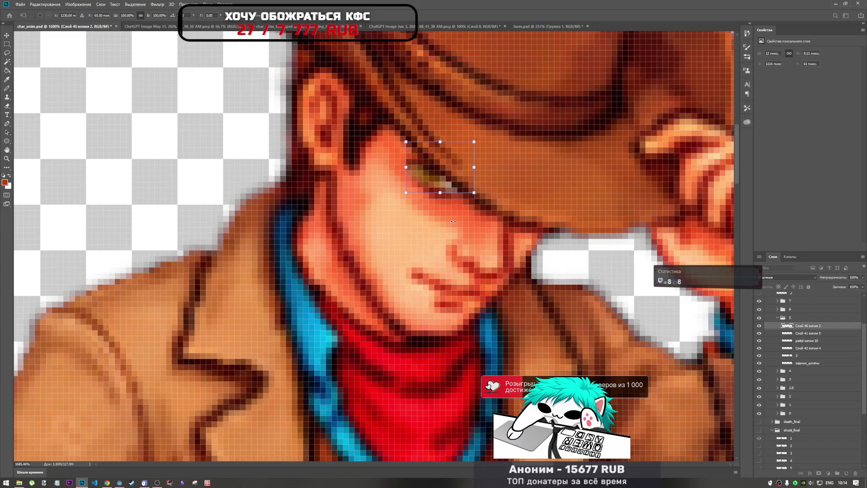
pyautogui.press('Down')
pyautogui.press('Down')
pyautogui.press('Down')
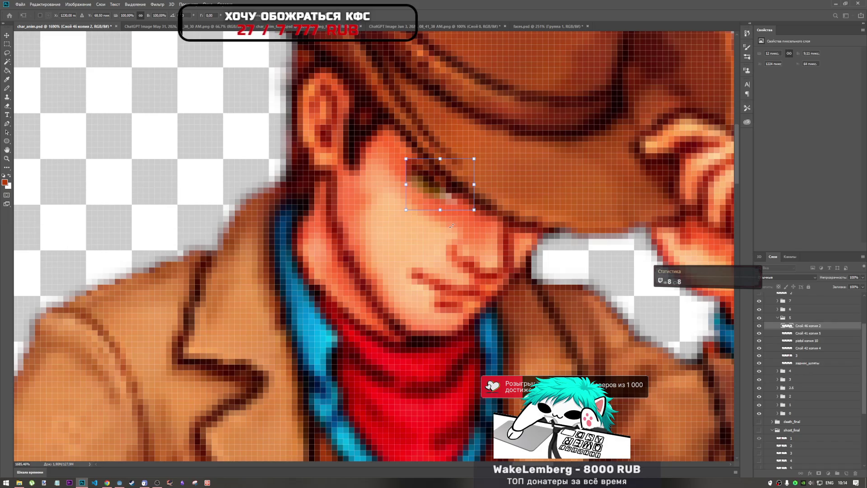
pyautogui.press('Up')
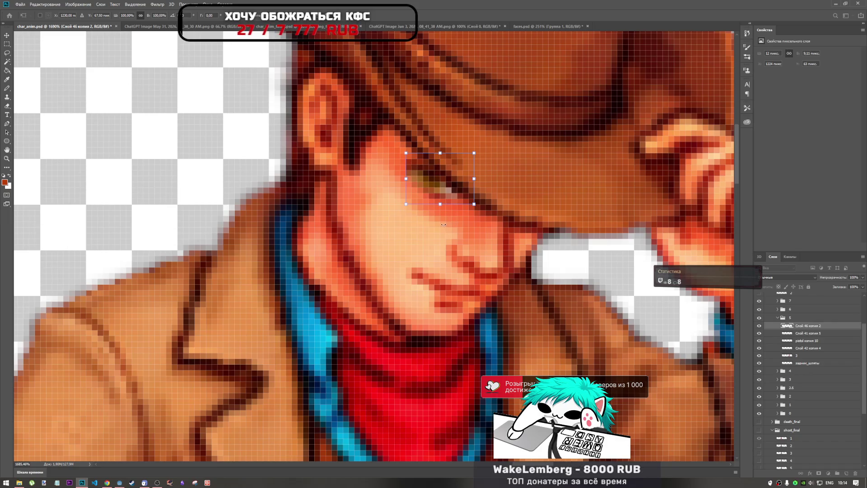
pyautogui.scroll(-5, 443, 224)
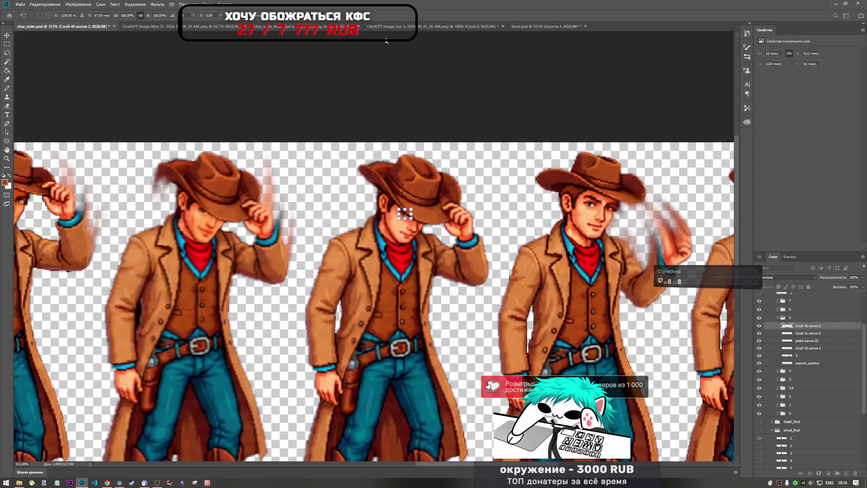
pyautogui.press('Return')
# - Hide Слой 46 копия 2, show the holstered pistol layer Слой 41 копия 5, and delete the hidden layer
pyautogui.press('e')
pyautogui.scroll(-2, 450, 226)
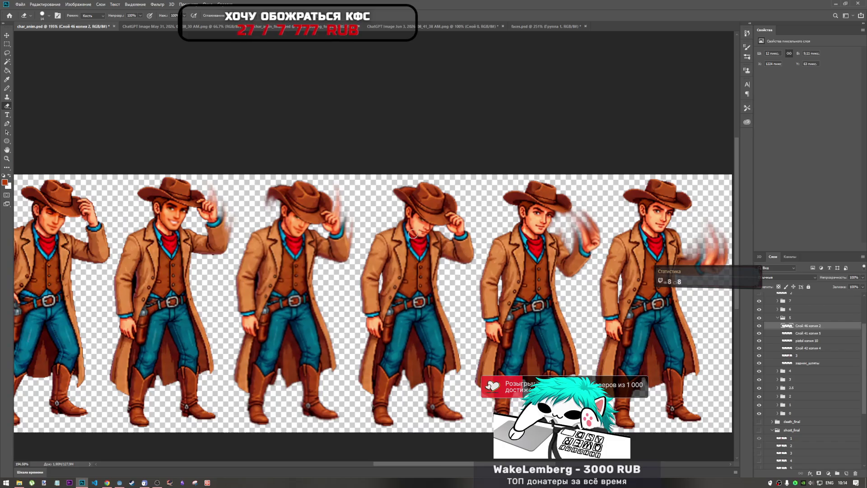
pyautogui.scroll(-1, 414, 234)
pyautogui.scroll(1, 410, 236)
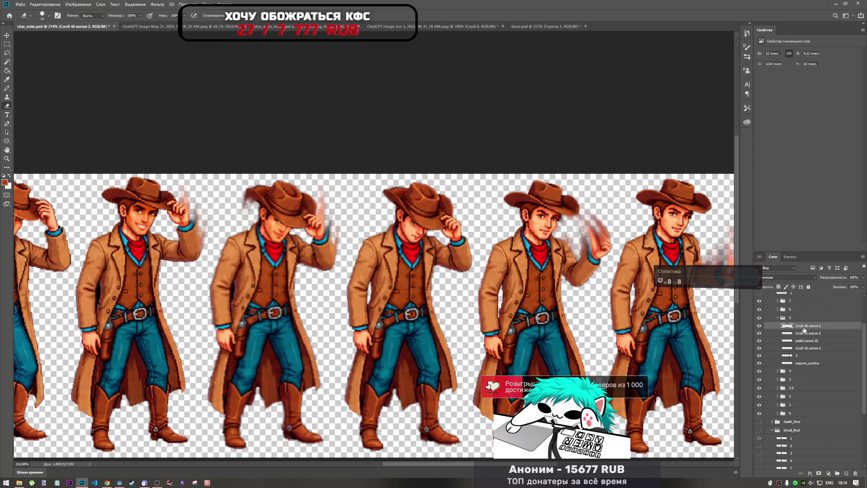
pyautogui.click(759, 327)
pyautogui.click(759, 334)
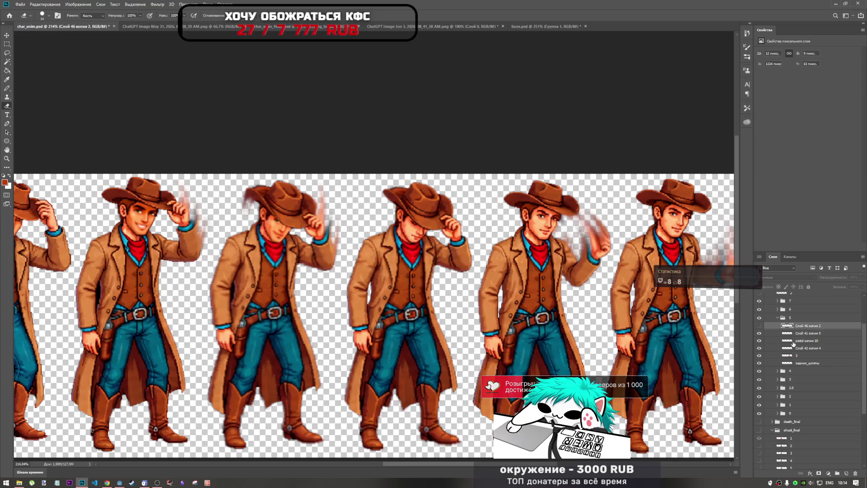
pyautogui.press('Delete')
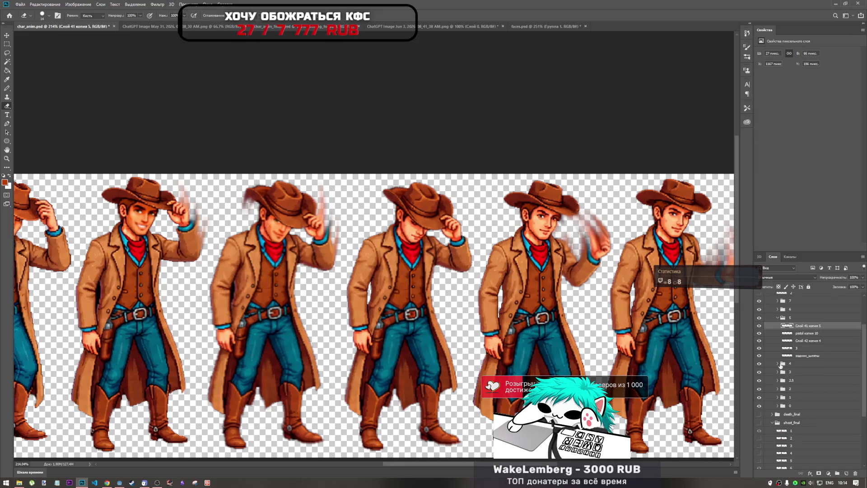
# - Copy layer 4 and Слой 46 копия from group 4 into group 5
pyautogui.click(777, 363)
pyautogui.click(770, 364)
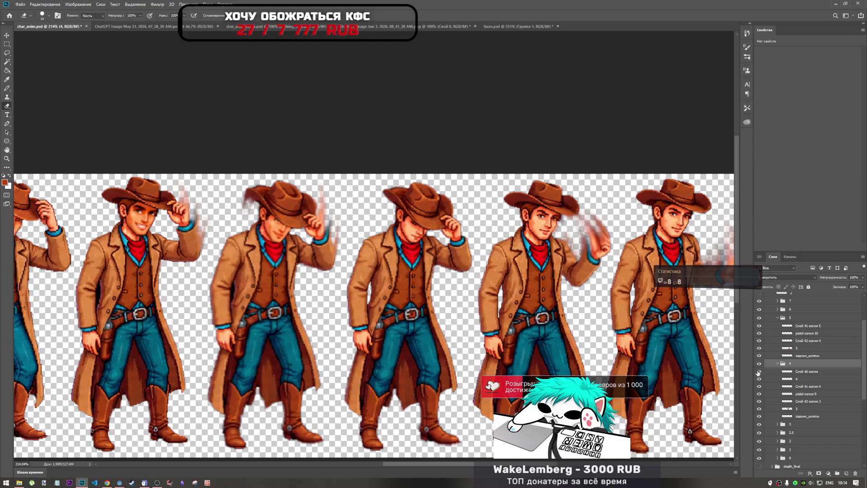
pyautogui.click(805, 372)
pyautogui.click(785, 379)
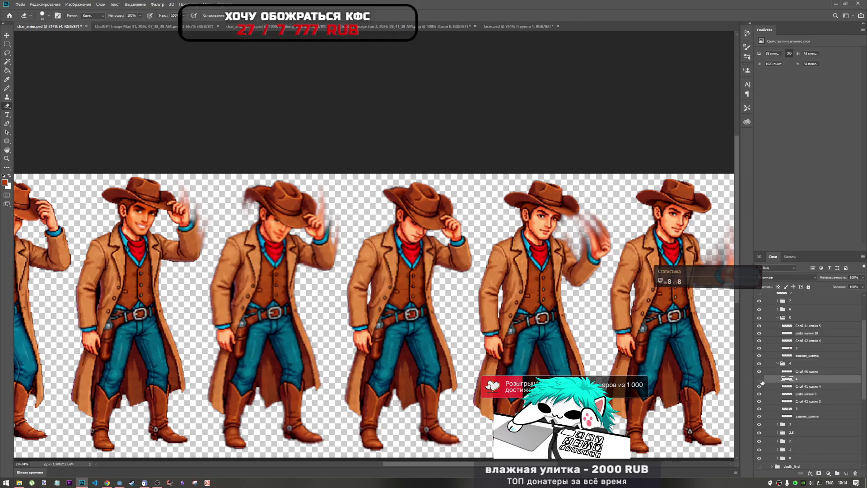
pyautogui.keyDown('ctrl'); pyautogui.click(803, 374); pyautogui.keyUp('ctrl')
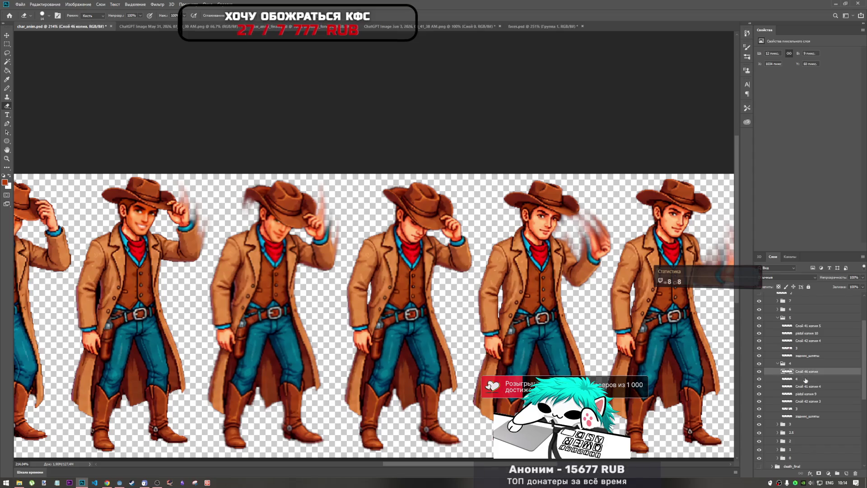
pyautogui.moveTo(798, 326); pyautogui.dragTo(805, 334)
# - Move the copied face layers onto the third cowboy's face and nudge them one pixel right
pyautogui.hotkey('ctrl', 't')
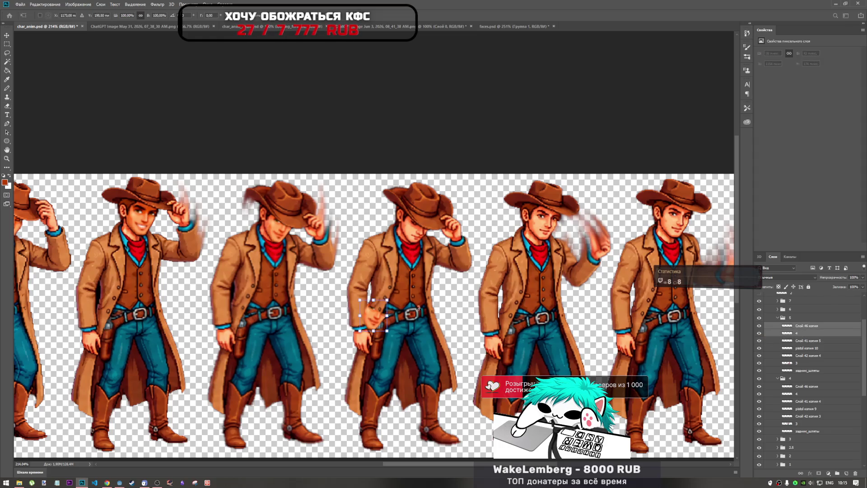
pyautogui.moveTo(379, 316)
pyautogui.mouseDown()
pyautogui.moveTo(422, 226)
pyautogui.moveTo(379, 320)
pyautogui.moveTo(418, 232)
pyautogui.mouseUp()
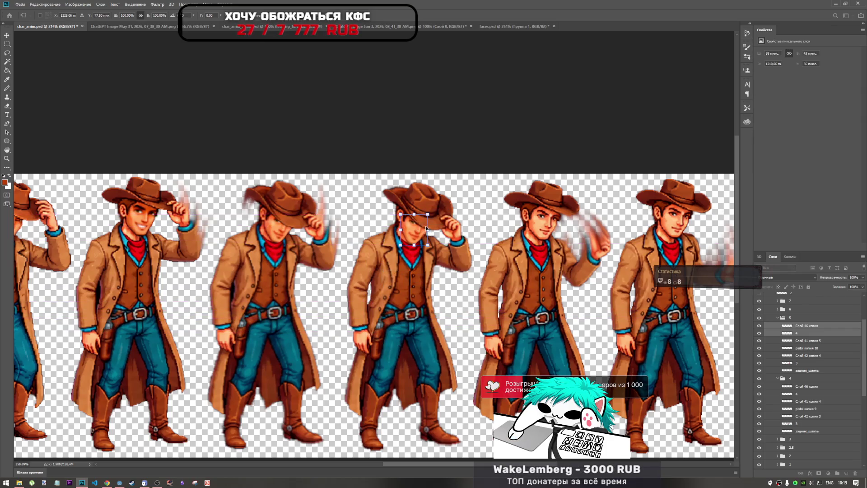
pyautogui.scroll(8, 420, 230)
pyautogui.moveTo(361, 246); pyautogui.dragTo(393, 244)
pyautogui.scroll(-5, 394, 244)
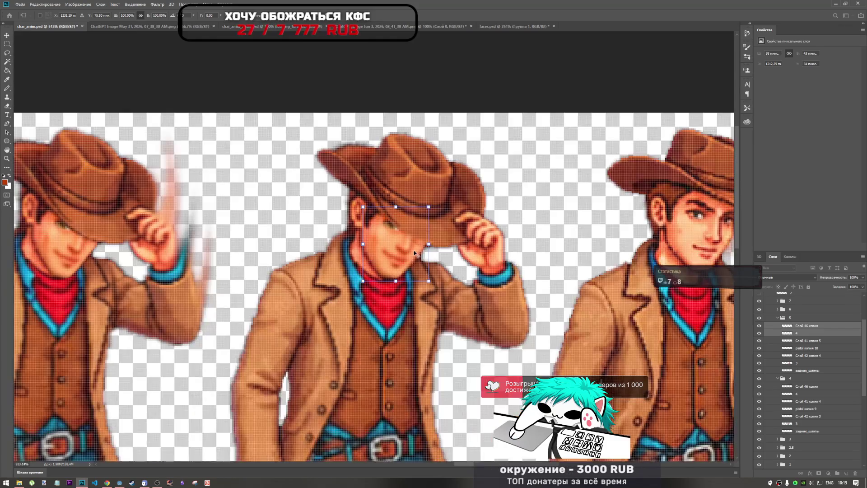
pyautogui.hotkey('alt', 'space')
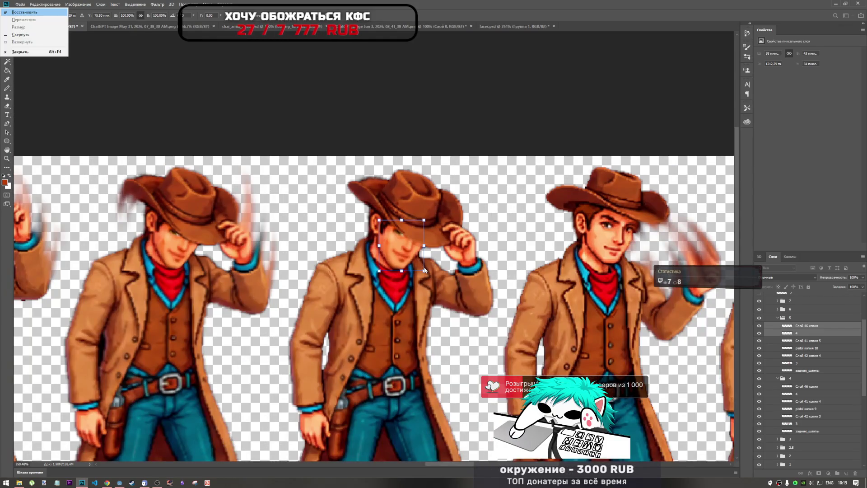
# - Commit the face placement on the third cowboy, then toggle Слой 46 копия's visibility to compare the face
pyautogui.press('Escape')
pyautogui.press('Return')
pyautogui.press('e')
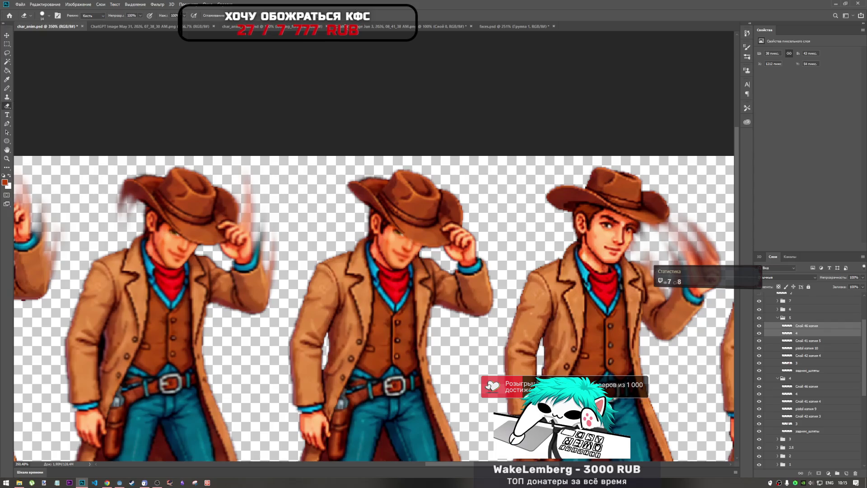
pyautogui.scroll(-5, 407, 251)
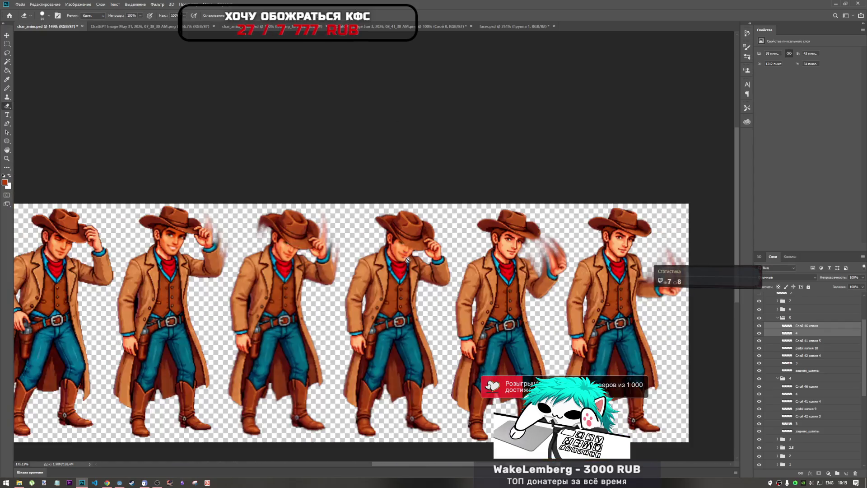
pyautogui.scroll(2, 500, 180)
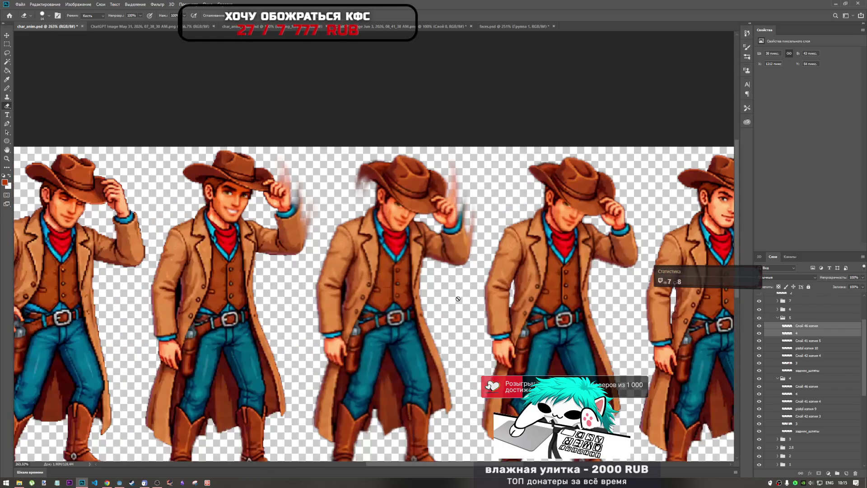
pyautogui.moveTo(415, 466); pyautogui.dragTo(457, 465)
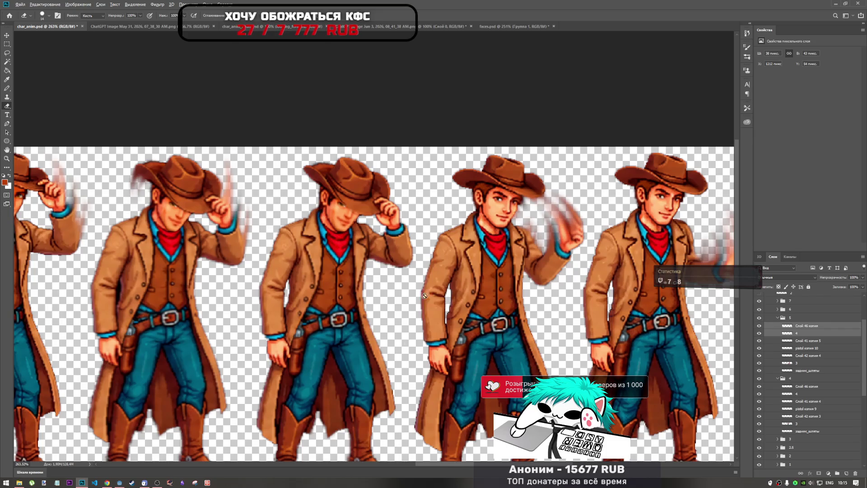
pyautogui.scroll(5, 337, 238)
pyautogui.scroll(1, 336, 239)
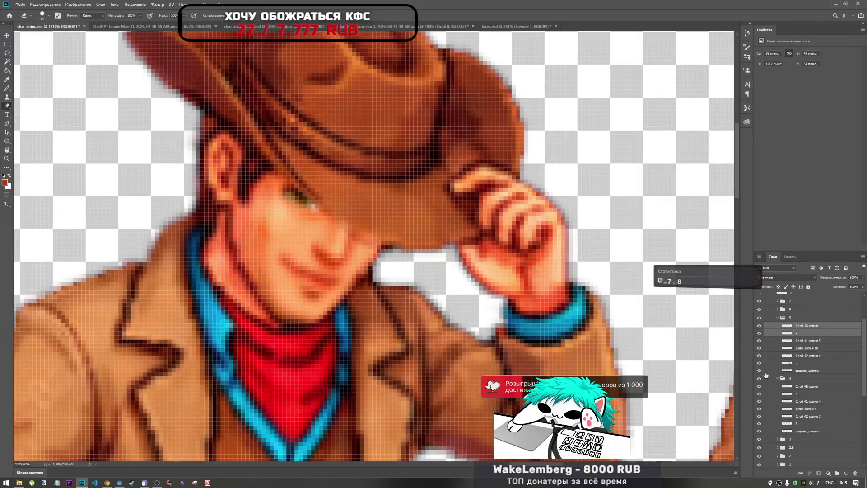
pyautogui.click(803, 326)
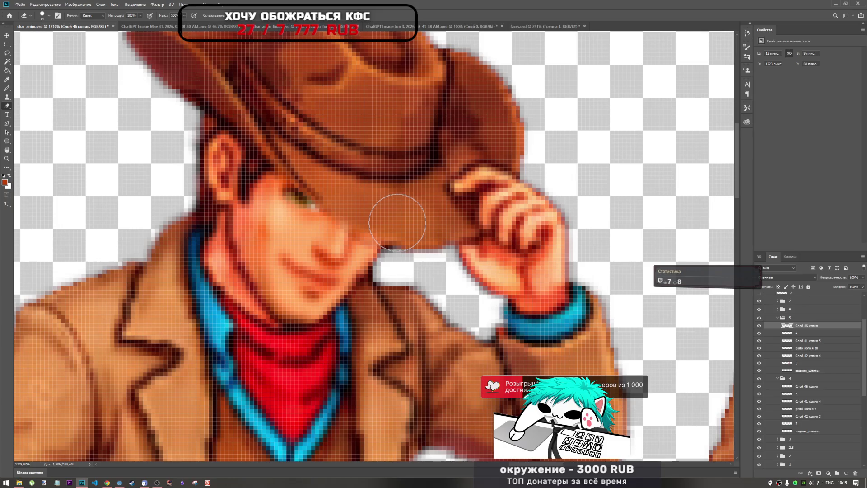
pyautogui.click(759, 327)
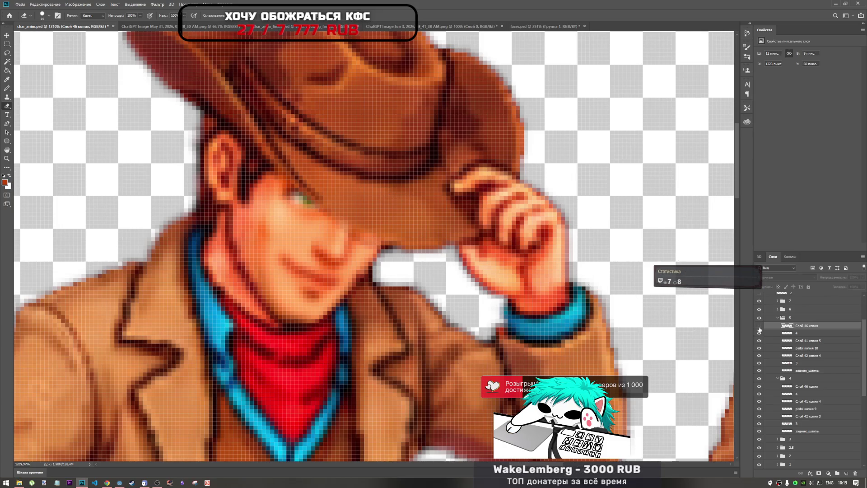
pyautogui.click(759, 326)
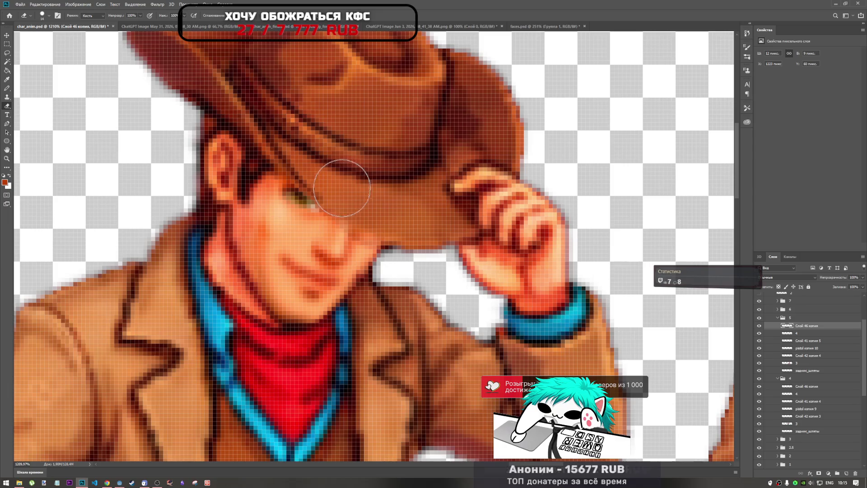
# - Erase the stray pixels of layer 4 along the hat brim
pyautogui.click(806, 333)
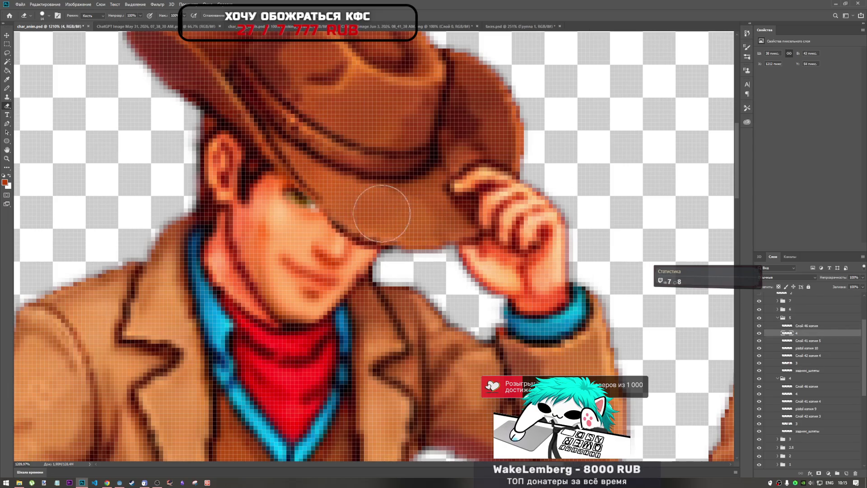
pyautogui.scroll(-3, 319, 160)
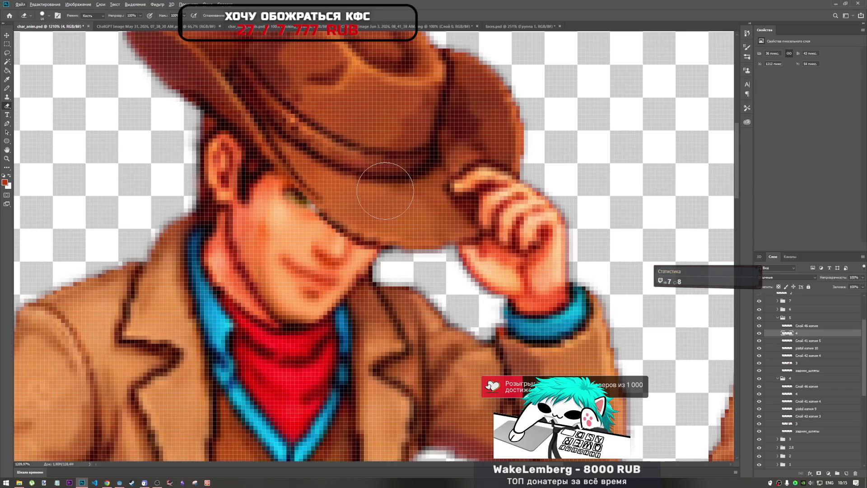
pyautogui.scroll(2, 398, 210)
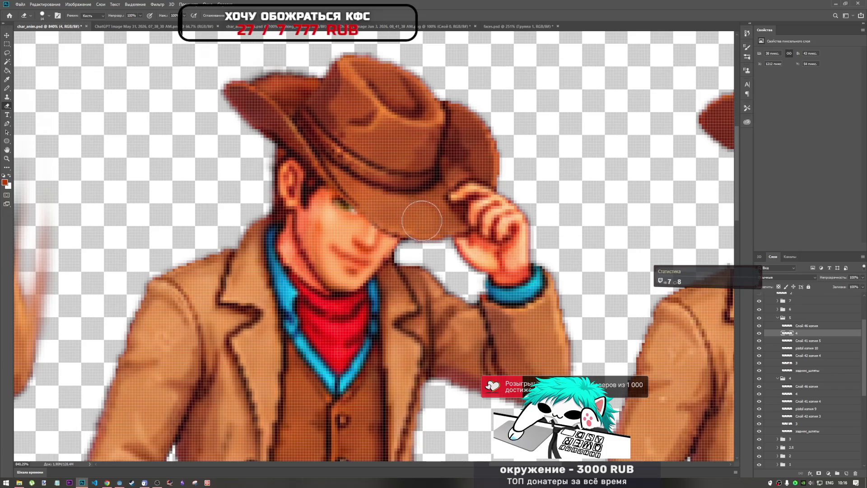
pyautogui.click(380, 194)
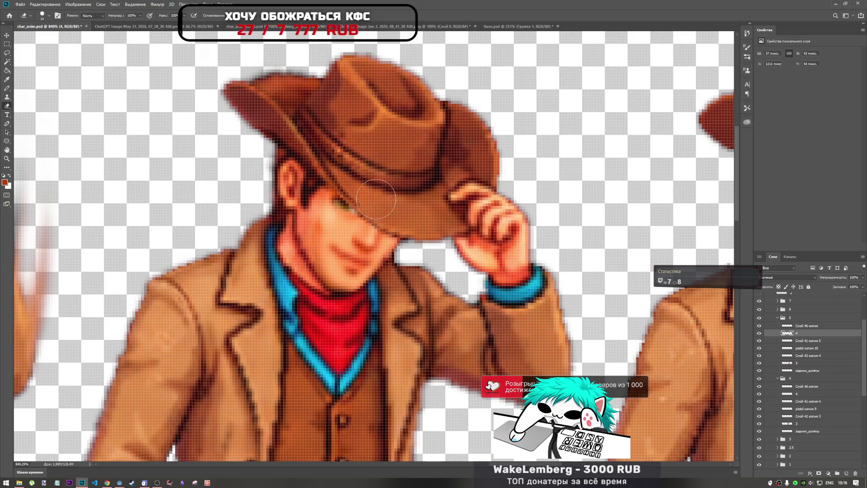
pyautogui.click(352, 163)
pyautogui.click(354, 164)
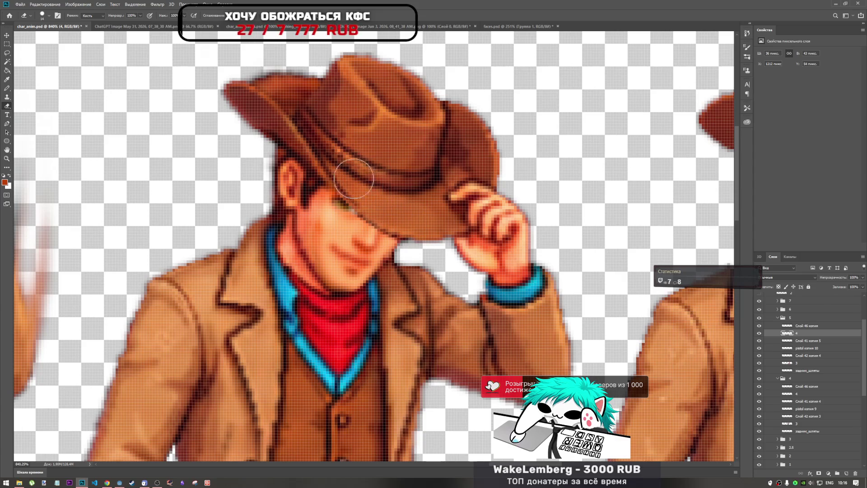
pyautogui.scroll(-5, 420, 228)
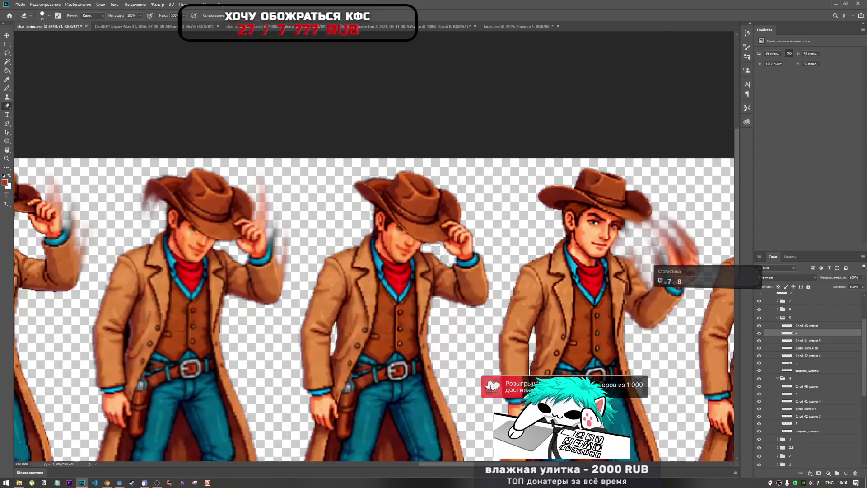
pyautogui.scroll(4, 388, 260)
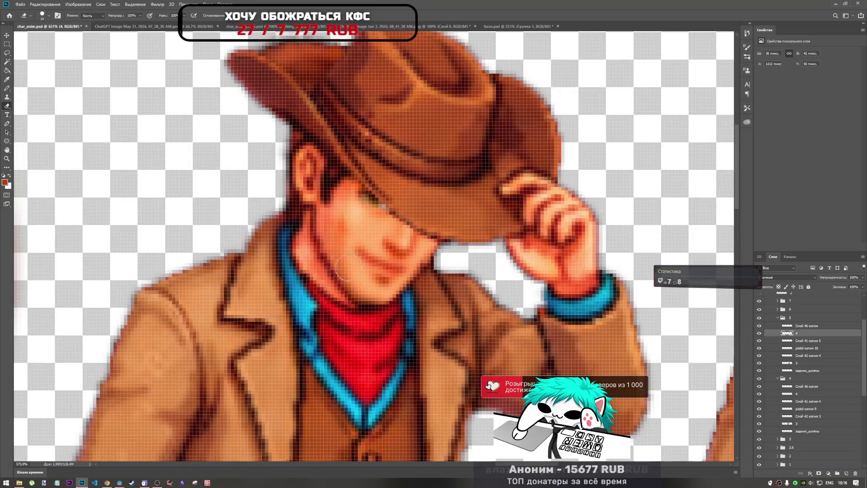
pyautogui.scroll(-3, 397, 260)
pyautogui.scroll(-3, 397, 259)
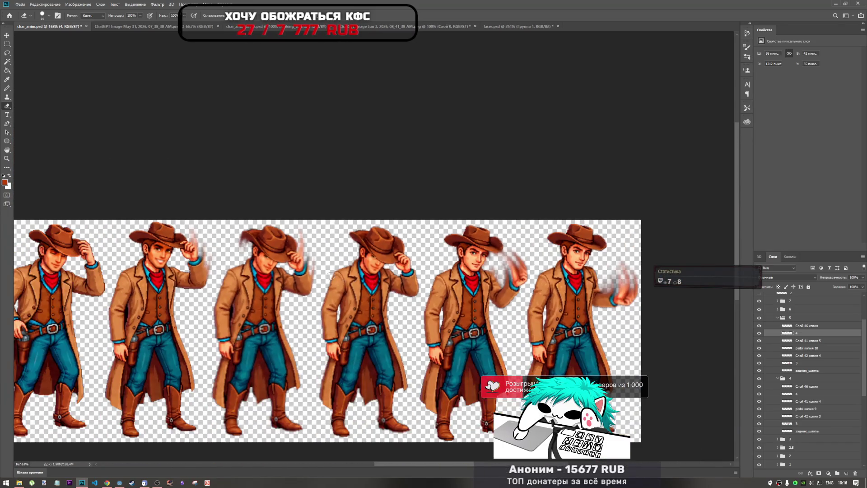
pyautogui.scroll(2, 331, 275)
pyautogui.scroll(1, 402, 248)
pyautogui.scroll(-4, 401, 247)
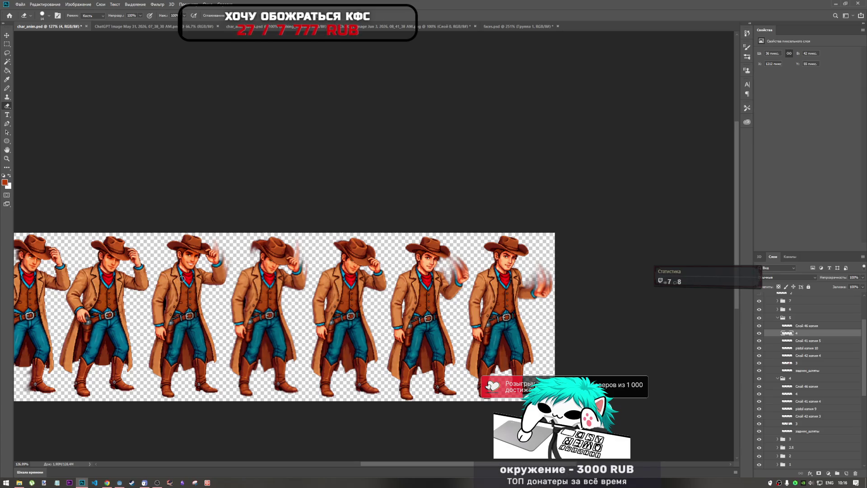
pyautogui.scroll(-4, 357, 299)
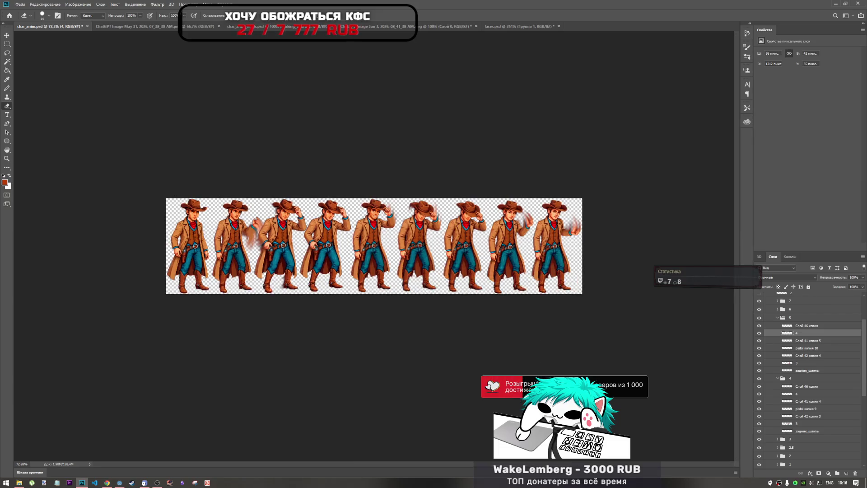
pyautogui.scroll(2, 374, 244)
pyautogui.scroll(-2, 462, 229)
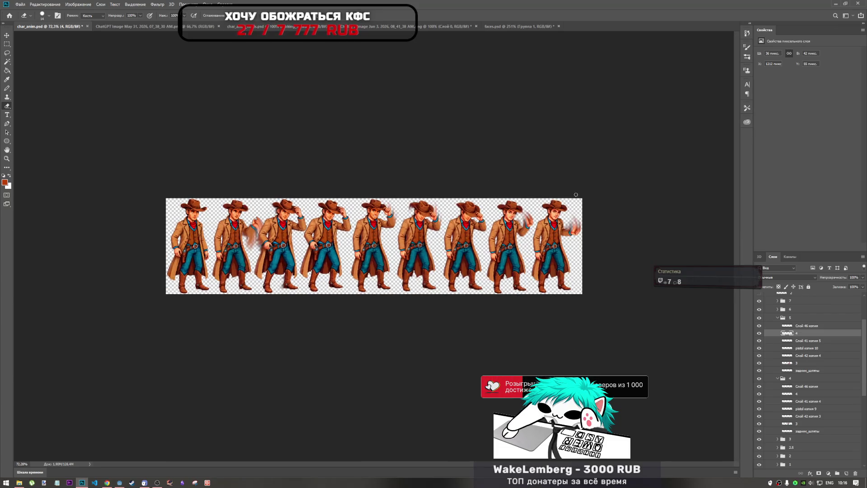
pyautogui.scroll(4, 461, 229)
pyautogui.scroll(-3, 522, 195)
pyautogui.scroll(1, 522, 195)
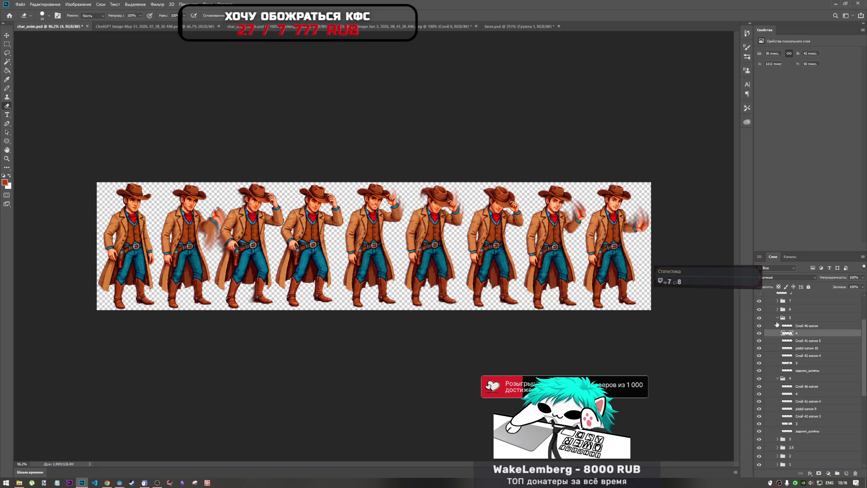
pyautogui.click(777, 318)
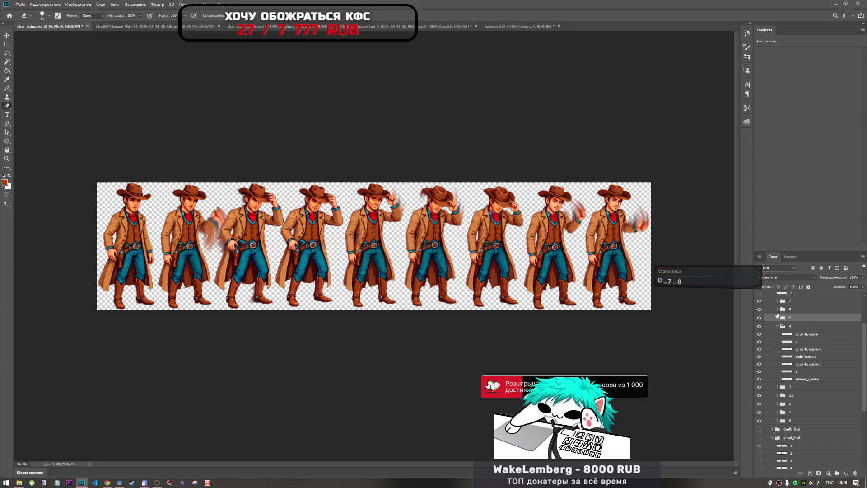
# - Expand frame group 6 and save the chat_anim.psd sprite document
pyautogui.click(778, 309)
pyautogui.hotkey('ctrl', 's')
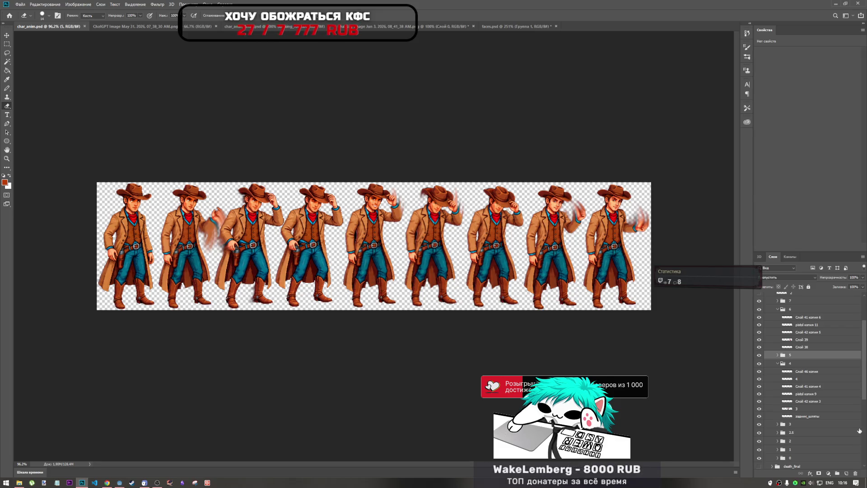
pyautogui.scroll(1, 797, 323)
# - Show spare face layer 2 and drag it onto a hat-tip cowboy figure's face
pyautogui.click(759, 302)
pyautogui.hotkey('ctrl', 't')
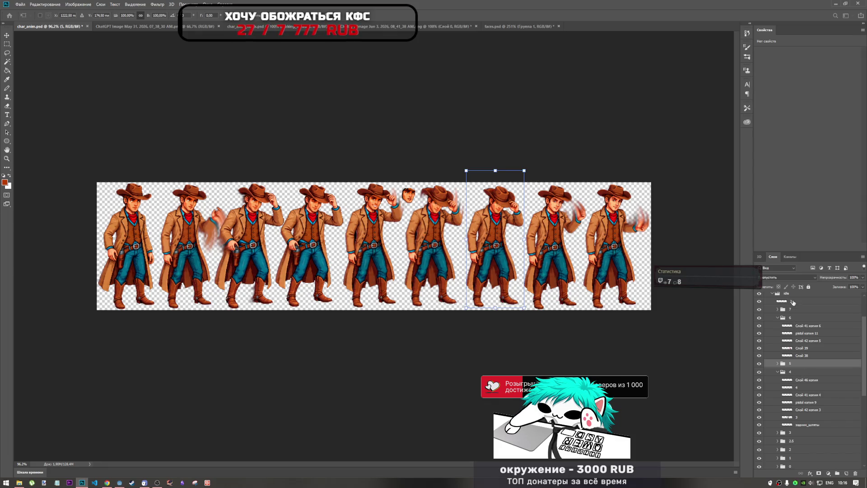
pyautogui.click(793, 302)
pyautogui.scroll(1, 793, 305)
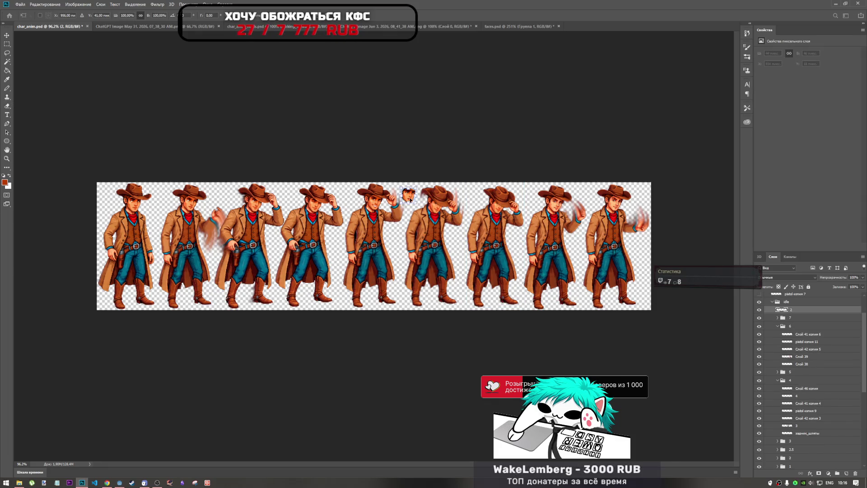
pyautogui.moveTo(412, 200)
pyautogui.mouseDown()
pyautogui.moveTo(496, 201)
pyautogui.moveTo(509, 210)
pyautogui.mouseUp()
pyautogui.scroll(2, 522, 209)
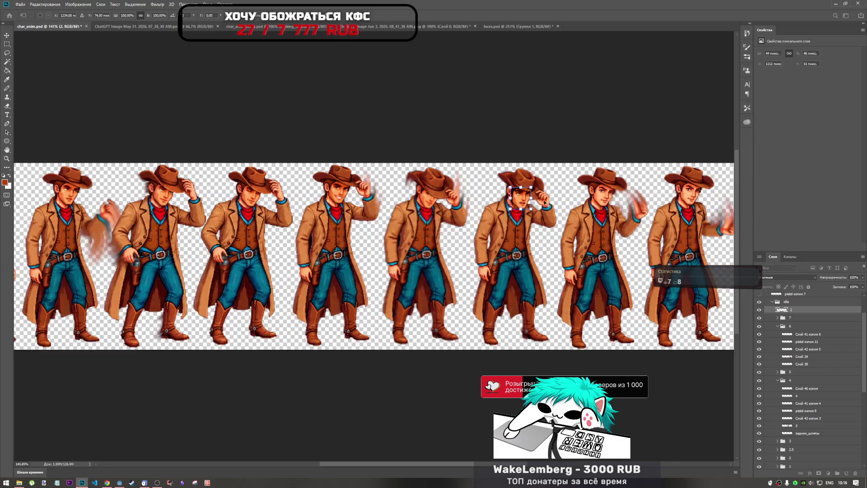
pyautogui.scroll(3, 544, 202)
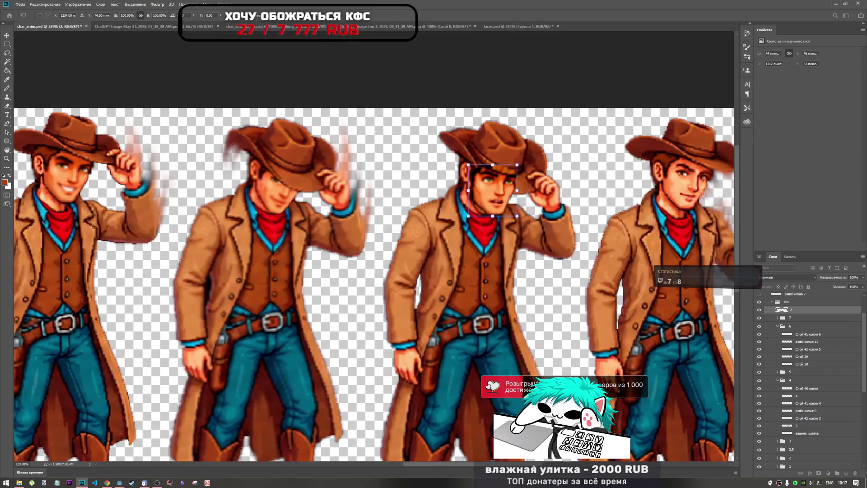
pyautogui.hscroll(3, 454, 333)
pyautogui.moveTo(330, 189)
pyautogui.mouseDown()
pyautogui.moveTo(336, 192)
pyautogui.moveTo(325, 198)
pyautogui.moveTo(447, 203)
pyautogui.moveTo(596, 189)
pyautogui.mouseUp()
# - Cancel the misplaced face move and check frames 4 and 5 by toggling and collapsing their groups
pyautogui.press('e')
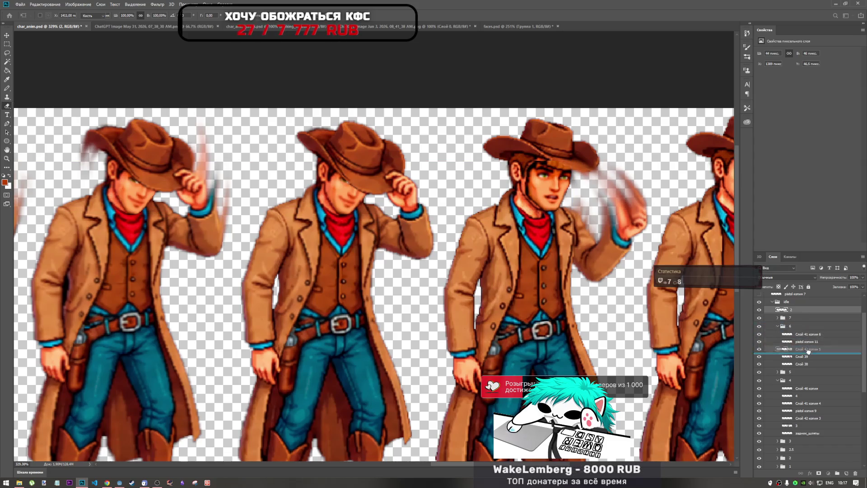
pyautogui.press('Escape')
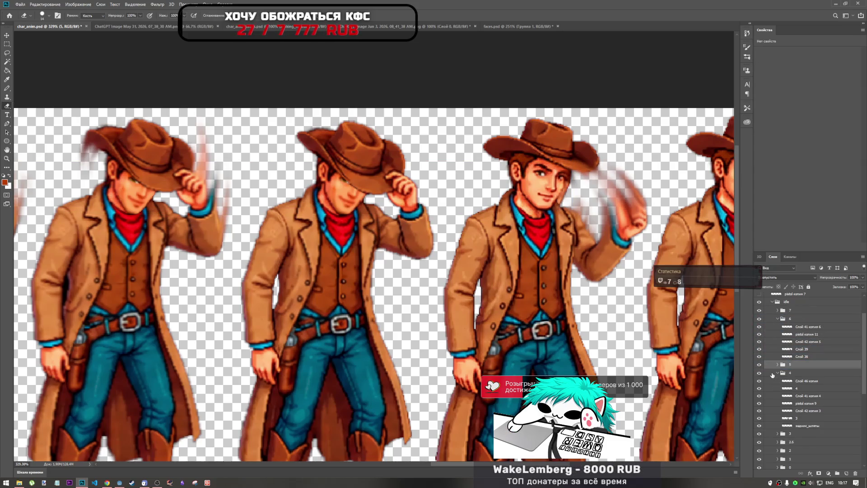
pyautogui.click(760, 365)
pyautogui.click(759, 365)
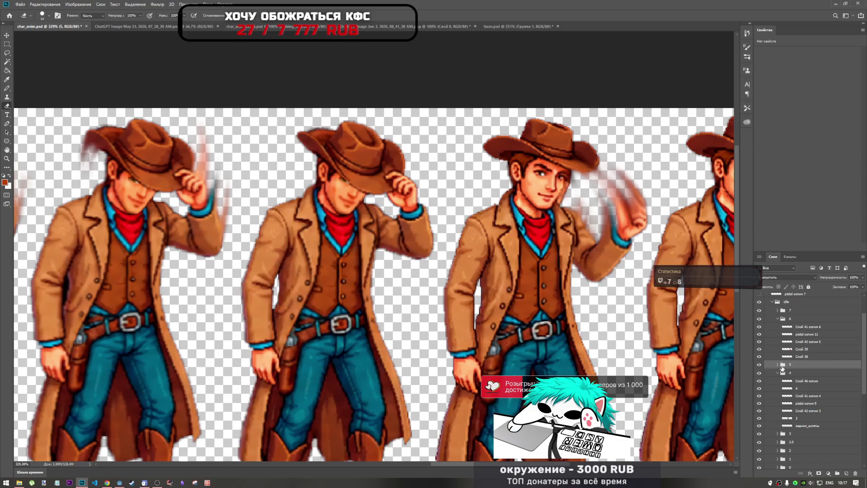
pyautogui.click(777, 373)
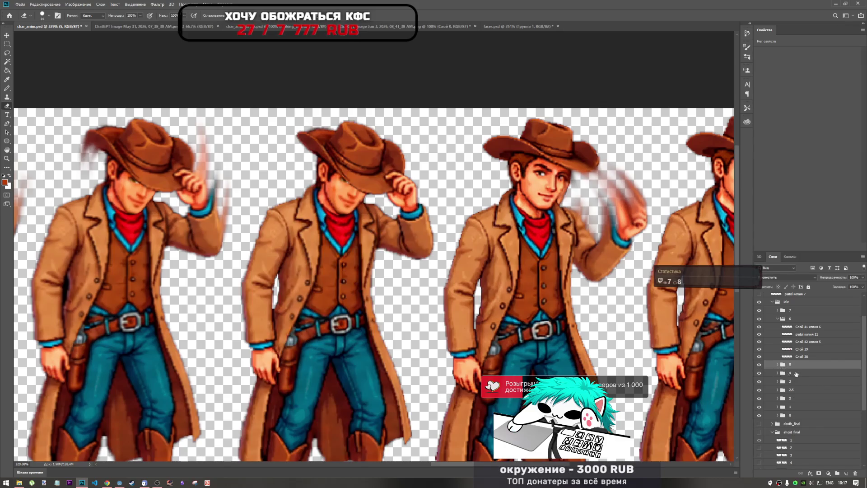
pyautogui.click(778, 365)
pyautogui.moveTo(796, 356); pyautogui.dragTo(798, 359)
pyautogui.click(760, 373)
pyautogui.click(760, 372)
pyautogui.click(778, 372)
pyautogui.click(777, 372)
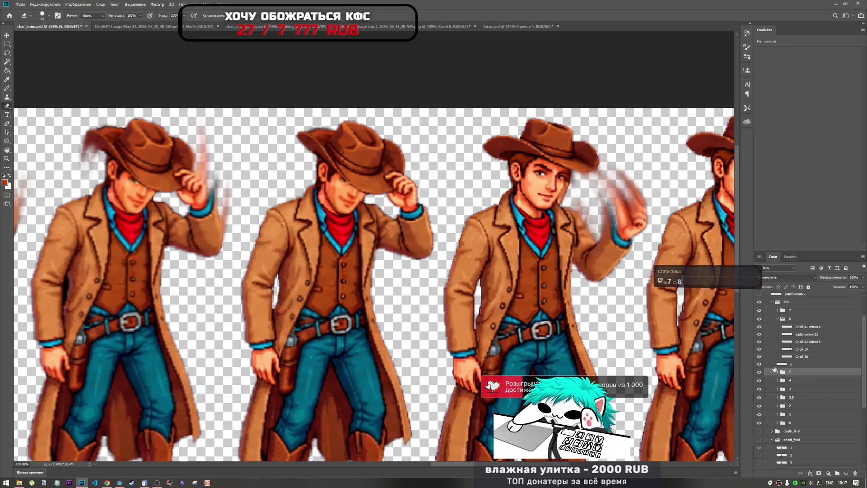
# - Compare the middle and third figures' arm and body layers, then move layer 2 into group 6
pyautogui.click(759, 362)
pyautogui.click(759, 363)
pyautogui.click(759, 349)
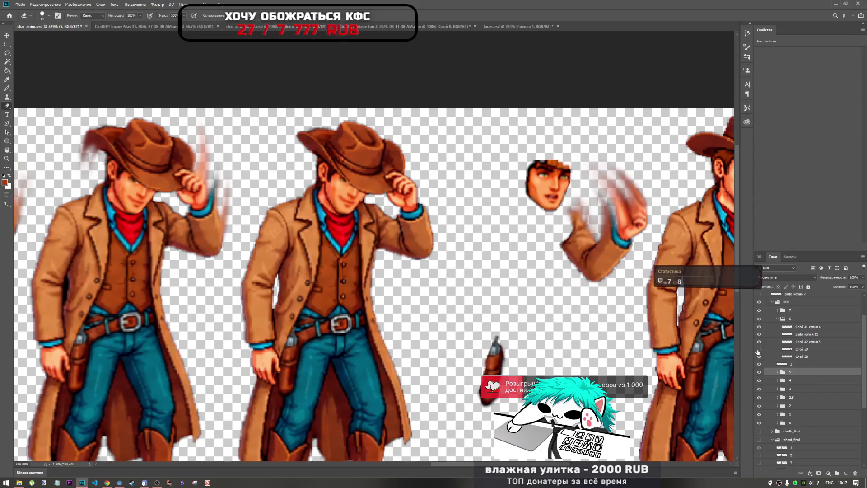
pyautogui.click(759, 349)
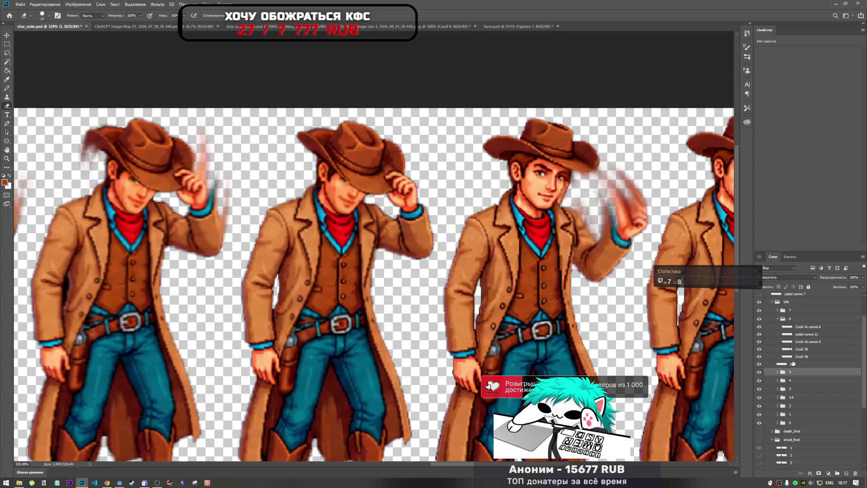
pyautogui.click(759, 356)
pyautogui.click(759, 356)
pyautogui.click(759, 349)
pyautogui.click(759, 349)
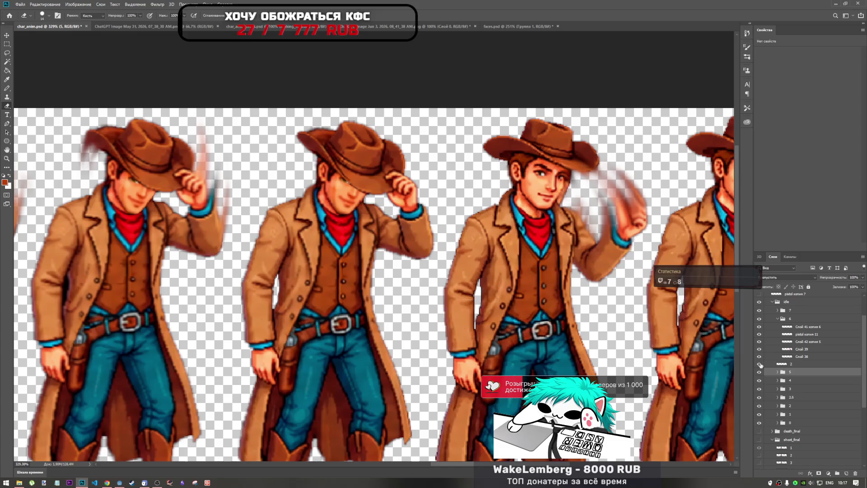
pyautogui.moveTo(789, 364); pyautogui.dragTo(791, 322)
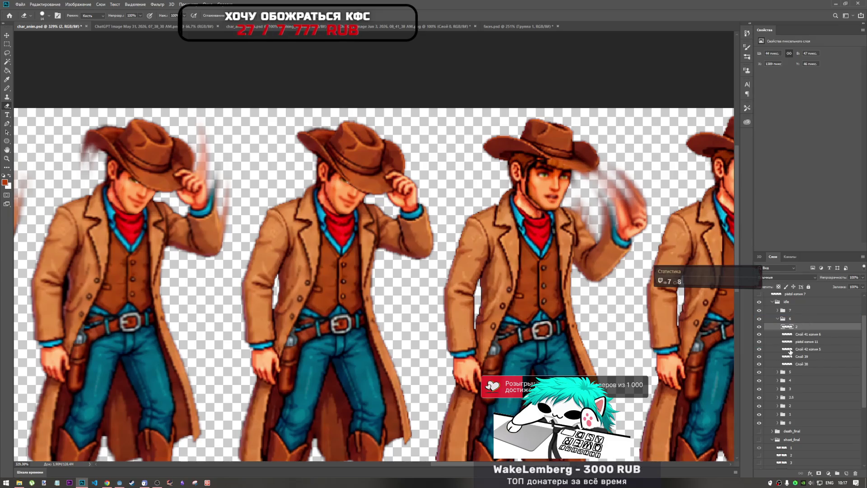
# - Move and distort the face layer's corners to fit the waving cowboy's head angle
pyautogui.hotkey('ctrl', 't')
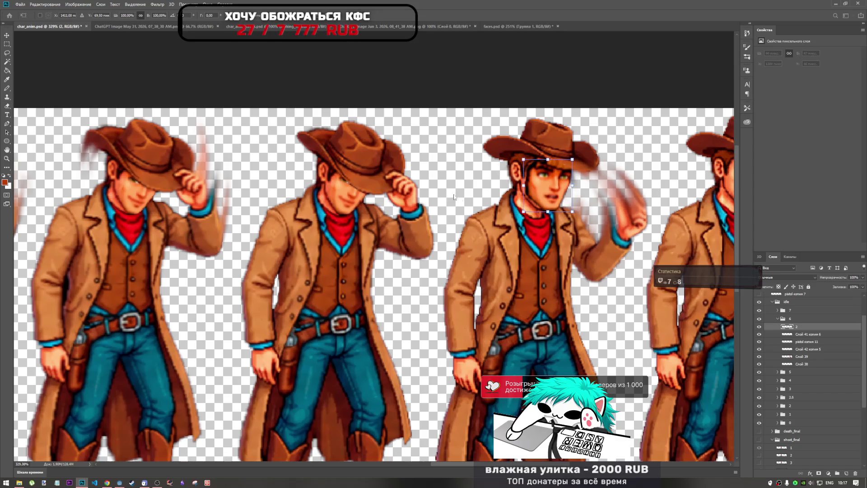
pyautogui.moveTo(563, 194)
pyautogui.mouseDown()
pyautogui.moveTo(587, 191)
pyautogui.moveTo(548, 193)
pyautogui.moveTo(559, 192)
pyautogui.mouseUp()
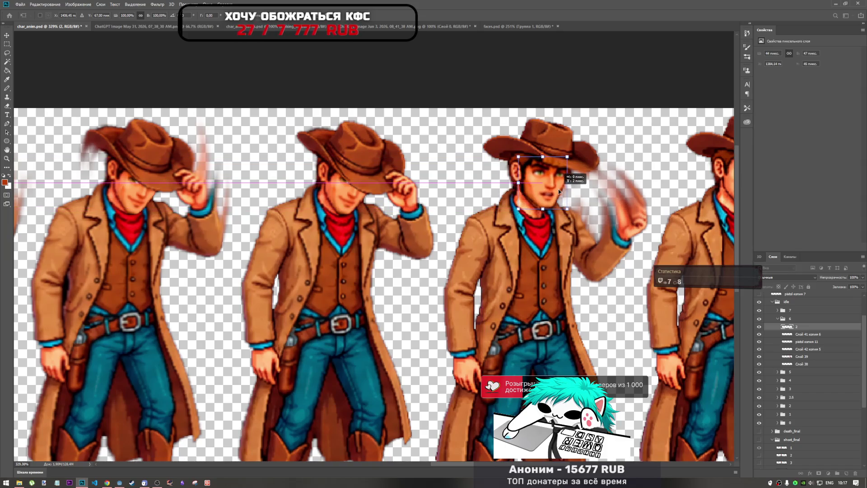
pyautogui.scroll(-5, 527, 240)
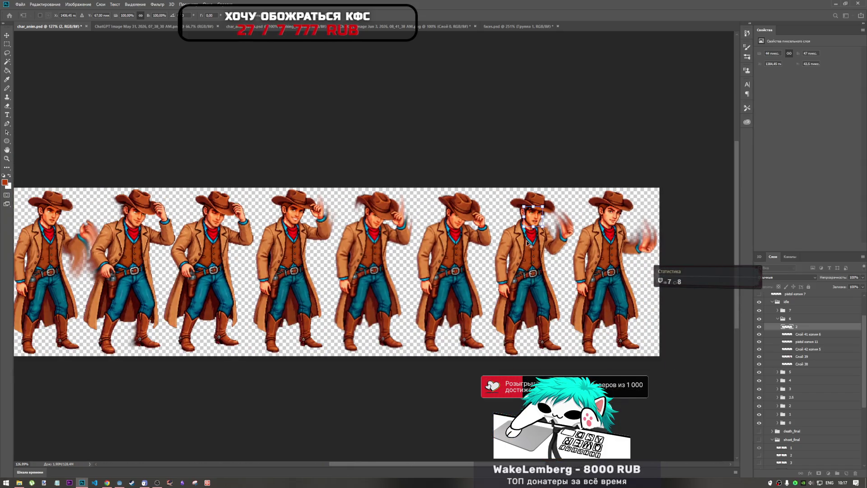
pyautogui.scroll(-1, 527, 242)
pyautogui.scroll(5, 567, 242)
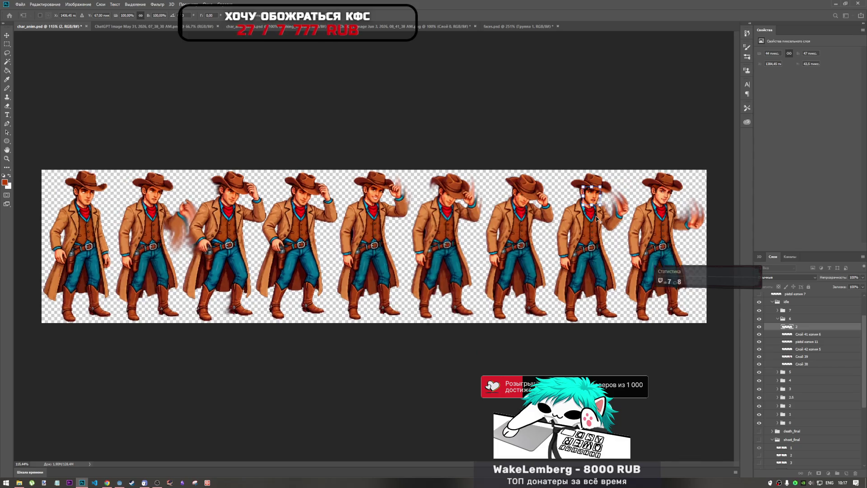
pyautogui.scroll(-1, 627, 212)
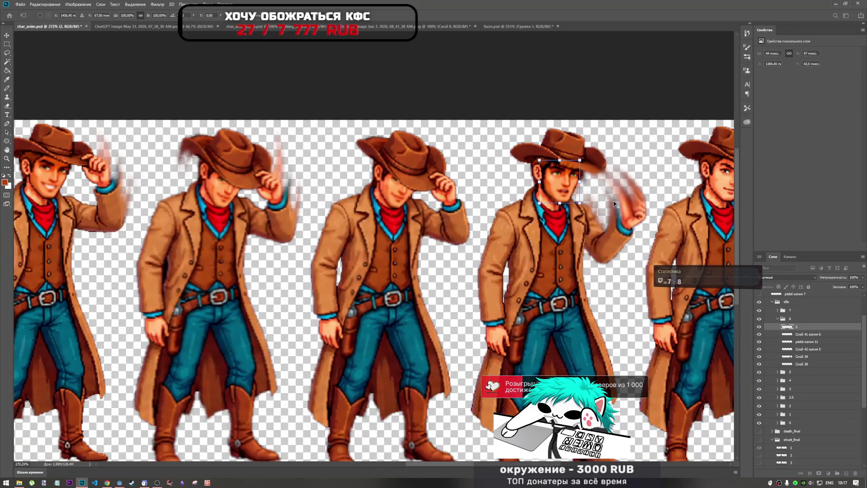
pyautogui.scroll(4, 608, 198)
pyautogui.moveTo(520, 177)
pyautogui.mouseDown()
pyautogui.moveTo(505, 185)
pyautogui.moveTo(520, 180)
pyautogui.moveTo(518, 166)
pyautogui.moveTo(522, 179)
pyautogui.mouseUp()
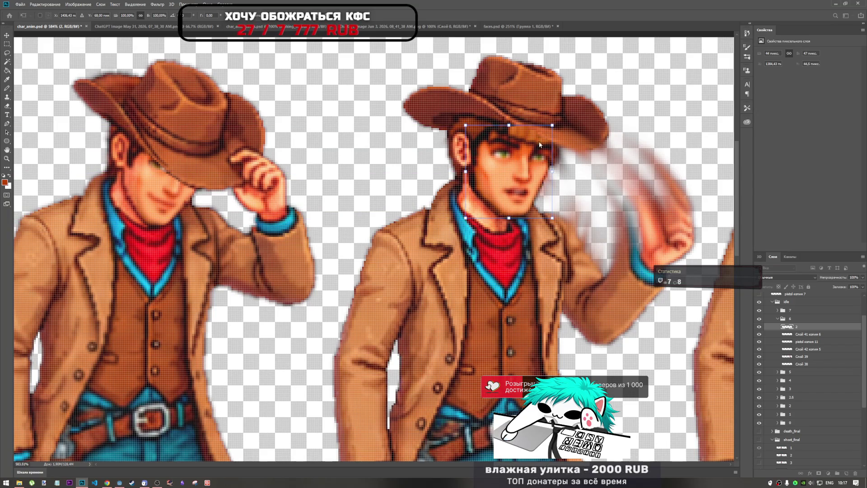
pyautogui.moveTo(526, 176); pyautogui.dragTo(517, 177)
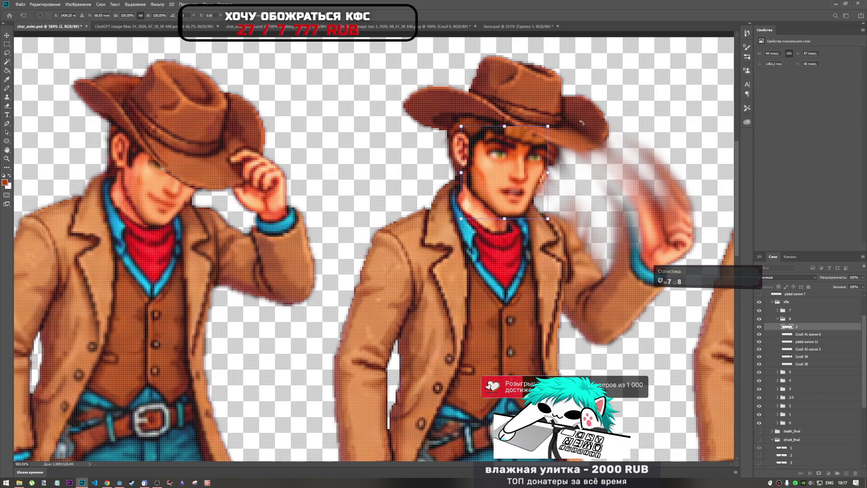
pyautogui.moveTo(548, 126); pyautogui.dragTo(557, 139)
pyautogui.moveTo(461, 127); pyautogui.dragTo(471, 128)
pyautogui.moveTo(532, 162)
pyautogui.mouseDown()
pyautogui.moveTo(538, 171)
pyautogui.moveTo(536, 162)
pyautogui.moveTo(531, 166)
pyautogui.mouseUp()
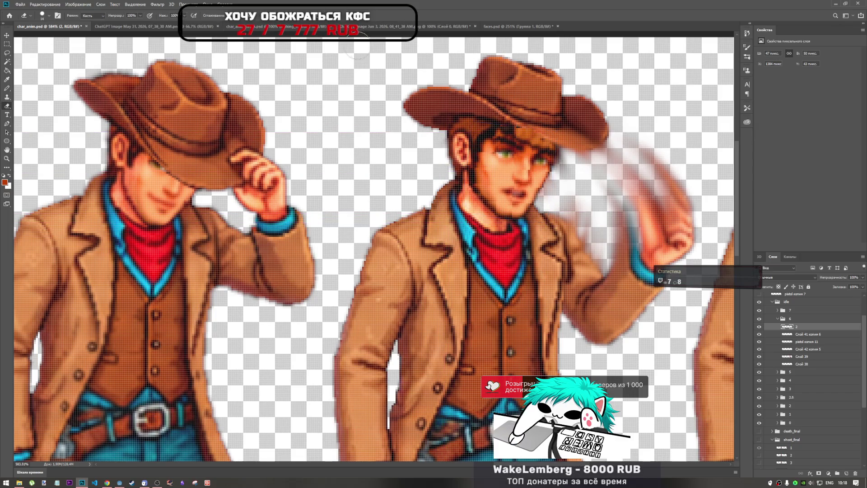
pyautogui.press('Return')
# - Nudge the reshaped face pixel by pixel into alignment and commit the transform
pyautogui.hotkey('ctrl', 't')
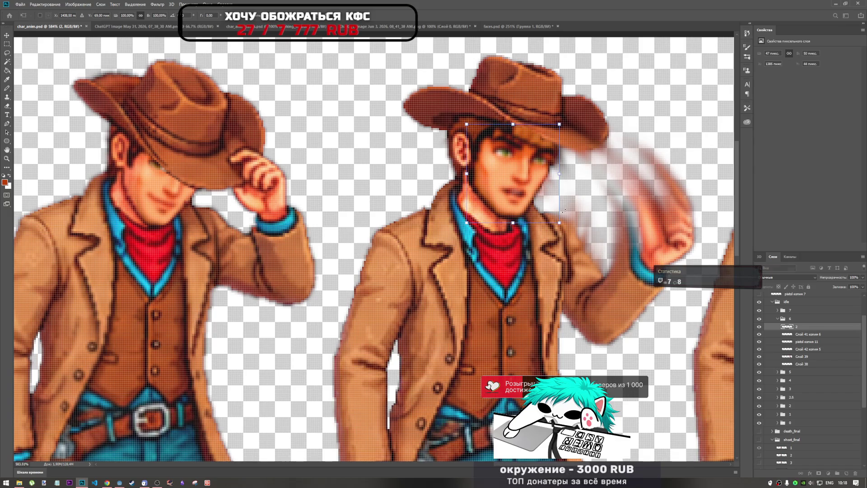
pyautogui.press('Down')
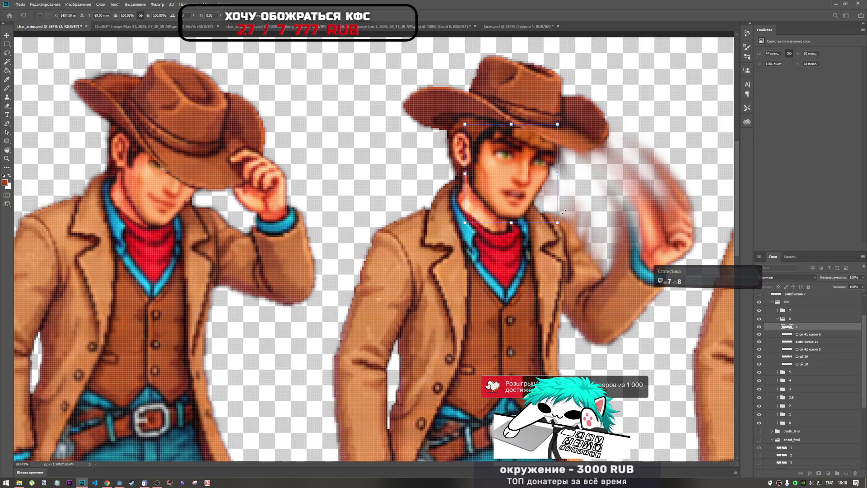
pyautogui.press('Right')
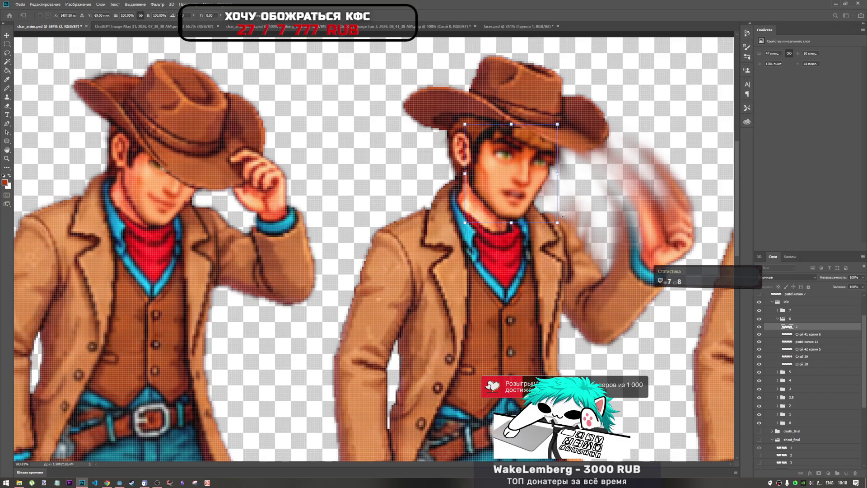
pyautogui.press('Left')
pyautogui.press('Left')
pyautogui.press('Right')
pyautogui.press('Left')
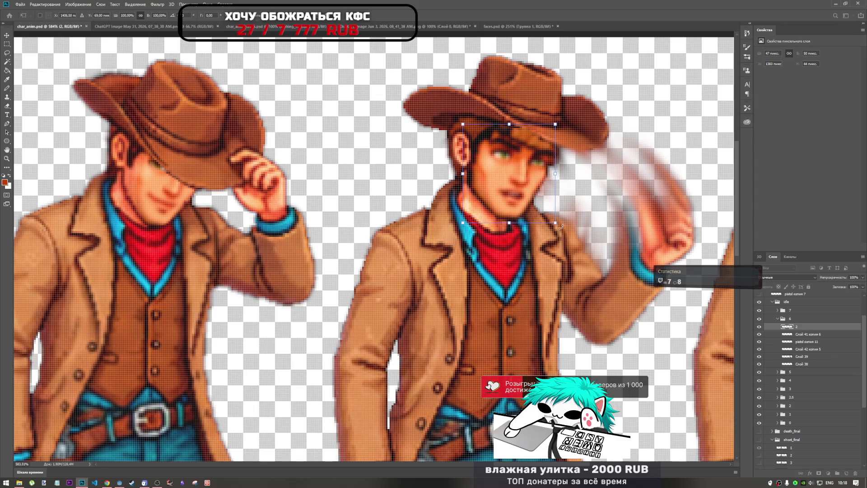
pyautogui.press('Right')
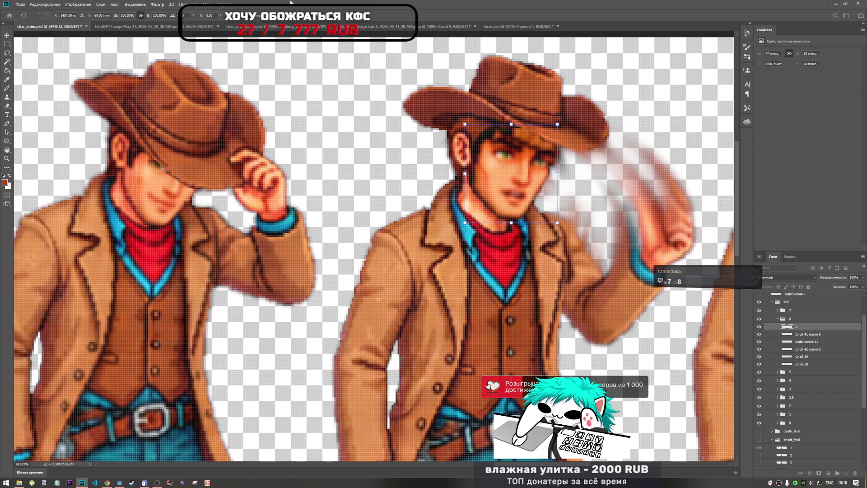
pyautogui.press('Left')
pyautogui.press('Right')
pyautogui.press('Up')
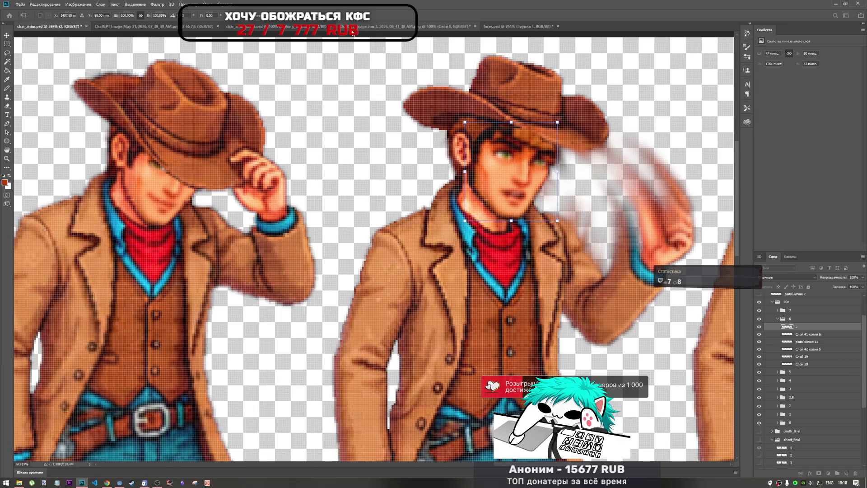
pyautogui.press('Down')
pyautogui.press('Up')
pyautogui.press('Return')
pyautogui.press('e')
pyautogui.scroll(-1, 474, 210)
pyautogui.scroll(-8, 472, 210)
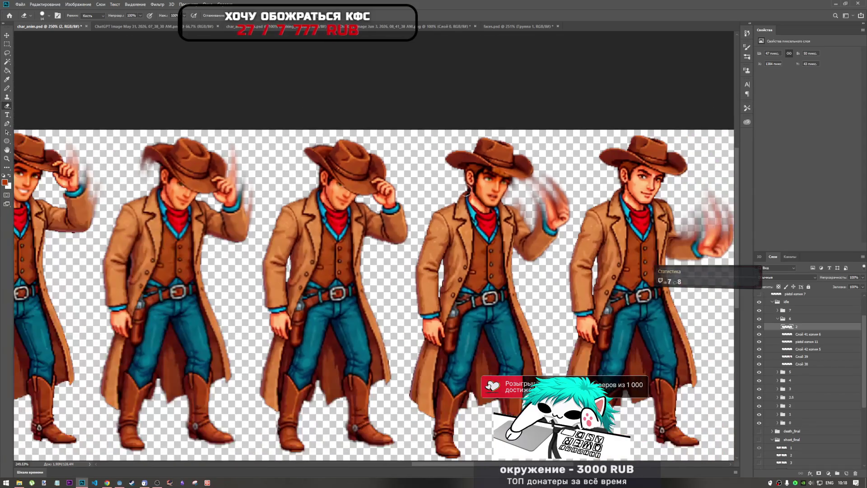
# - Erase stray face pixels from ear to neck and along the hat brim, then set eraser opacity to 11%
pyautogui.scroll(9, 492, 166)
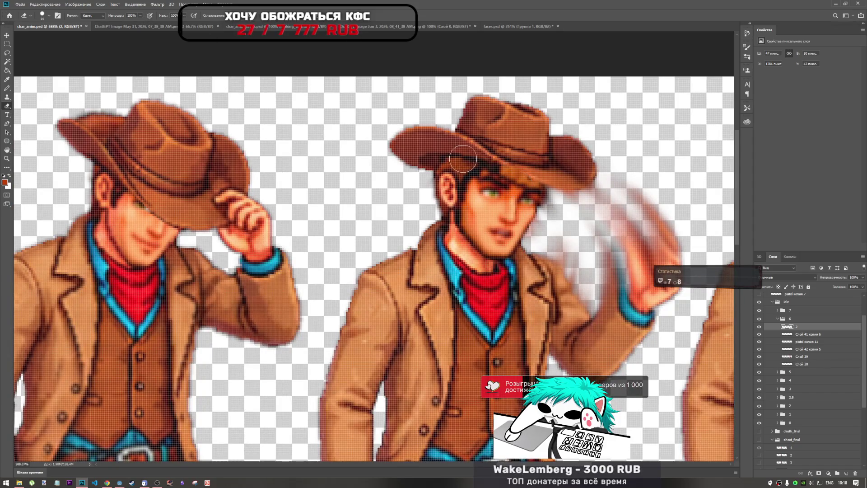
pyautogui.moveTo(450, 188)
pyautogui.mouseDown()
pyautogui.moveTo(447, 228)
pyautogui.moveTo(488, 271)
pyautogui.moveTo(516, 269)
pyautogui.mouseUp()
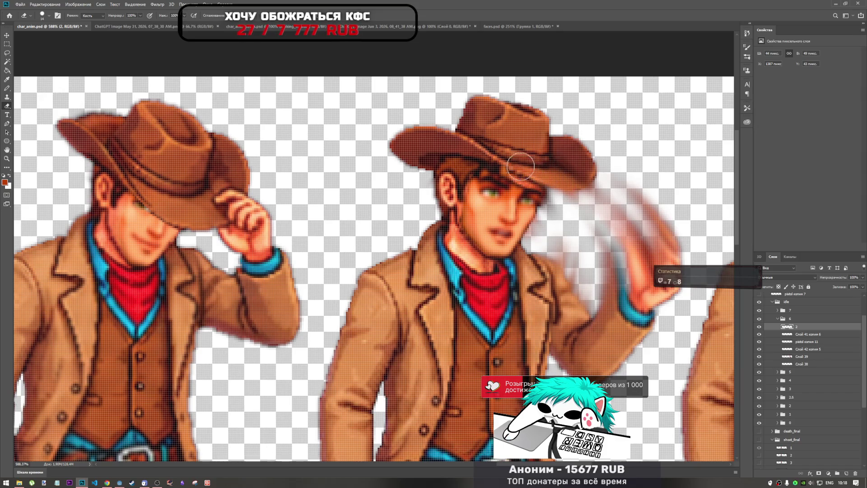
pyautogui.moveTo(504, 163)
pyautogui.mouseDown()
pyautogui.moveTo(479, 159)
pyautogui.moveTo(546, 159)
pyautogui.moveTo(492, 154)
pyautogui.mouseUp()
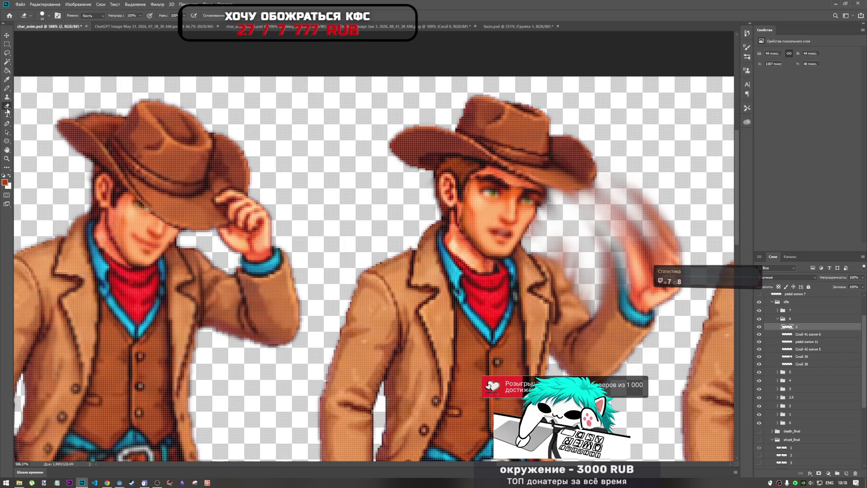
pyautogui.moveTo(141, 16); pyautogui.dragTo(112, 22)
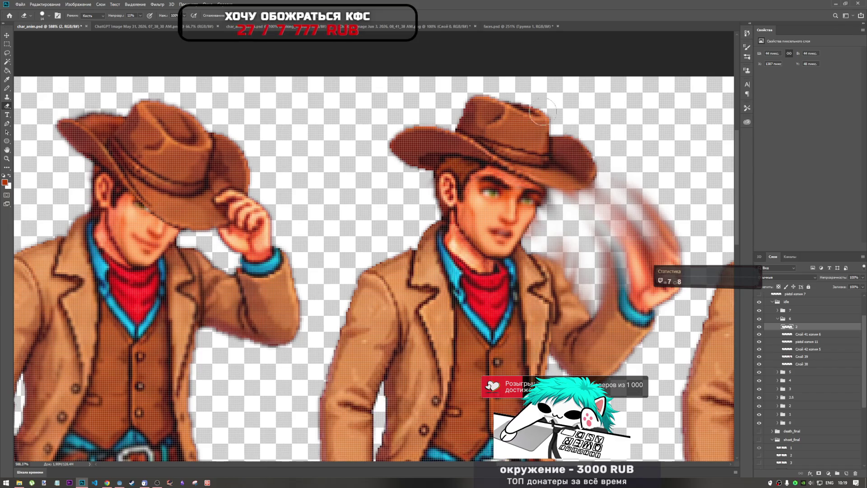
pyautogui.click(7, 88)
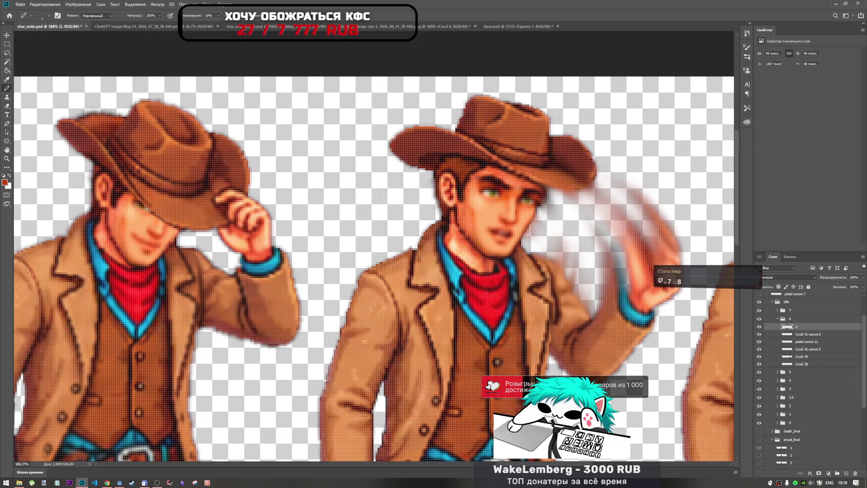
# - Add new layer Слой 49 above layer 2 and paint orange touch-up pixels on the cowboy's brow
pyautogui.click(845, 473)
pyautogui.scroll(5, 547, 199)
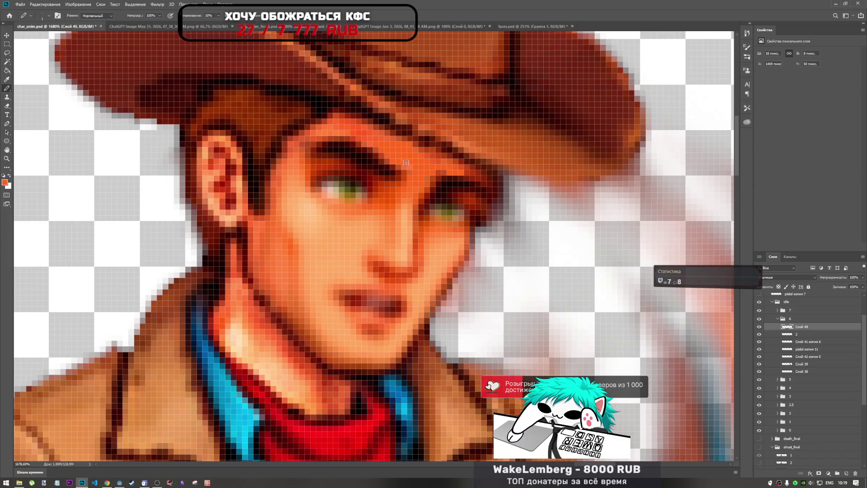
pyautogui.click(367, 139)
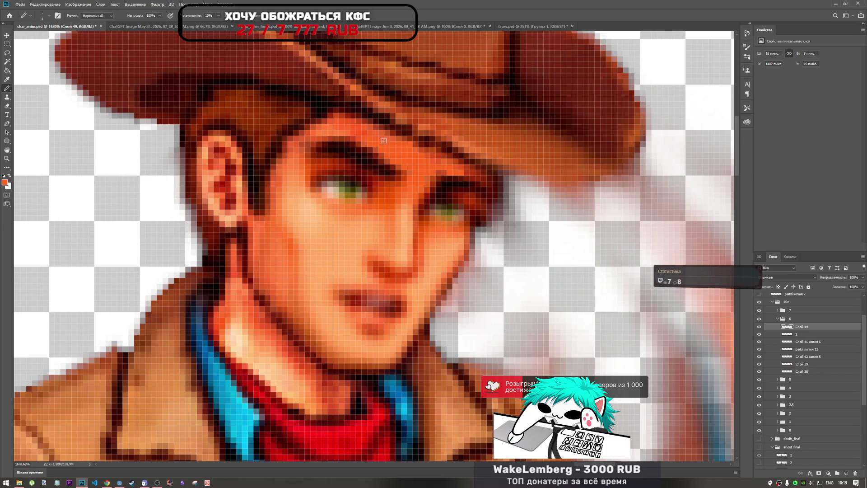
pyautogui.scroll(-5, 405, 158)
pyautogui.scroll(6, 390, 157)
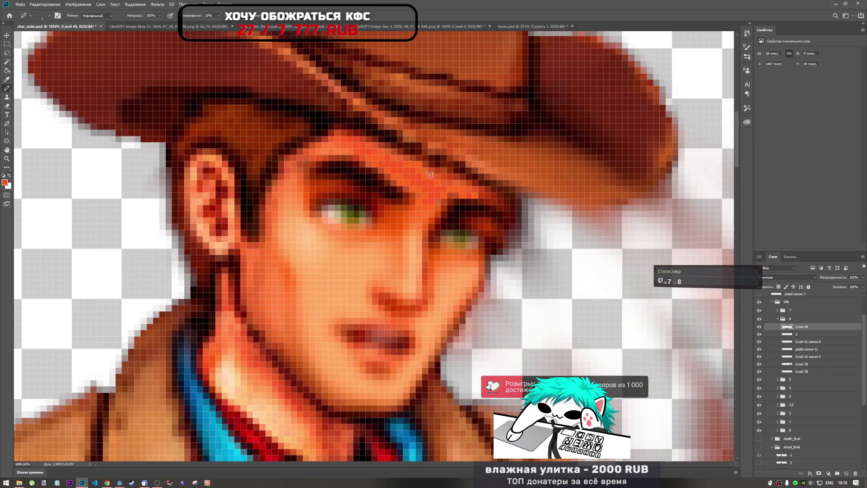
pyautogui.scroll(-6, 430, 201)
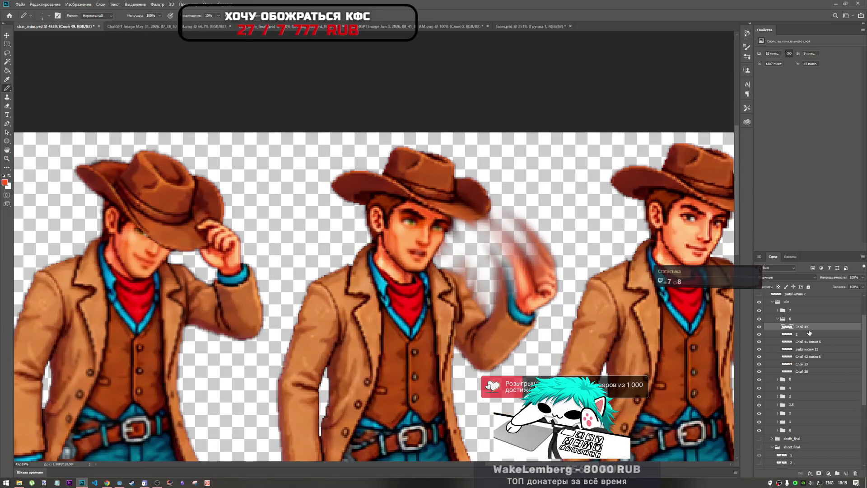
# - Blur the touch-up shading on the middle cowboy's face
pyautogui.click(9, 167)
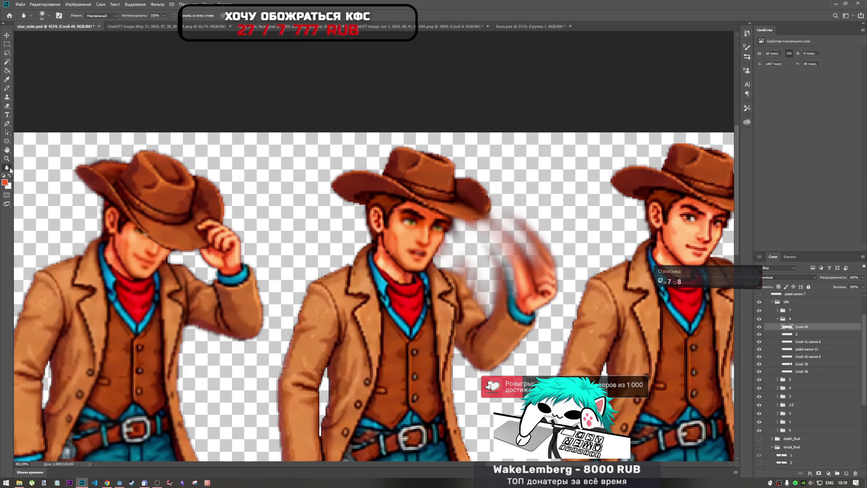
pyautogui.moveTo(427, 213)
pyautogui.mouseDown()
pyautogui.moveTo(417, 210)
pyautogui.moveTo(440, 205)
pyautogui.moveTo(427, 194)
pyautogui.moveTo(428, 212)
pyautogui.moveTo(446, 209)
pyautogui.mouseUp()
pyautogui.scroll(3, 446, 209)
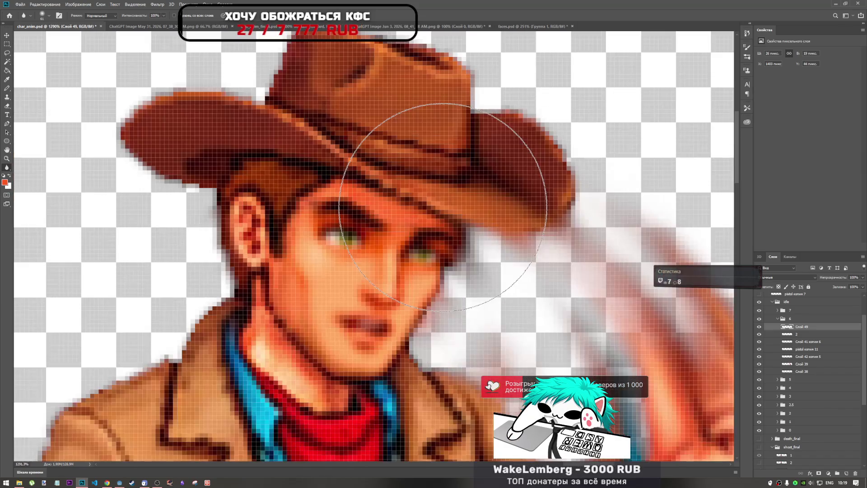
pyautogui.scroll(-2, 441, 244)
pyautogui.scroll(-2, 453, 249)
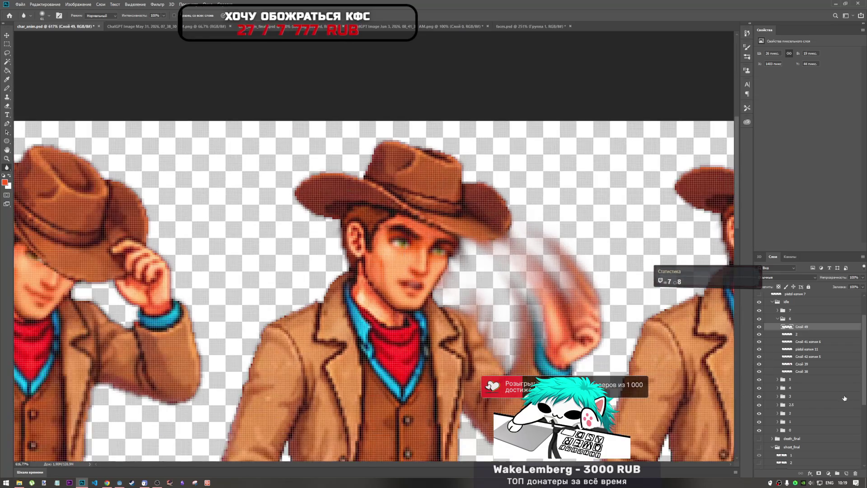
pyautogui.scroll(2, 437, 240)
pyautogui.scroll(2, 437, 240)
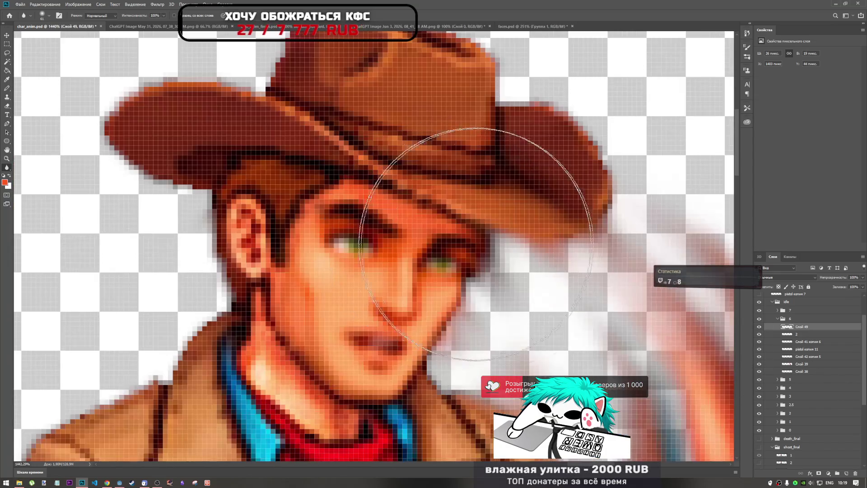
# - Merge Слой 49 into face layer 2 and shift the merged face left over the original face
pyautogui.keyDown('ctrl'); pyautogui.click(803, 337); pyautogui.keyUp('ctrl')
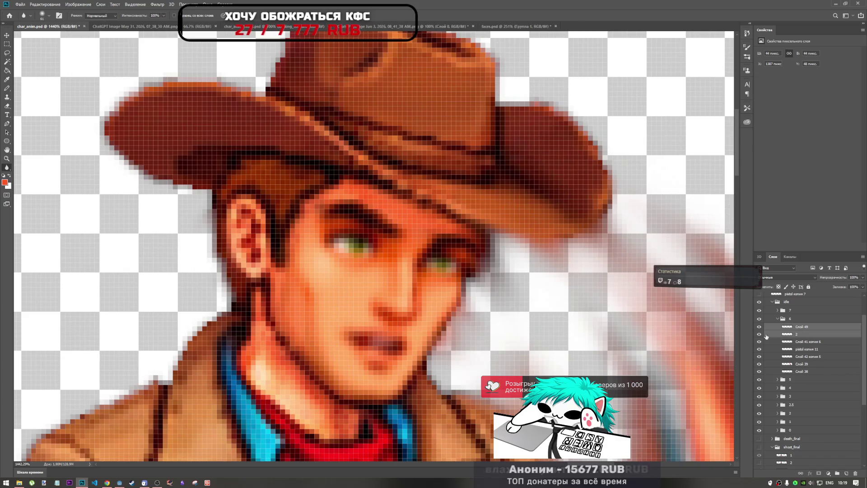
pyautogui.rightClick(808, 335)
pyautogui.click(804, 247)
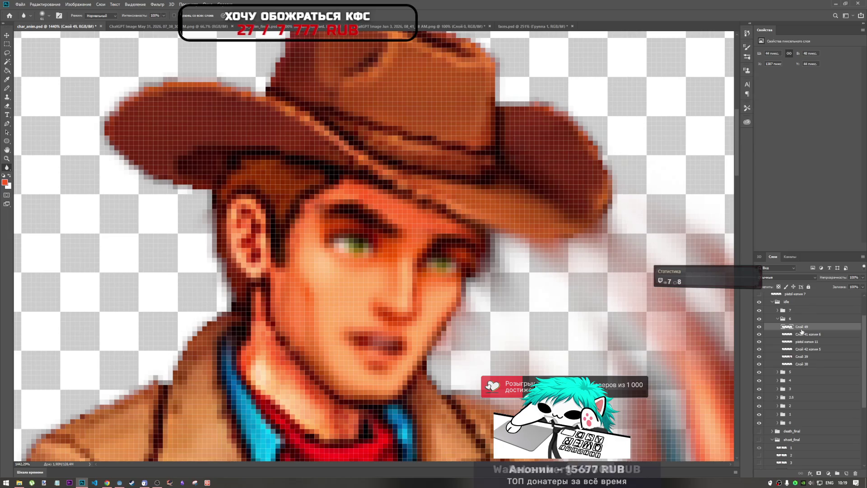
pyautogui.hotkey('ctrl', 't')
pyautogui.moveTo(398, 279)
pyautogui.mouseDown()
pyautogui.moveTo(371, 244)
pyautogui.moveTo(393, 251)
pyautogui.mouseUp()
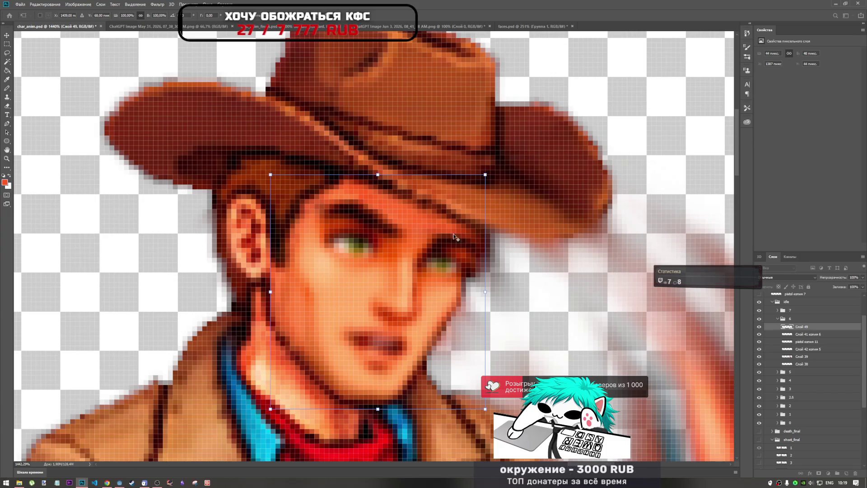
pyautogui.scroll(-2, 449, 246)
pyautogui.scroll(4, 448, 246)
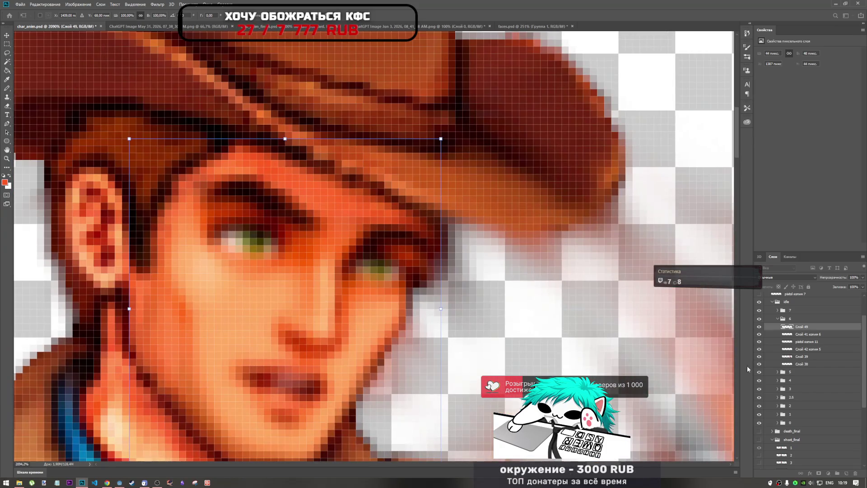
pyautogui.scroll(-2, 448, 262)
pyautogui.press('Return')
pyautogui.press('r')
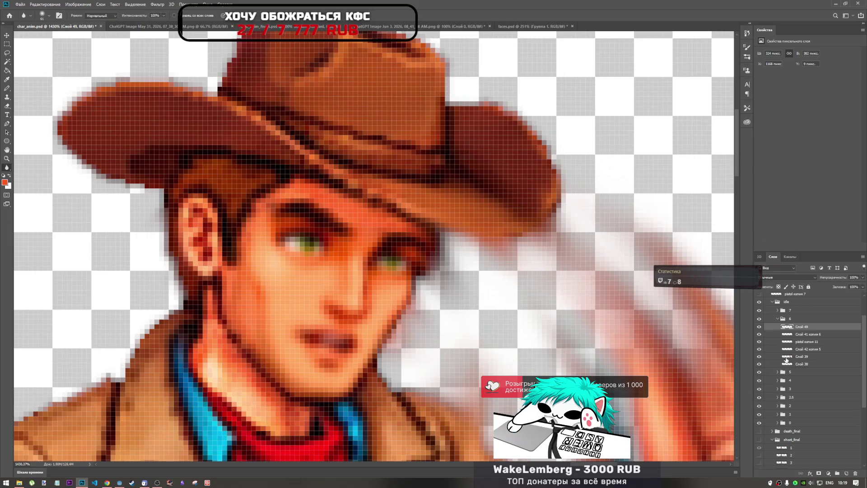
# - View the face layer alone, restore all layers, and make Слой 39 the active layer
pyautogui.click(788, 356)
pyautogui.keyDown('alt'); pyautogui.click(759, 356); pyautogui.keyUp('alt')
pyautogui.keyDown('alt'); pyautogui.click(759, 356); pyautogui.keyUp('alt')
# - Partly erase the blur trail beside the eye and adjust the eraser's brush size and hardness
pyautogui.click(6, 106)
pyautogui.moveTo(436, 260); pyautogui.dragTo(457, 265)
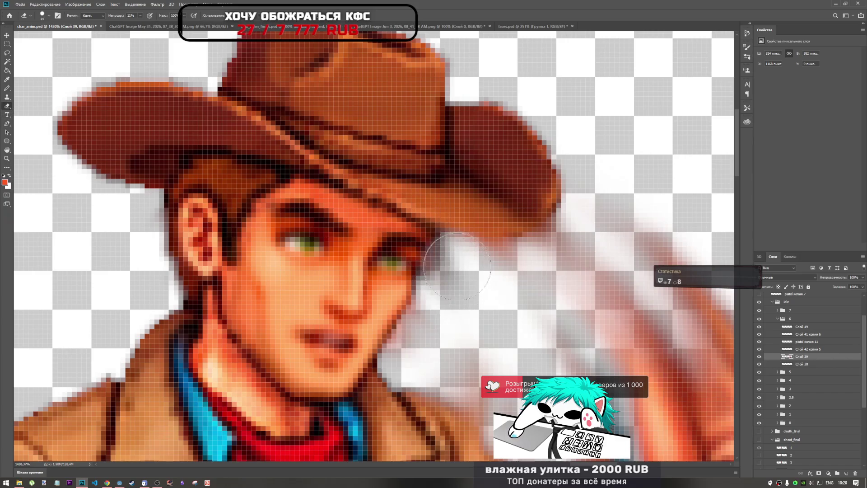
pyautogui.scroll(3, 445, 271)
pyautogui.rightClick(439, 276)
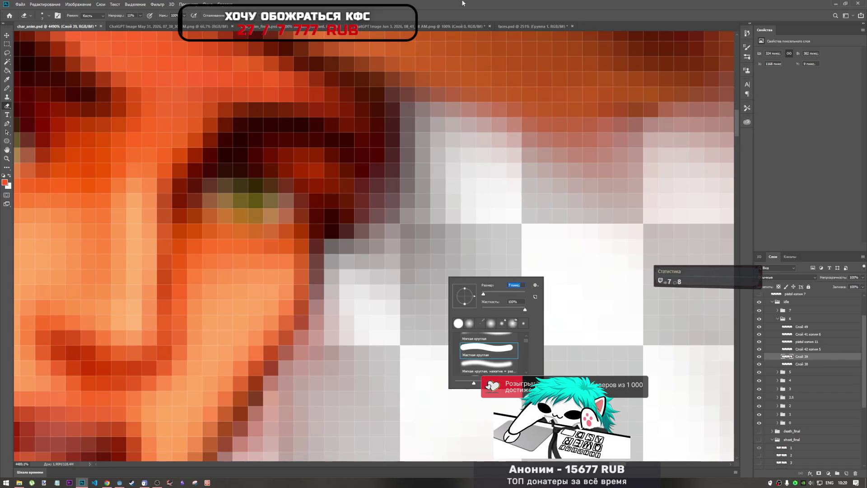
pyautogui.press('Return')
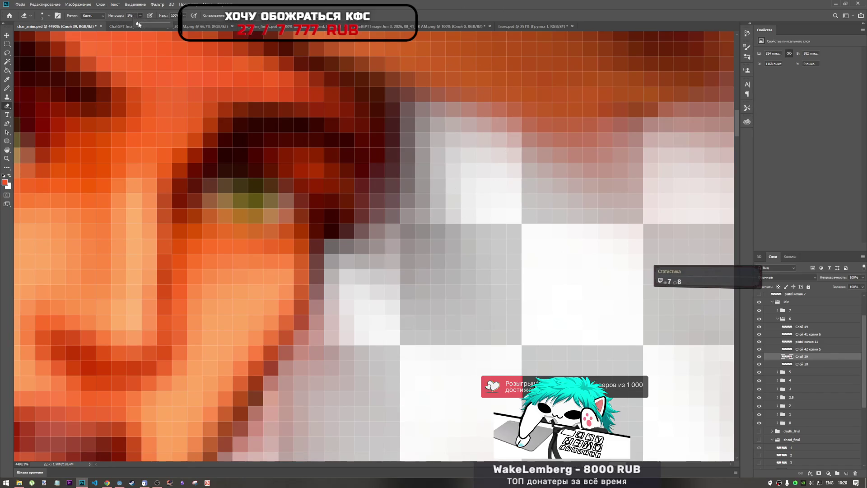
# - Erase the remaining hand-wave blur trail beside the eye and cheek on Слой 39
pyautogui.moveTo(406, 184); pyautogui.dragTo(399, 256)
pyautogui.scroll(-6, 399, 256)
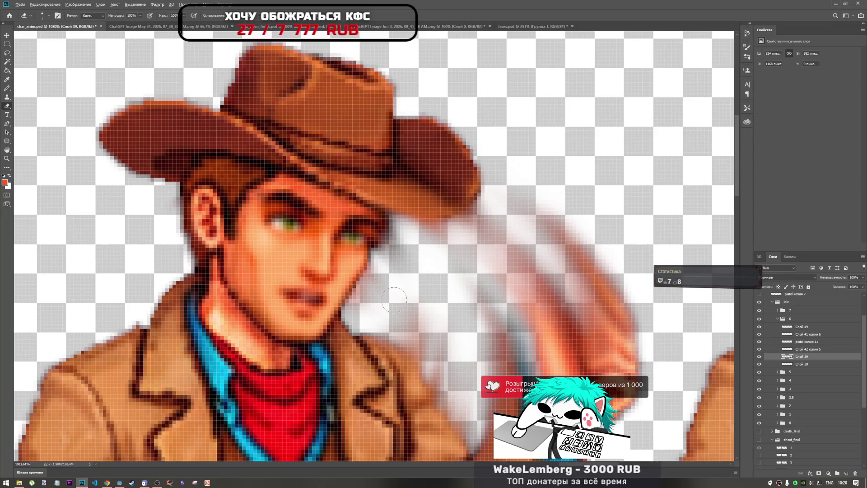
pyautogui.scroll(-3, 394, 299)
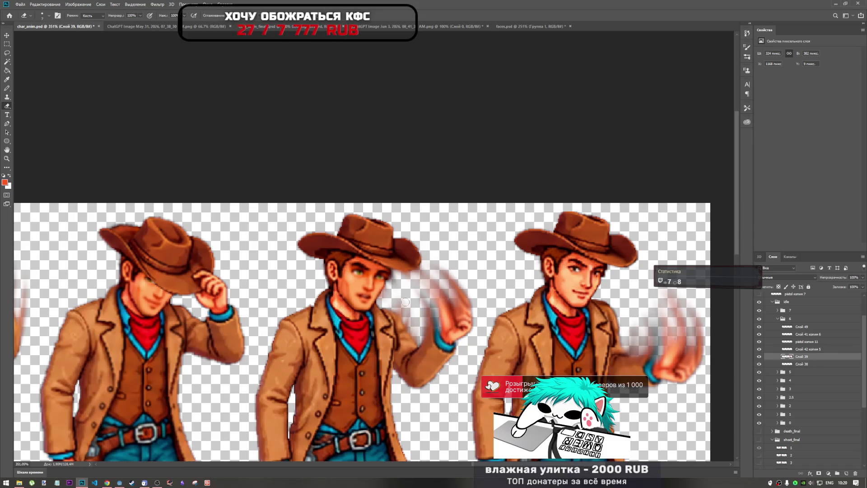
pyautogui.scroll(3, 387, 282)
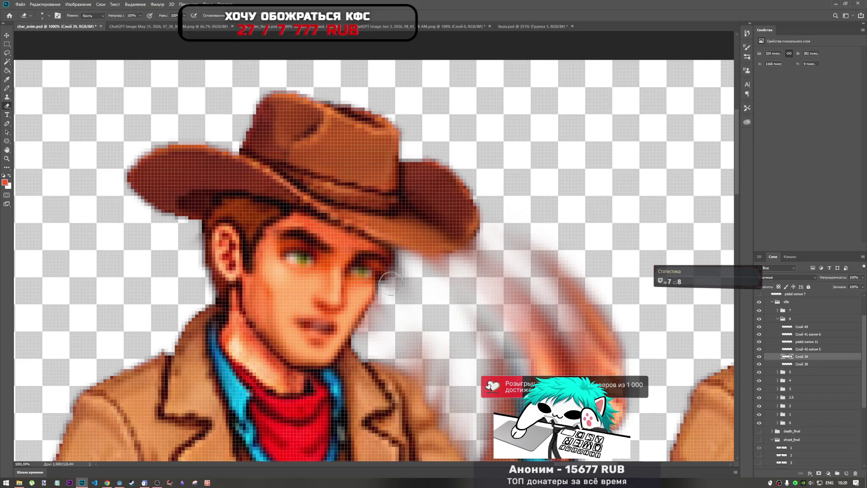
pyautogui.moveTo(394, 260); pyautogui.dragTo(395, 288)
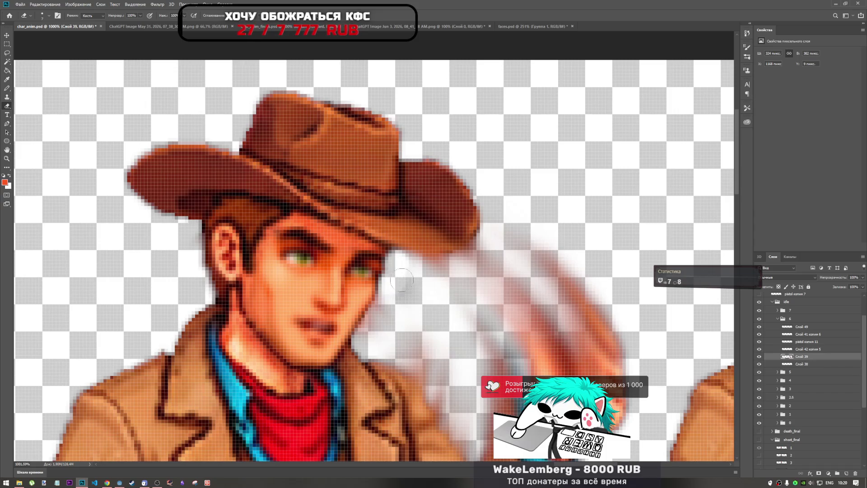
pyautogui.scroll(-5, 406, 296)
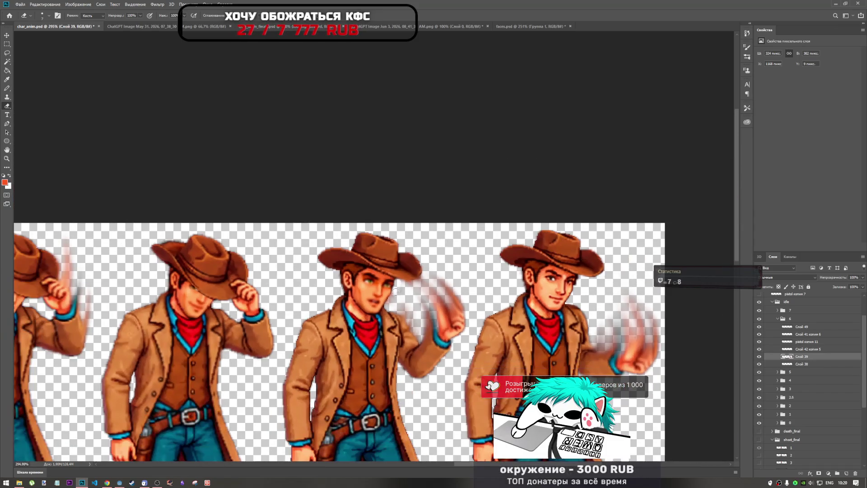
pyautogui.scroll(5, 269, 244)
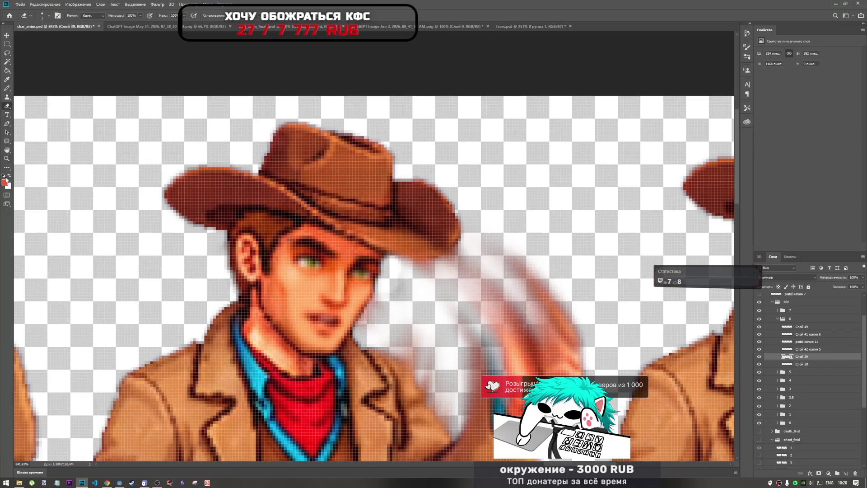
pyautogui.click(6, 167)
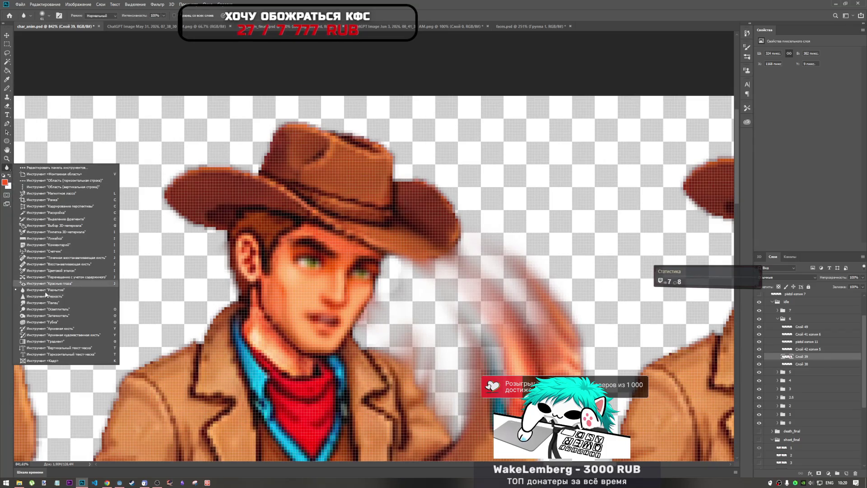
pyautogui.click(45, 302)
pyautogui.moveTo(378, 270); pyautogui.dragTo(412, 333)
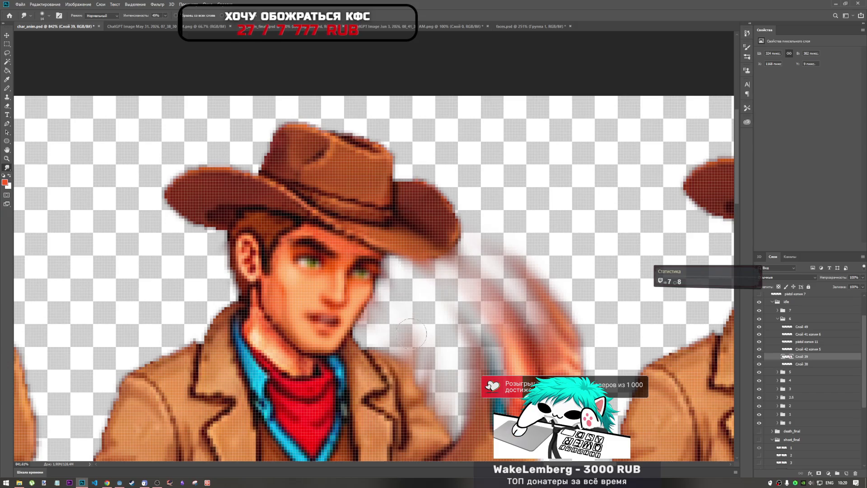
pyautogui.moveTo(405, 290)
pyautogui.mouseDown()
pyautogui.moveTo(386, 273)
pyautogui.moveTo(424, 349)
pyautogui.mouseUp()
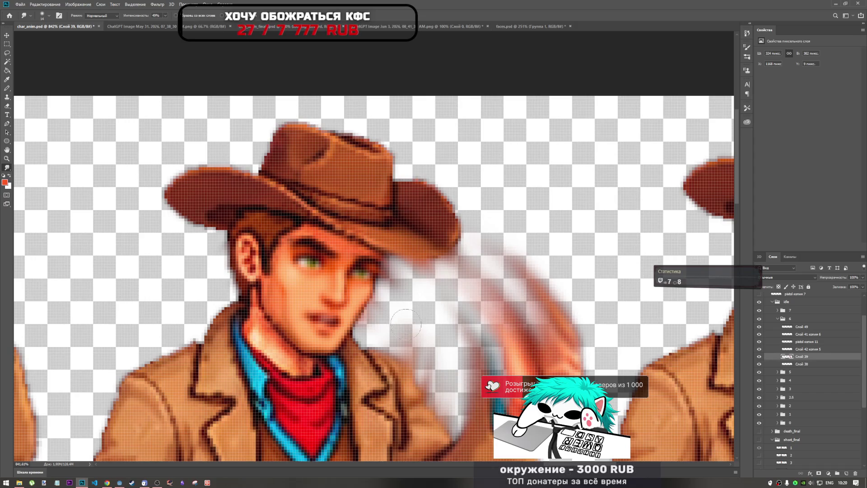
pyautogui.scroll(-5, 383, 288)
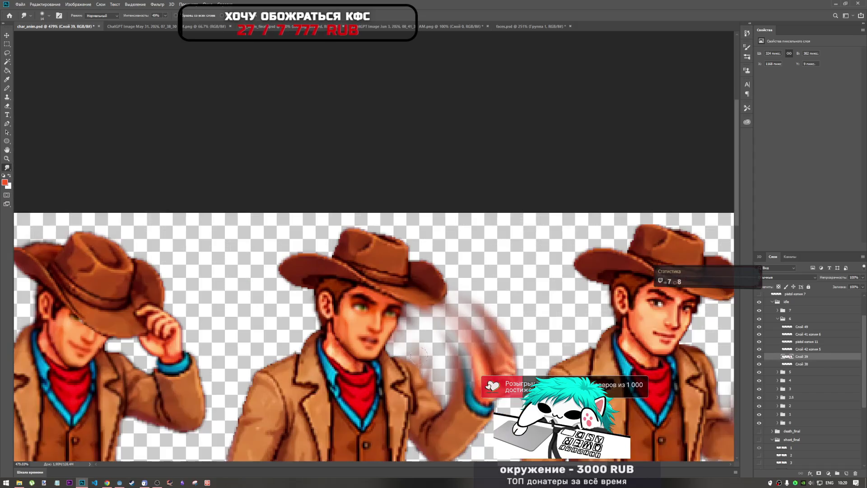
pyautogui.scroll(3, 406, 384)
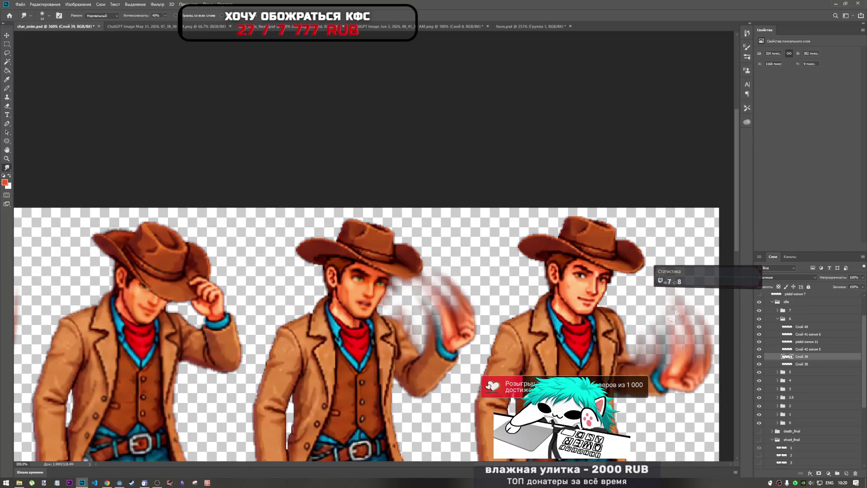
pyautogui.click(759, 372)
pyautogui.click(759, 372)
pyautogui.scroll(-4, 523, 408)
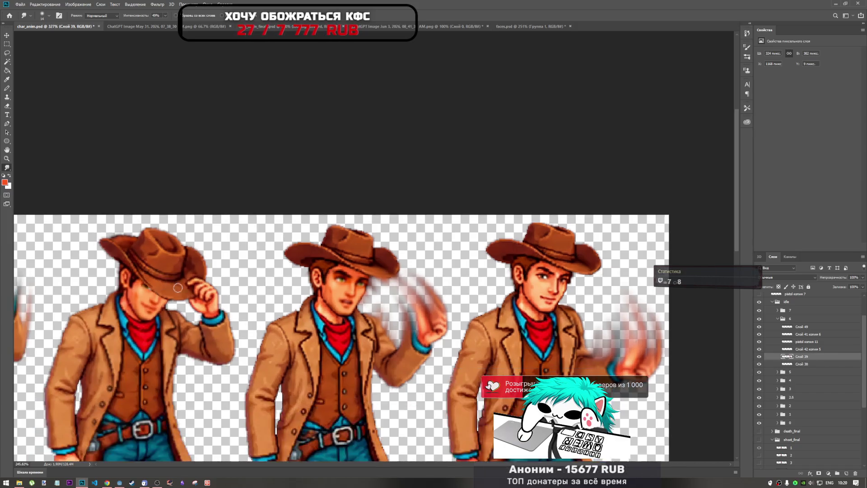
pyautogui.scroll(-1, 169, 289)
pyautogui.moveTo(435, 464)
pyautogui.mouseDown()
pyautogui.moveTo(301, 449)
pyautogui.moveTo(315, 448)
pyautogui.mouseUp()
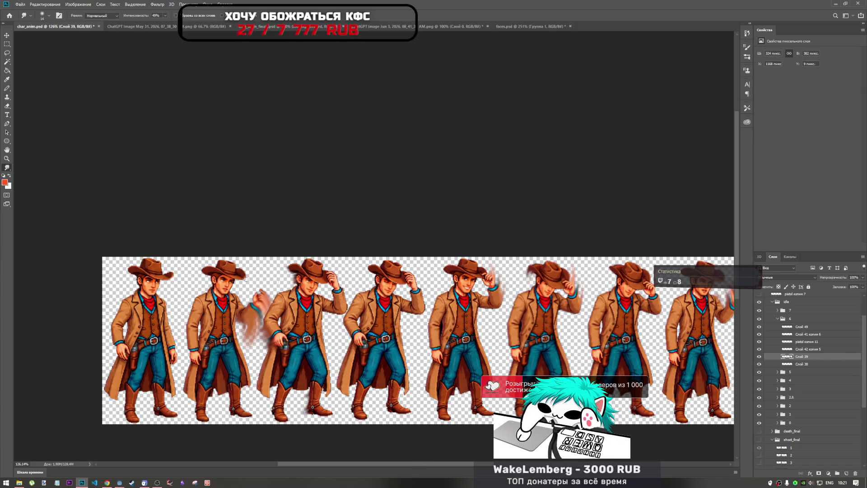
# - Duplicate the looking_forward копия eyes layer from group 1 into group 6
pyautogui.click(759, 414)
pyautogui.click(759, 414)
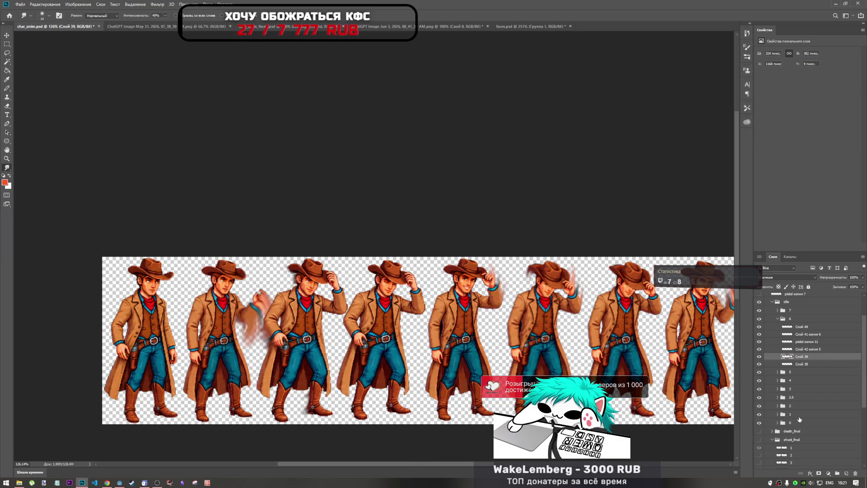
pyautogui.click(797, 414)
pyautogui.click(777, 414)
pyautogui.click(809, 424)
pyautogui.moveTo(813, 423); pyautogui.dragTo(809, 327)
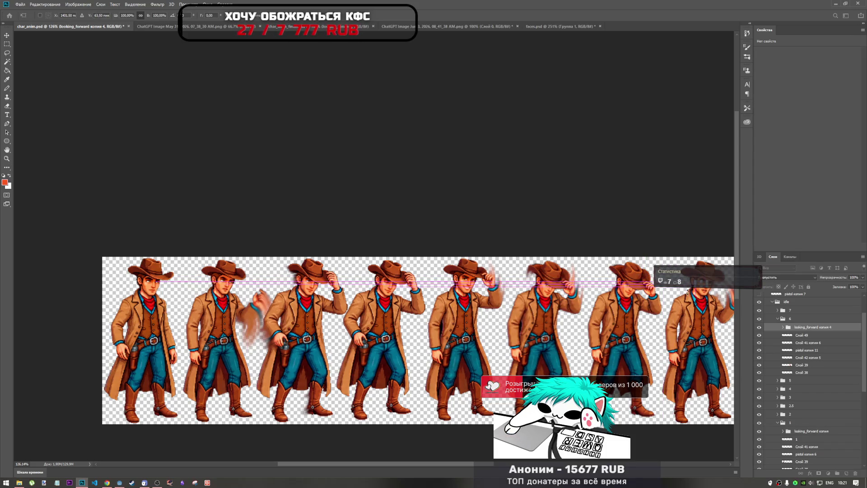
# - Place the copied eyes on the waving cowboy's face, aligned pixel-exactly with arrow nudges
pyautogui.scroll(-3, 317, 289)
pyautogui.scroll(3, 579, 210)
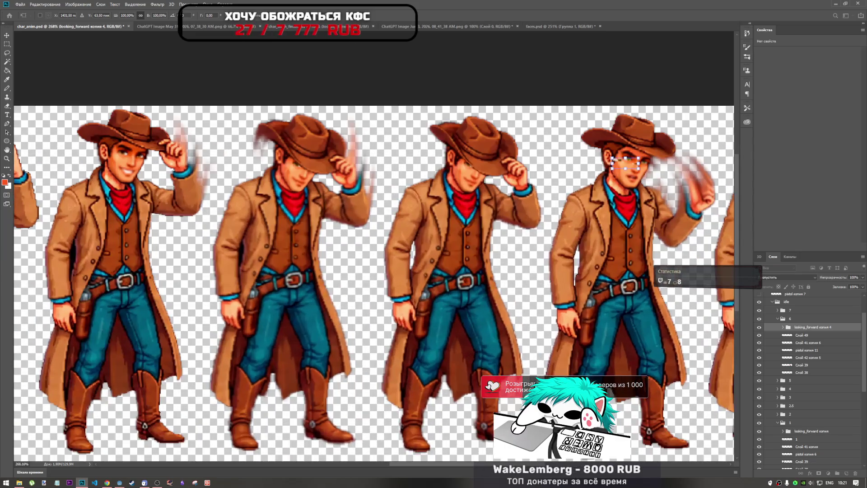
pyautogui.moveTo(626, 166)
pyautogui.mouseDown()
pyautogui.moveTo(407, 170)
pyautogui.moveTo(425, 173)
pyautogui.moveTo(419, 164)
pyautogui.moveTo(416, 172)
pyautogui.mouseUp()
pyautogui.scroll(5, 418, 166)
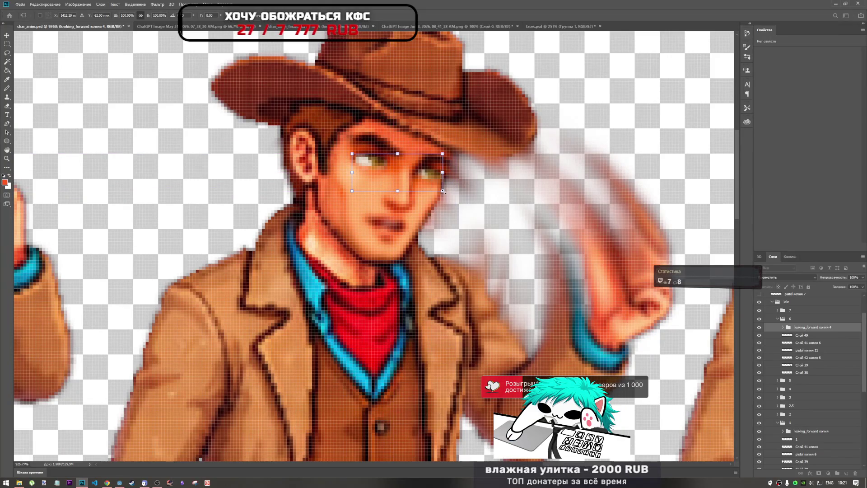
pyautogui.press('Left')
pyautogui.press('Down')
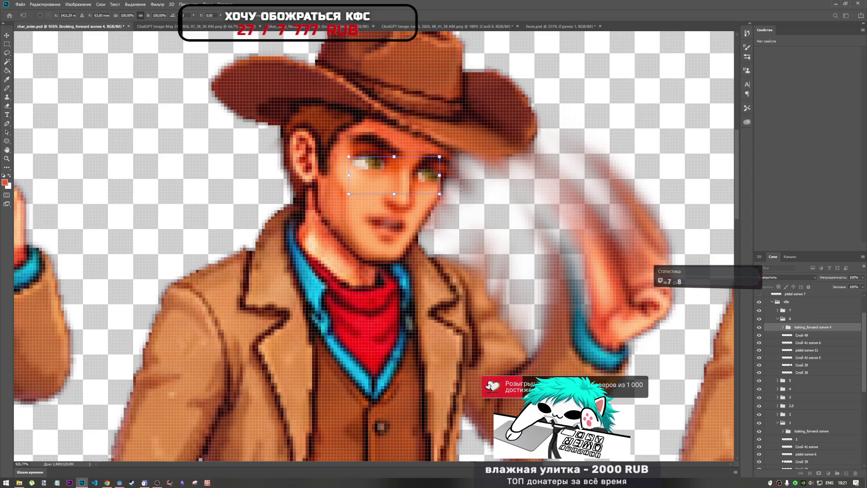
pyautogui.press('Up')
pyautogui.press('Right')
pyautogui.press('Left')
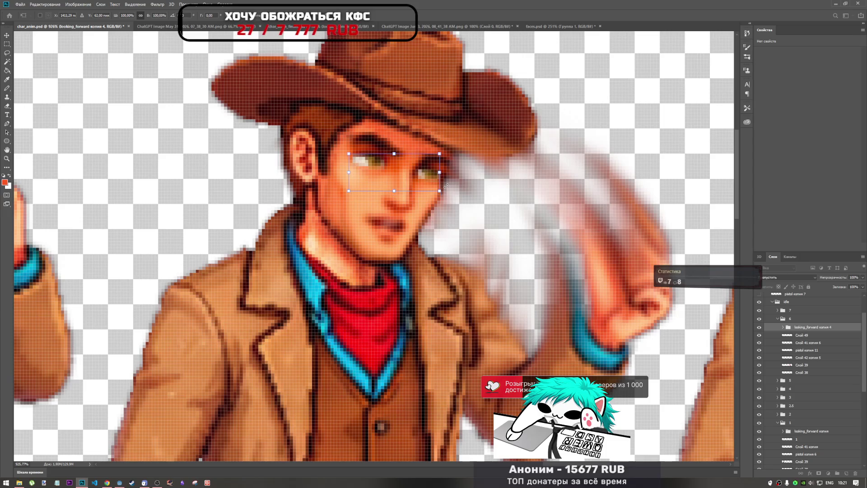
pyautogui.press('Right')
pyautogui.press('Left')
pyautogui.press('Right')
pyautogui.press('Left')
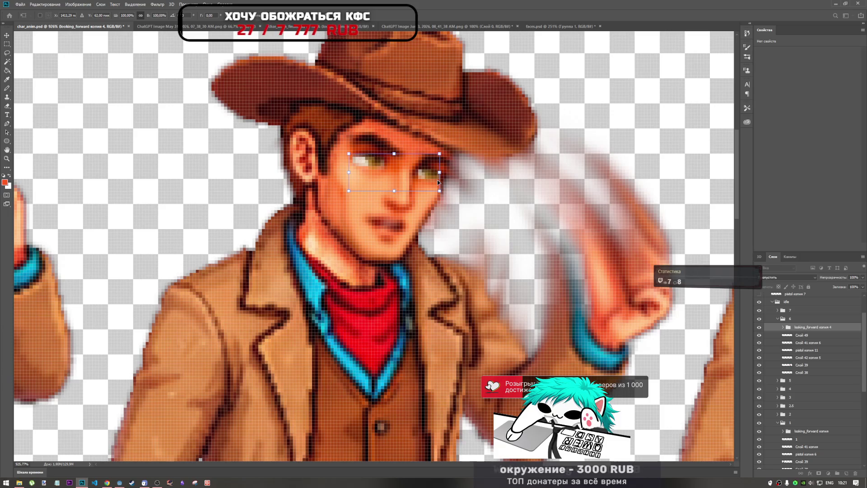
pyautogui.press('Return')
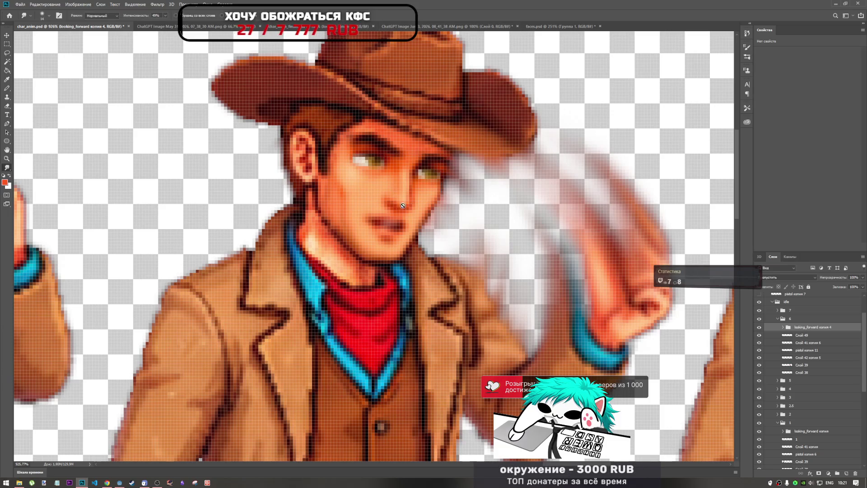
# - Move the eyes copy layer up into group 7
pyautogui.scroll(-4, 396, 220)
pyautogui.scroll(-3, 397, 220)
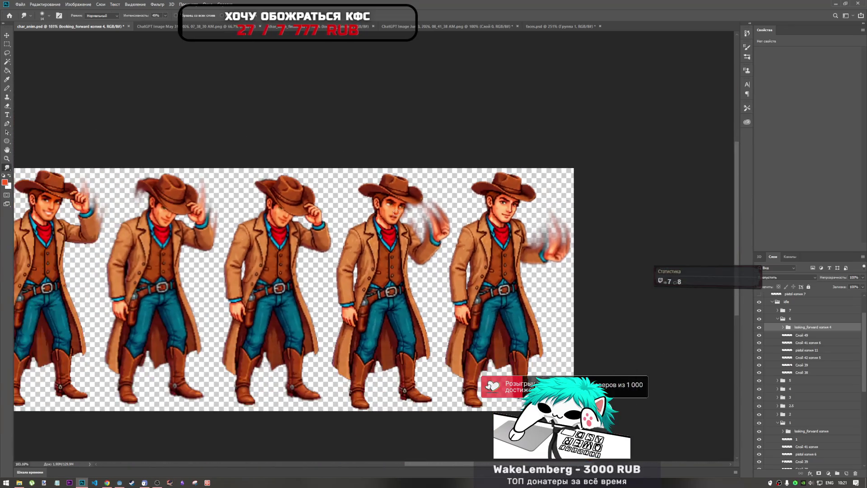
pyautogui.scroll(2, 579, 219)
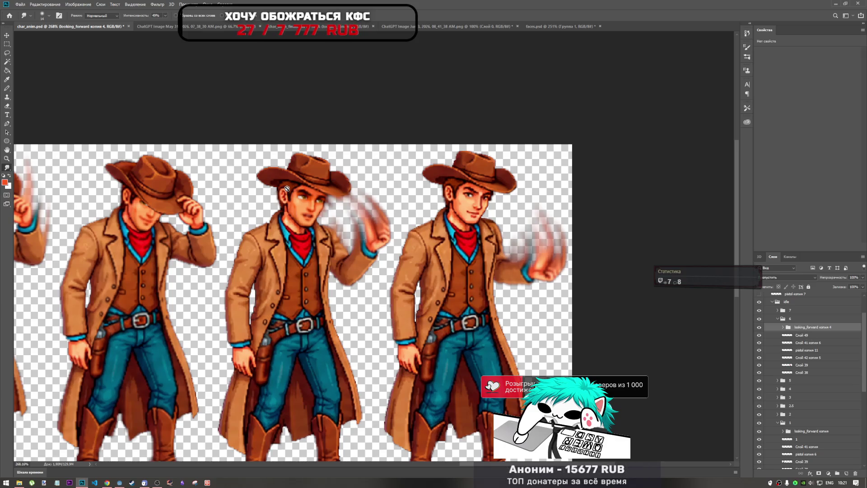
pyautogui.scroll(-5, 375, 232)
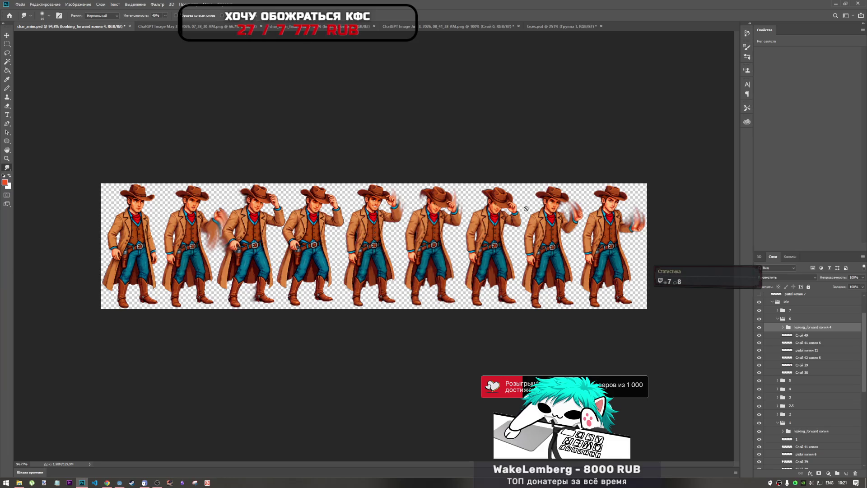
pyautogui.moveTo(813, 327); pyautogui.dragTo(813, 312)
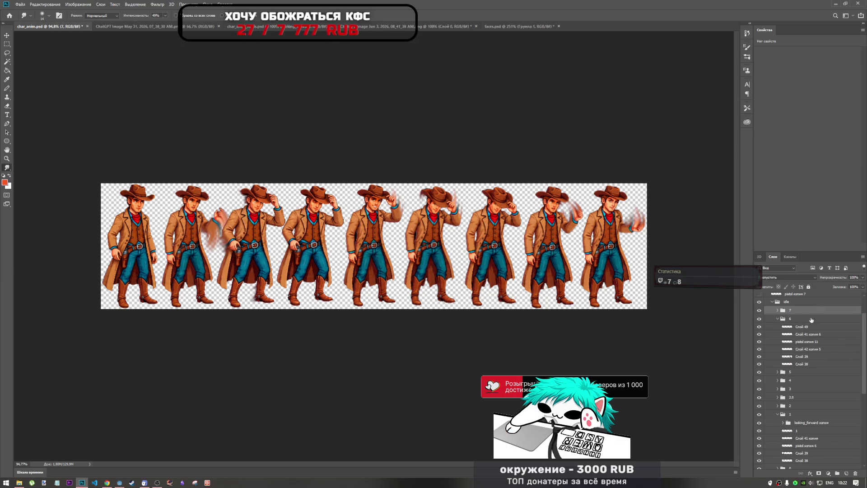
# - Move the looking_forward копия 4 eyes in group 7 onto the next cowboy's face
pyautogui.click(777, 310)
pyautogui.click(807, 319)
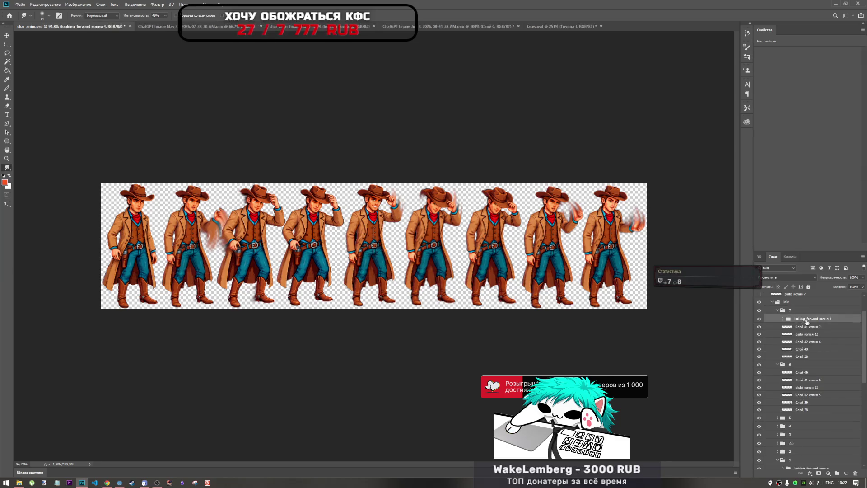
pyautogui.hotkey('ctrl', 't')
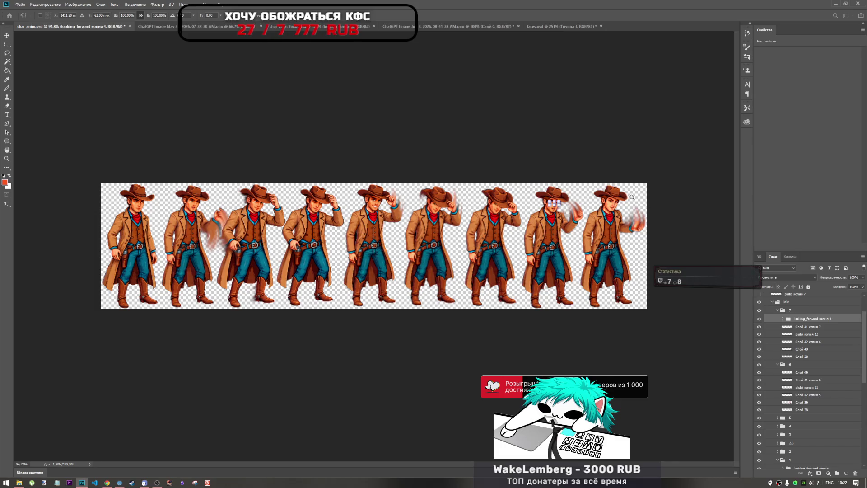
pyautogui.scroll(5, 614, 204)
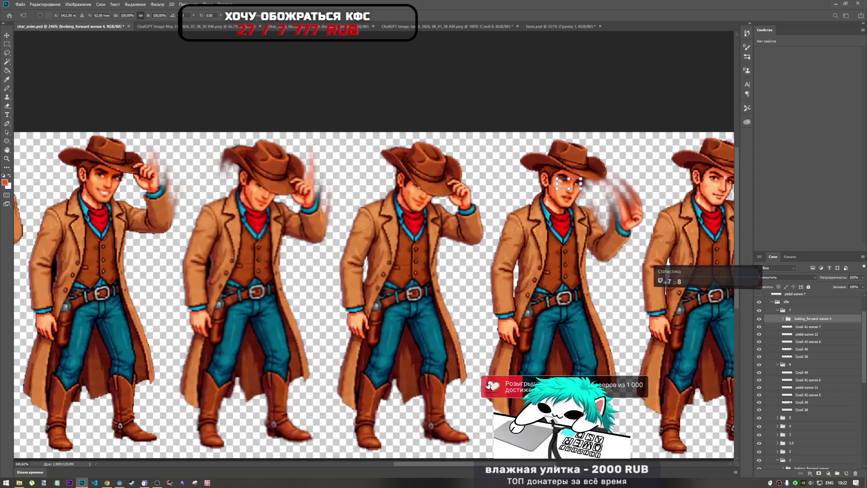
pyautogui.hscroll(5, 392, 270)
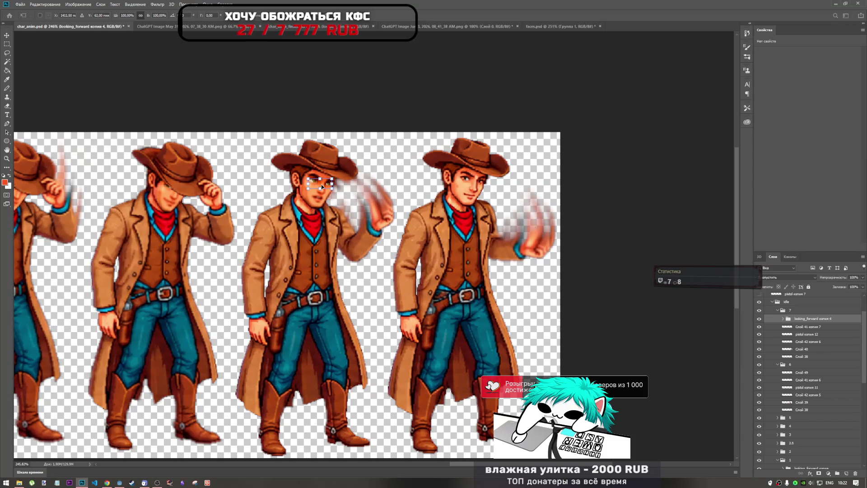
pyautogui.moveTo(322, 184); pyautogui.dragTo(472, 185)
pyautogui.scroll(5, 482, 180)
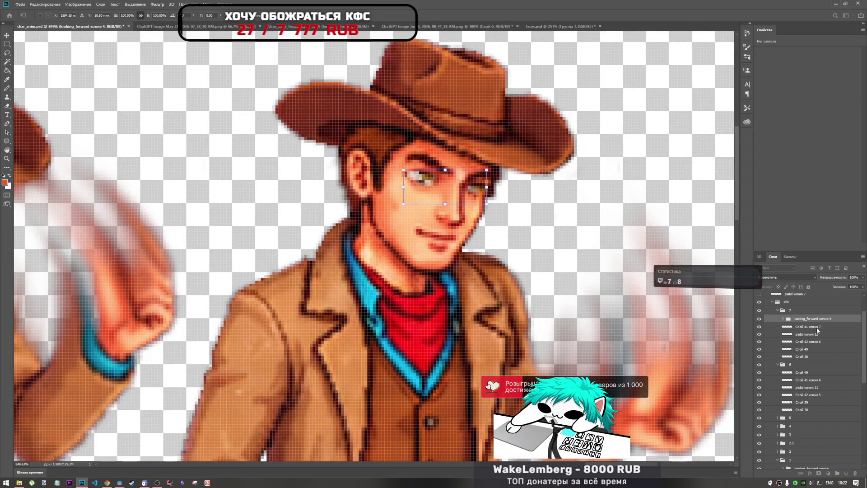
pyautogui.scroll(-6, 478, 219)
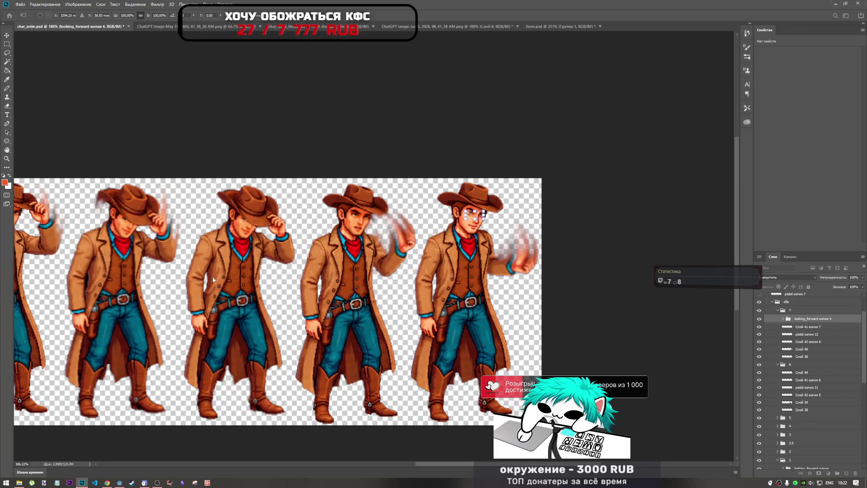
pyautogui.scroll(-3, 360, 193)
pyautogui.scroll(2, 359, 193)
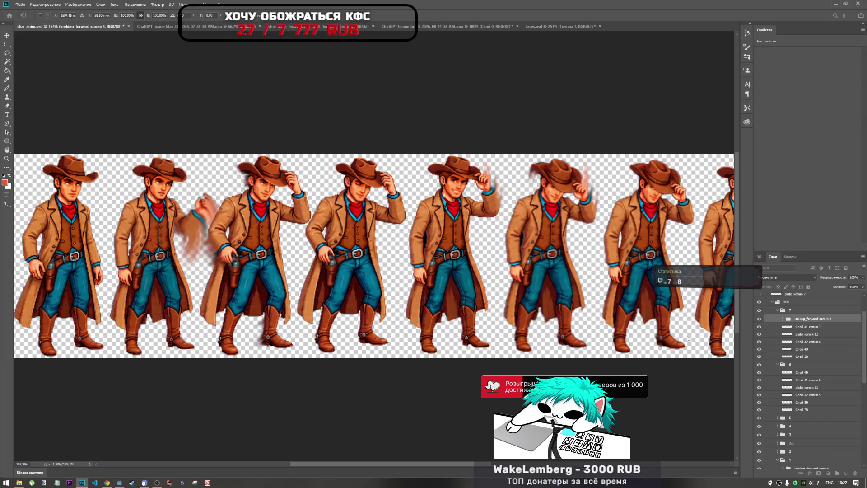
pyautogui.press('r')
# - Collapse group 6 and toggle layer 4 and group 2 visibility to compare frames
pyautogui.click(777, 364)
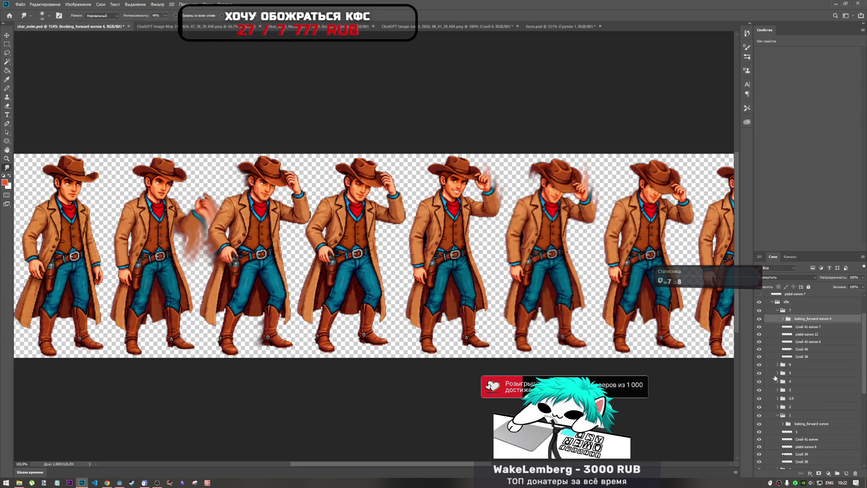
pyautogui.click(759, 382)
pyautogui.click(760, 383)
pyautogui.click(759, 407)
pyautogui.click(759, 408)
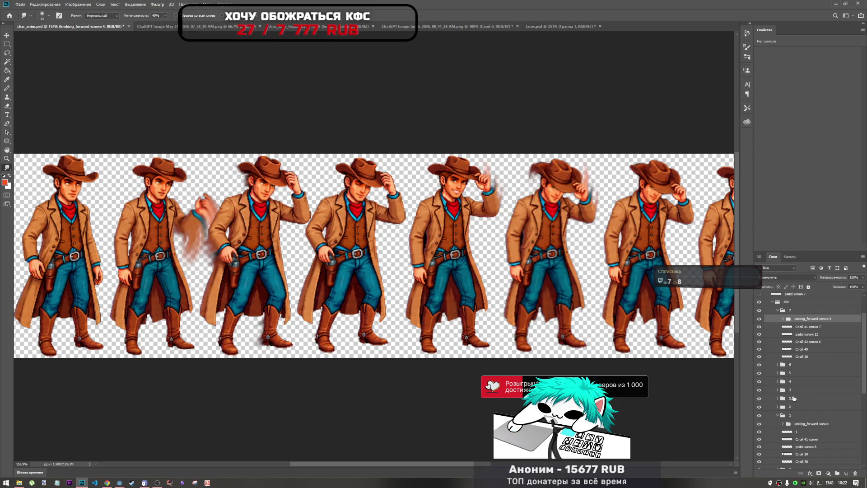
pyautogui.click(794, 398)
pyautogui.click(777, 398)
pyautogui.click(803, 405)
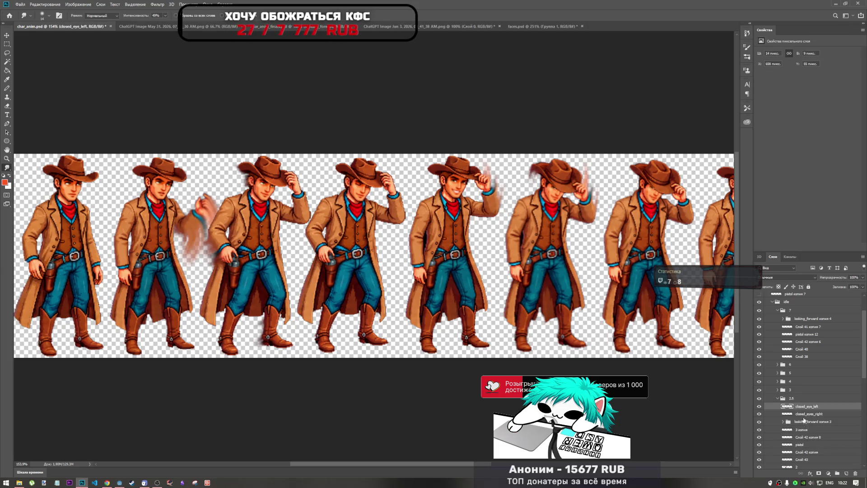
pyautogui.click(799, 421)
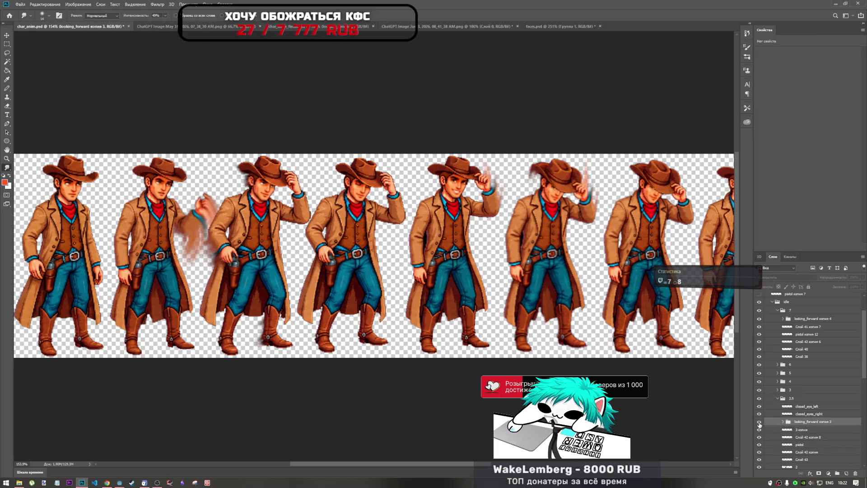
pyautogui.click(759, 424)
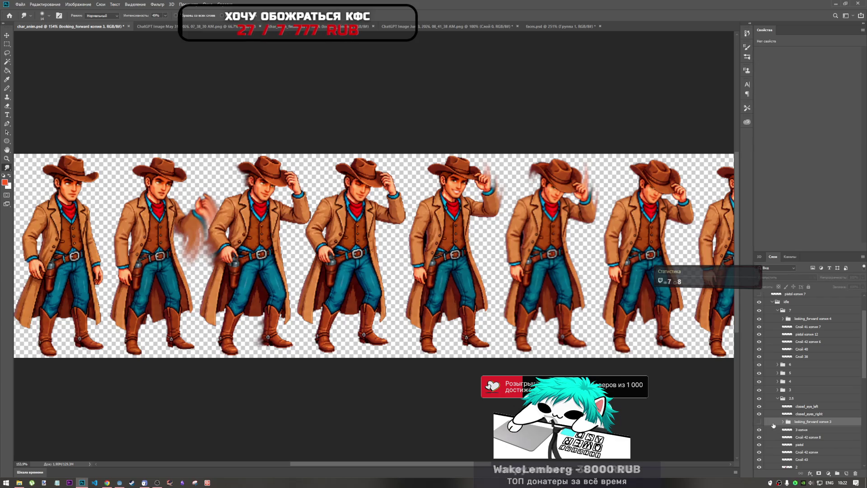
pyautogui.scroll(8, 367, 187)
pyautogui.scroll(2, 366, 188)
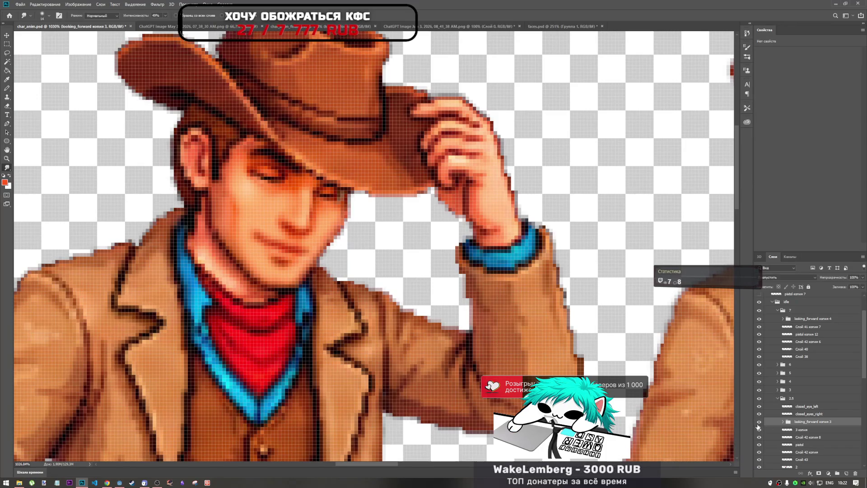
pyautogui.click(786, 414)
pyautogui.hotkey('ctrl', 't')
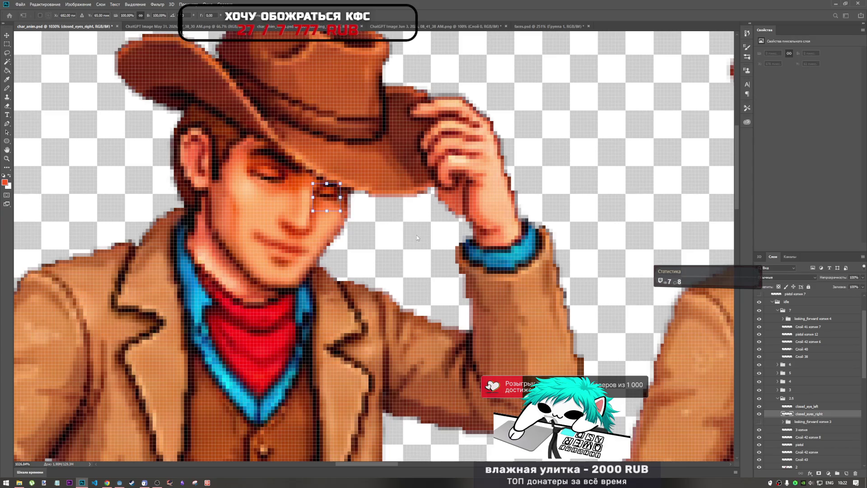
pyautogui.scroll(6, 316, 180)
pyautogui.scroll(3, 351, 205)
pyautogui.moveTo(353, 206); pyautogui.dragTo(360, 207)
pyautogui.press('Return')
pyautogui.scroll(-3, 361, 206)
pyautogui.press('r')
pyautogui.scroll(-8, 363, 239)
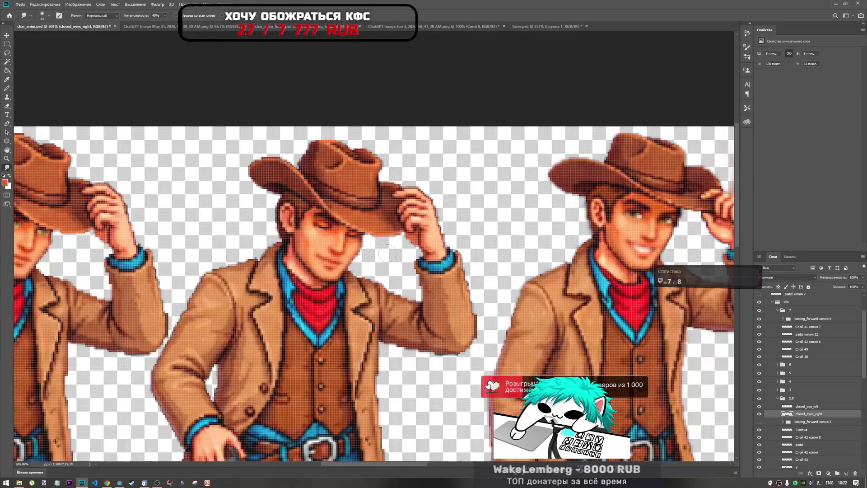
pyautogui.scroll(5, 446, 255)
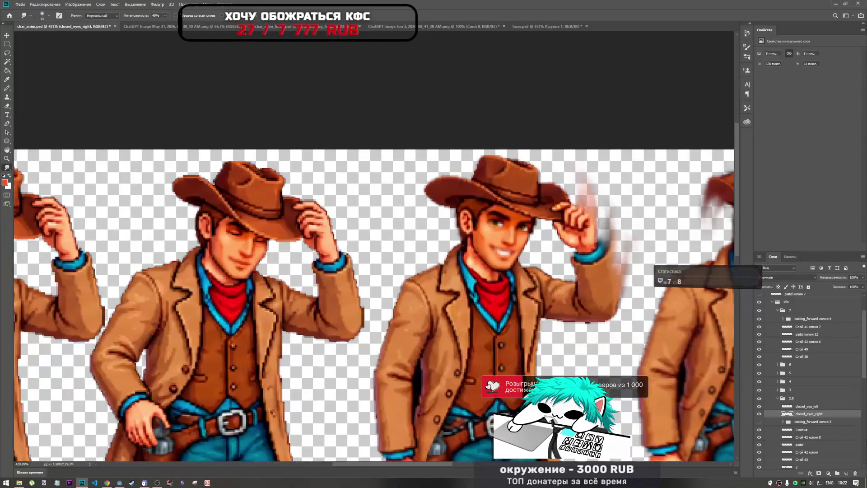
pyautogui.keyDown('shift'); pyautogui.click(818, 407); pyautogui.keyUp('shift')
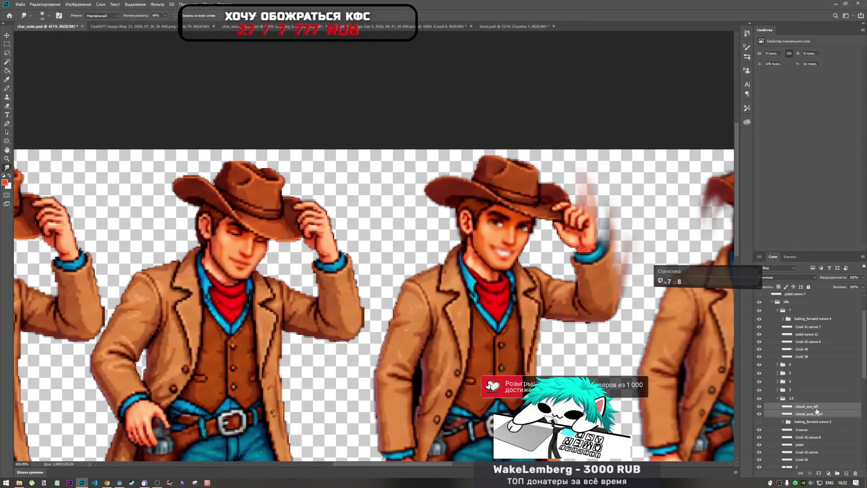
pyautogui.scroll(3, 764, 415)
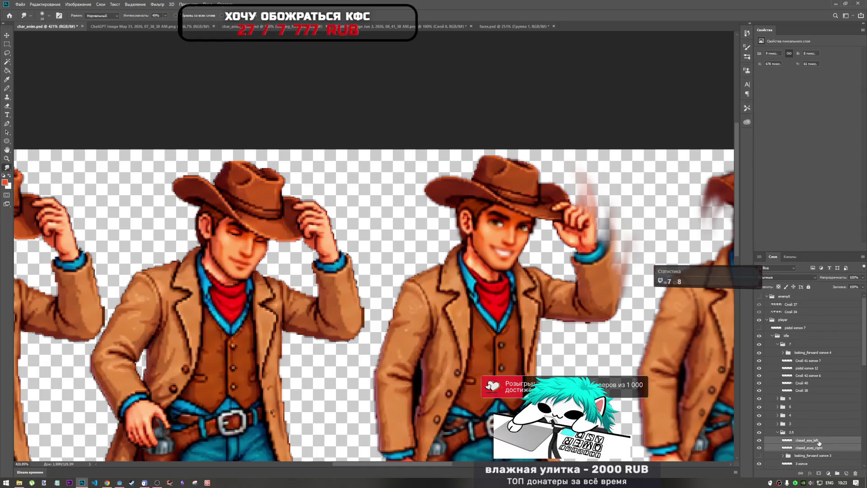
pyautogui.scroll(-6, 458, 290)
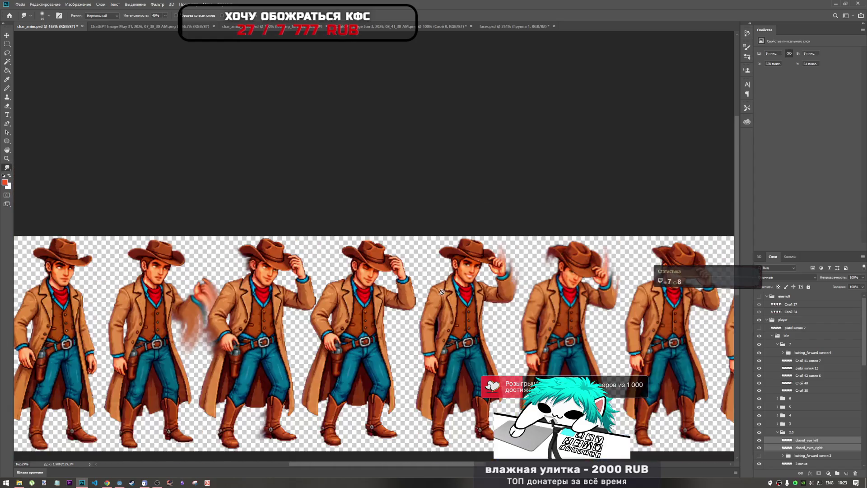
pyautogui.scroll(1, 458, 290)
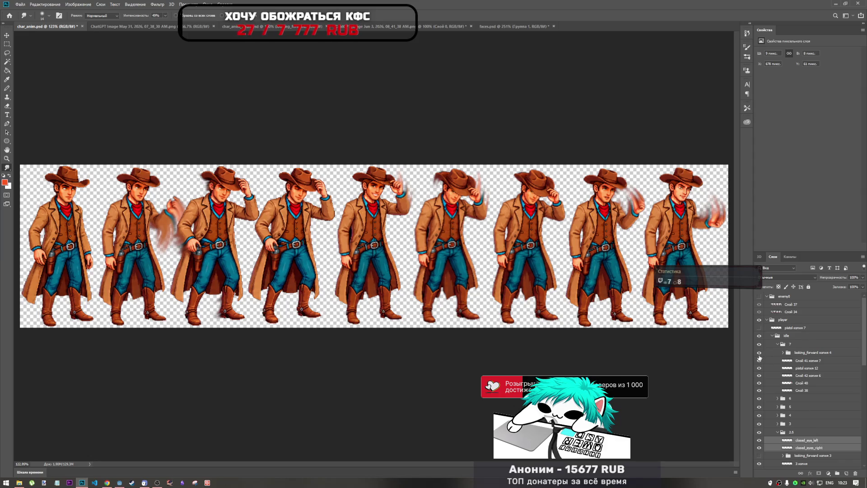
pyautogui.click(794, 336)
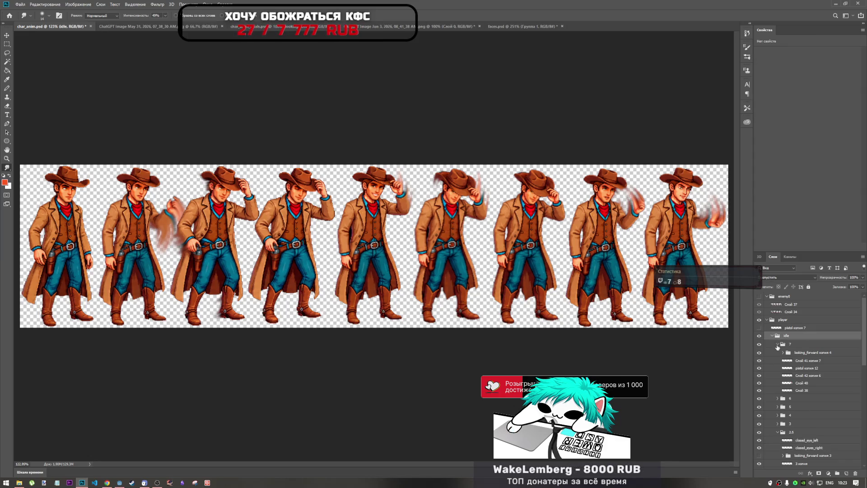
# - Copy the closed_eye_left and closed_eyes_right layers into frame group 6
pyautogui.click(778, 344)
pyautogui.click(777, 352)
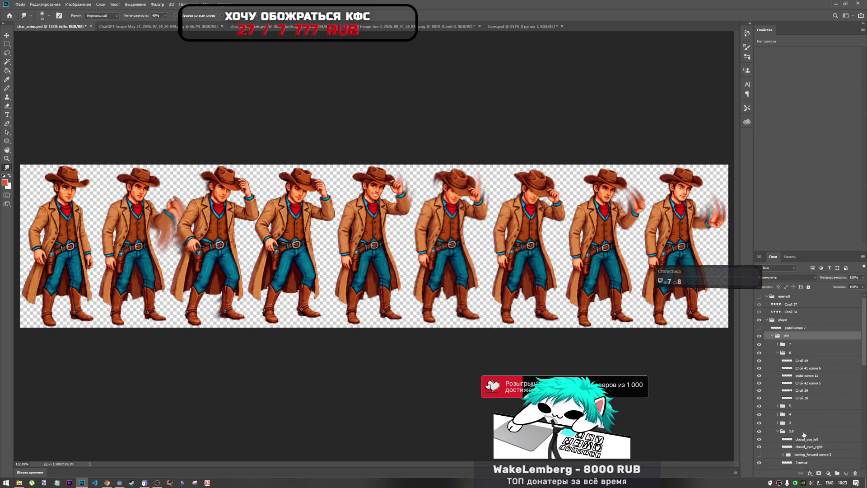
pyautogui.click(807, 439)
pyautogui.keyDown('shift'); pyautogui.click(810, 446); pyautogui.keyUp('shift')
pyautogui.moveTo(810, 440); pyautogui.dragTo(811, 360)
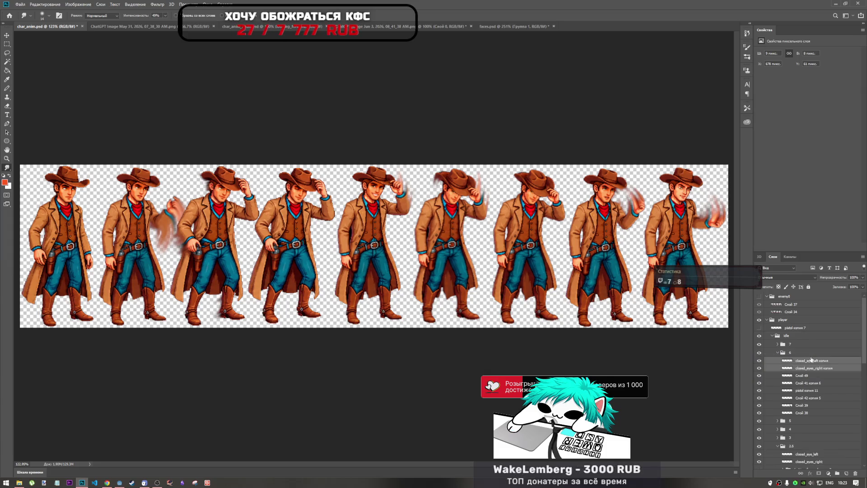
# - Position both closed-eye copies over the eighth cowboy's eyes and commit
pyautogui.hotkey('ctrl', 't')
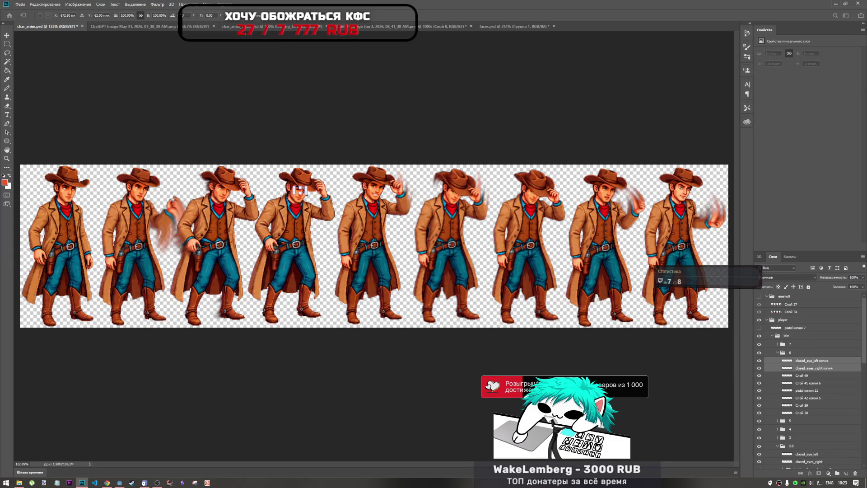
pyautogui.moveTo(399, 200)
pyautogui.mouseDown()
pyautogui.moveTo(669, 202)
pyautogui.moveTo(631, 194)
pyautogui.mouseUp()
pyautogui.scroll(12, 631, 194)
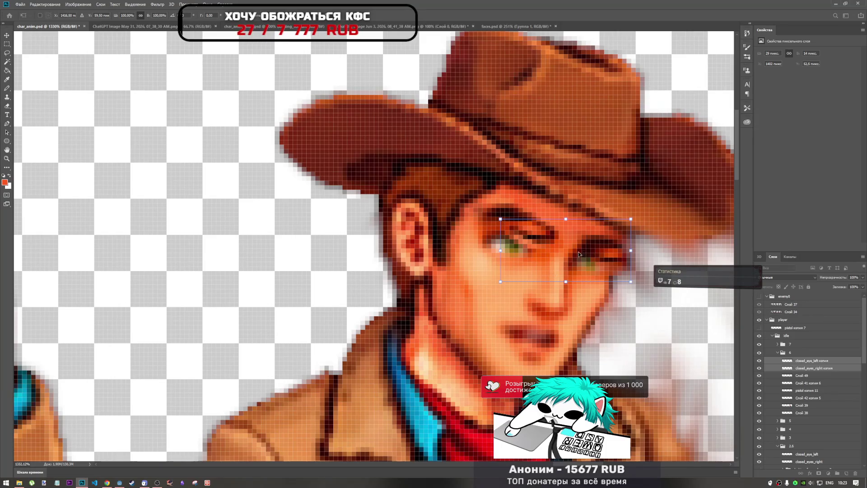
pyautogui.moveTo(594, 277); pyautogui.dragTo(562, 258)
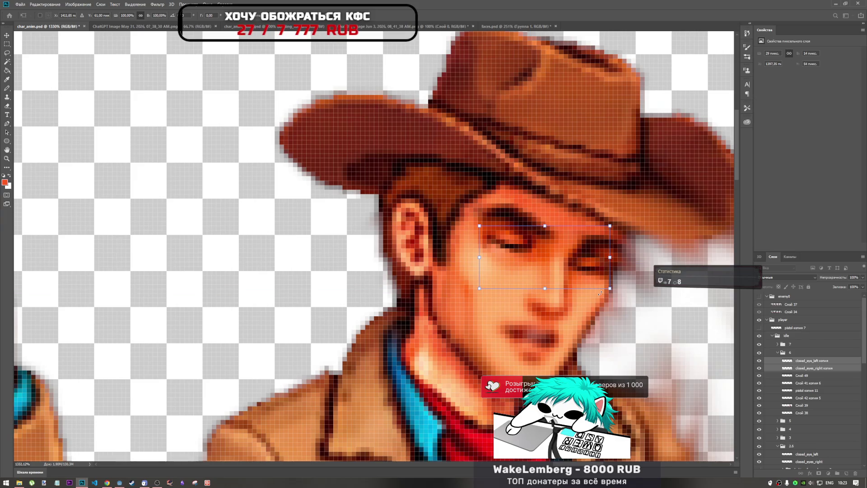
pyautogui.press('Right')
pyautogui.press('Up')
pyautogui.press('Left')
pyautogui.press('Down')
pyautogui.press('Return')
pyautogui.press('r')
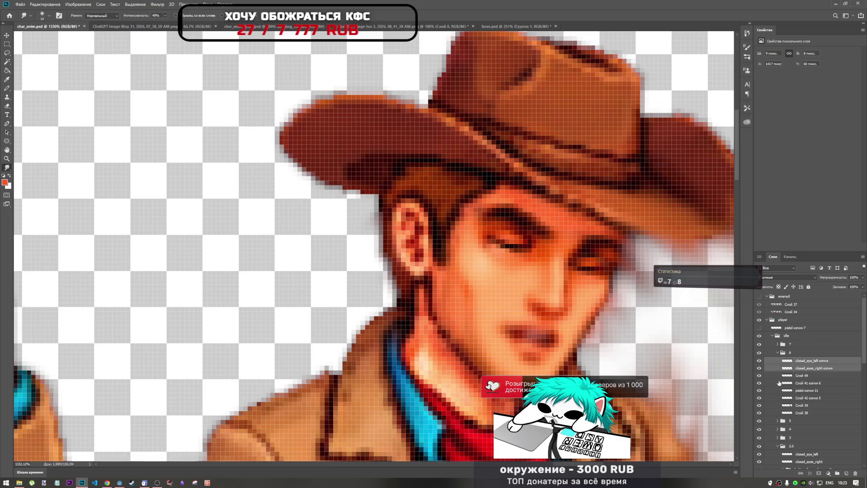
# - Shift the right closed-eye copy alone one pixel right and one pixel up
pyautogui.click(815, 370)
pyautogui.hotkey('ctrl', 't')
pyautogui.press('Right')
pyautogui.press('Up')
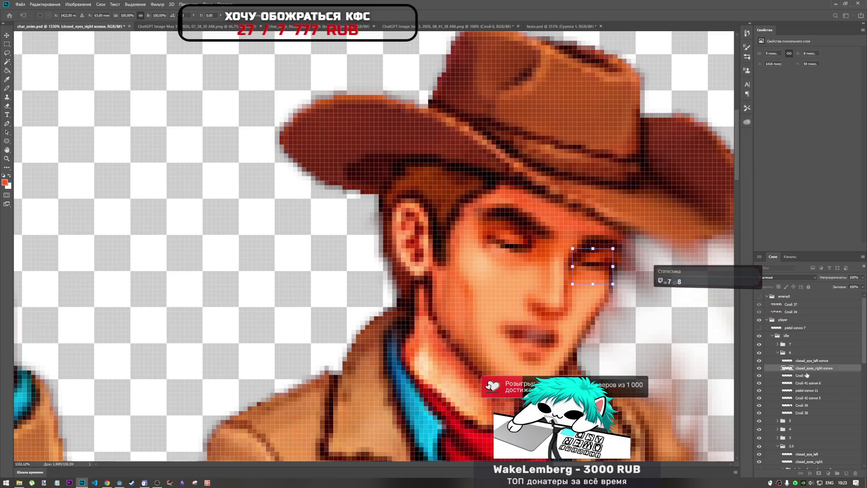
pyautogui.press('Return')
pyautogui.scroll(-10, 434, 285)
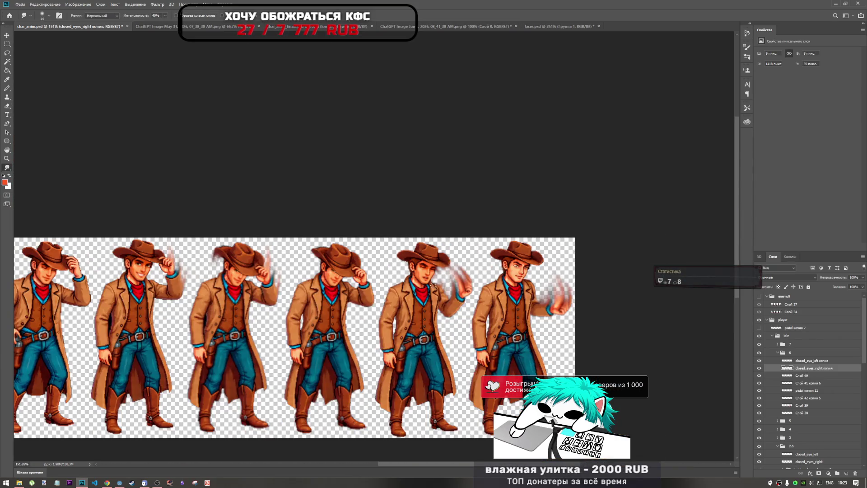
# - Copy Слой 49 from group 6 into group 7 and select the new Слой 49 копия
pyautogui.scroll(-3, 433, 285)
pyautogui.scroll(4, 435, 451)
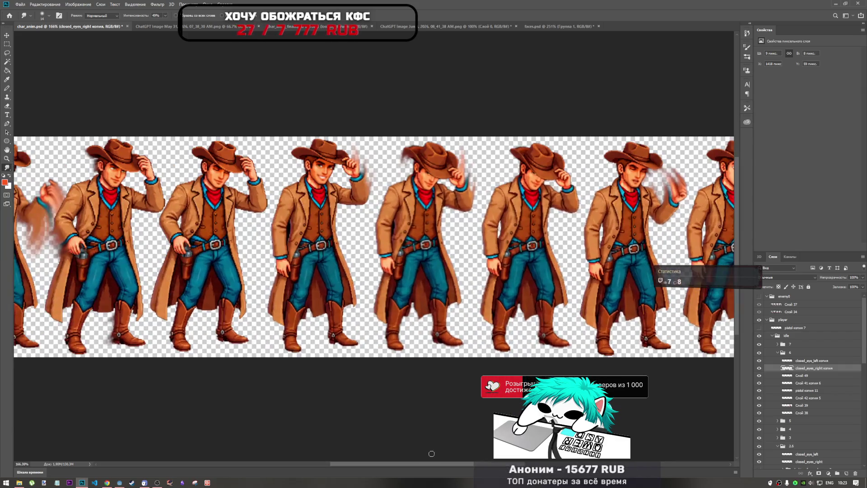
pyautogui.moveTo(441, 464); pyautogui.dragTo(537, 465)
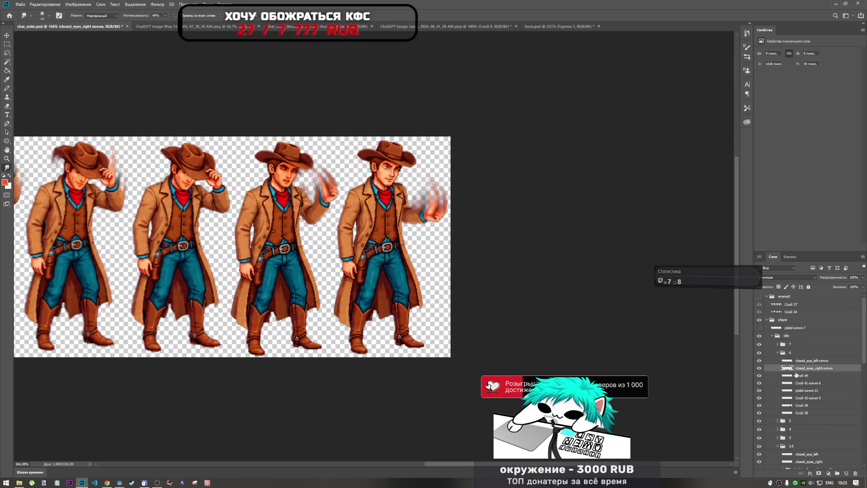
pyautogui.click(772, 362)
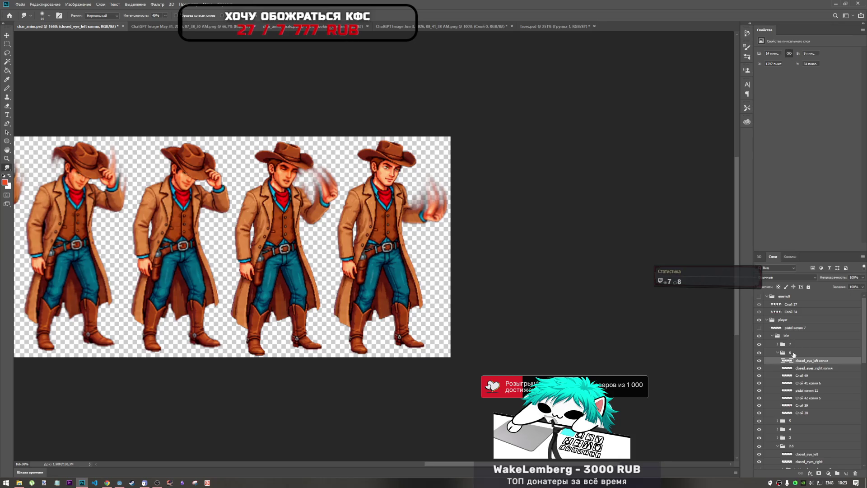
pyautogui.click(778, 352)
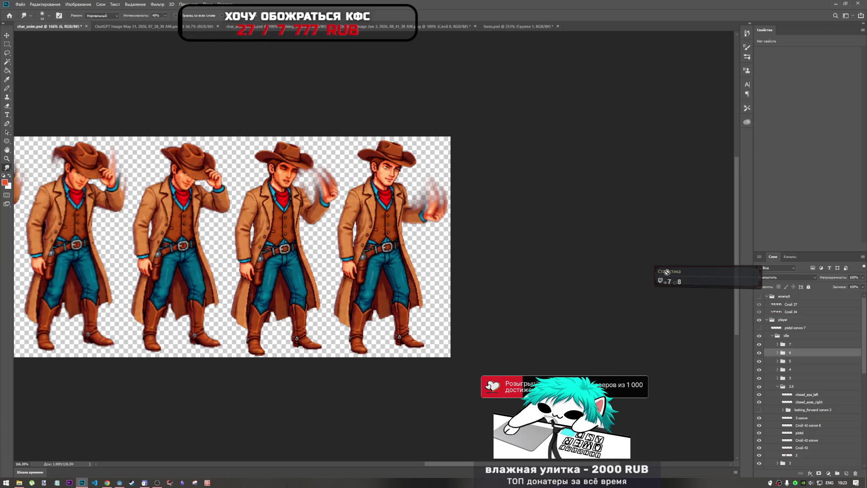
pyautogui.click(778, 352)
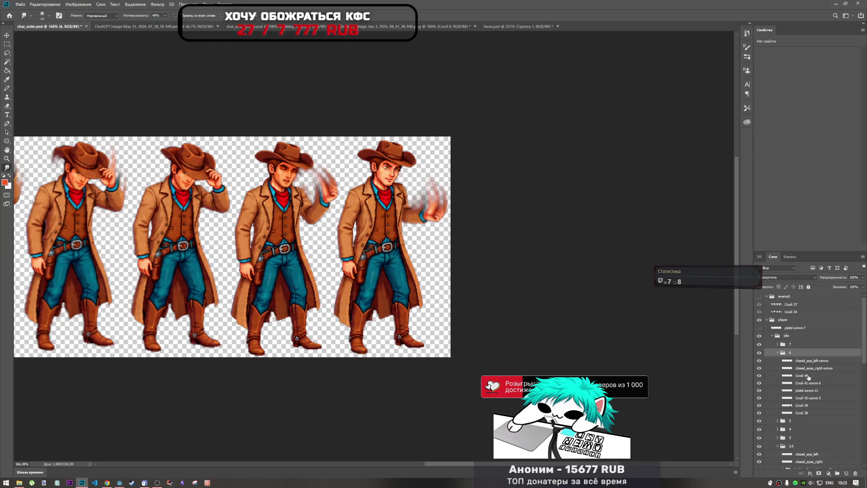
pyautogui.click(808, 376)
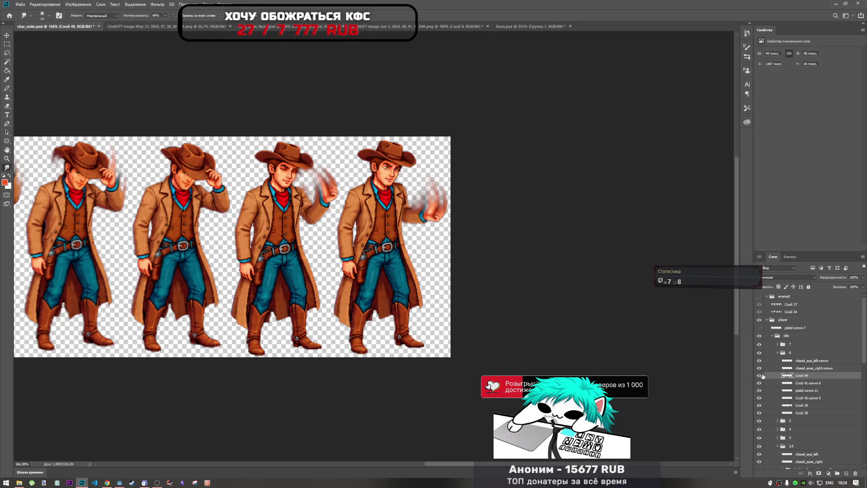
pyautogui.moveTo(815, 378); pyautogui.dragTo(809, 345)
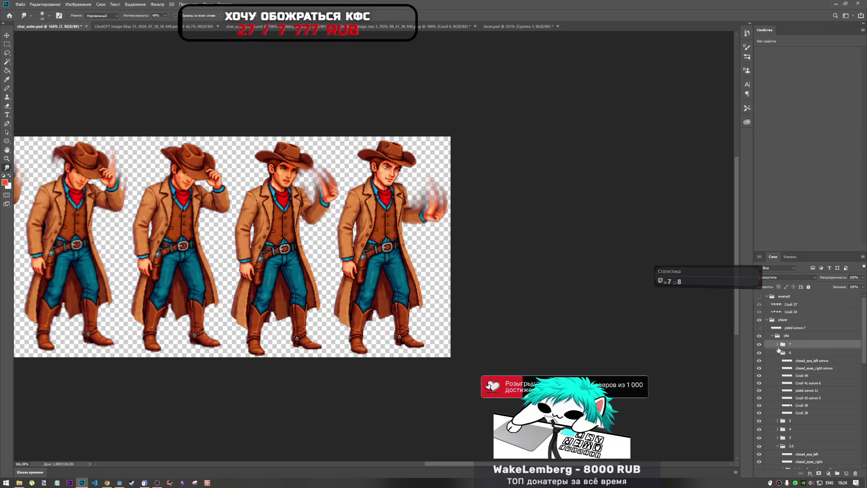
pyautogui.click(777, 344)
pyautogui.click(784, 344)
pyautogui.click(805, 352)
# - Move Слой 49 копия onto the fourth cowboy's face and stack looking_forward копия 4 above it
pyautogui.hotkey('ctrl', 't')
pyautogui.moveTo(294, 179); pyautogui.dragTo(390, 175)
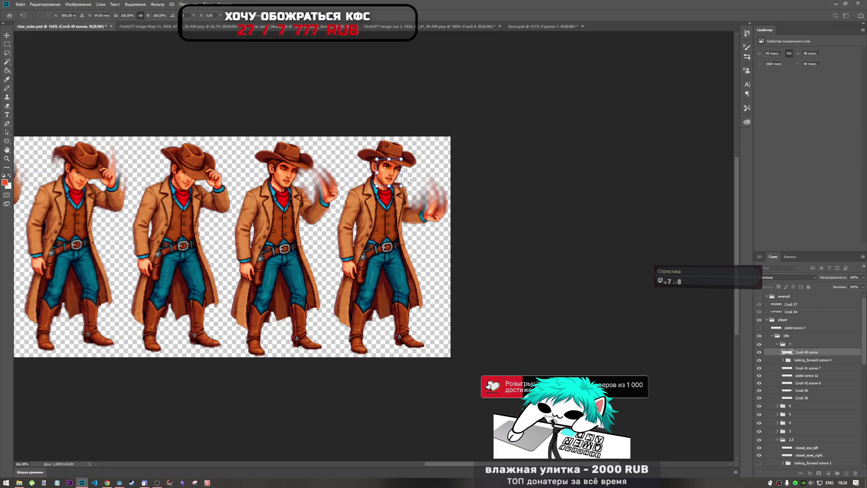
pyautogui.click(805, 362)
pyautogui.moveTo(805, 362); pyautogui.dragTo(802, 350)
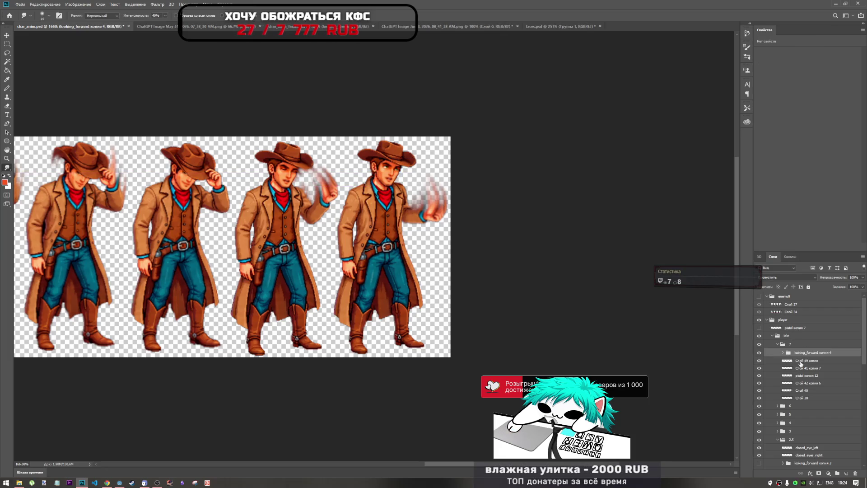
pyautogui.click(803, 363)
# - Fine-align the Слой 49 копия face patch pixel by pixel and commit it
pyautogui.hotkey('ctrl', 't')
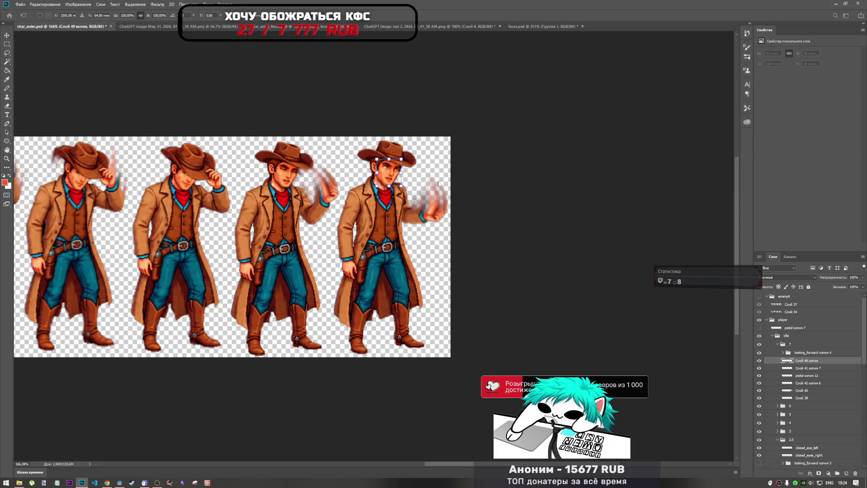
pyautogui.scroll(6, 422, 169)
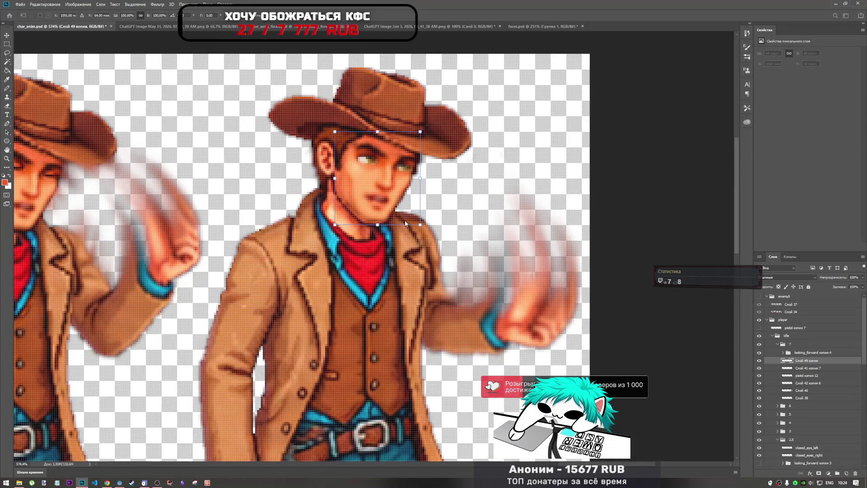
pyautogui.press('Down')
pyautogui.press('Left')
pyautogui.press('Right')
pyautogui.press('Left')
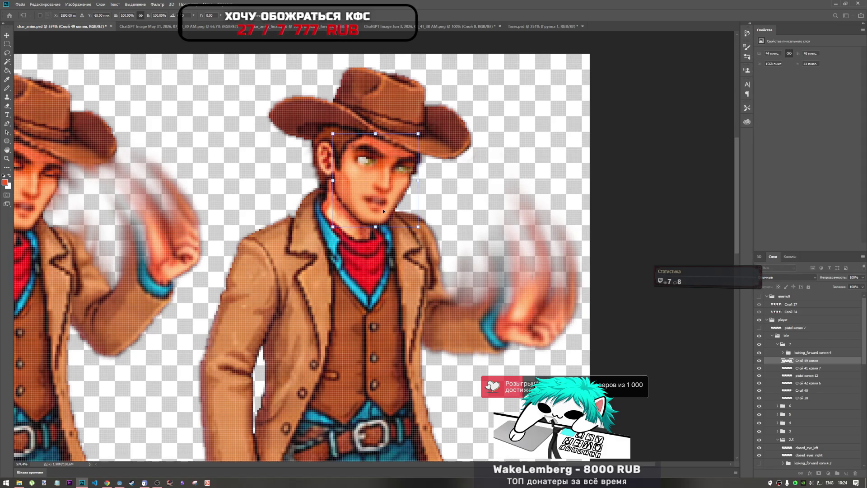
pyautogui.press('Right')
pyautogui.press('Left')
pyautogui.press('Right')
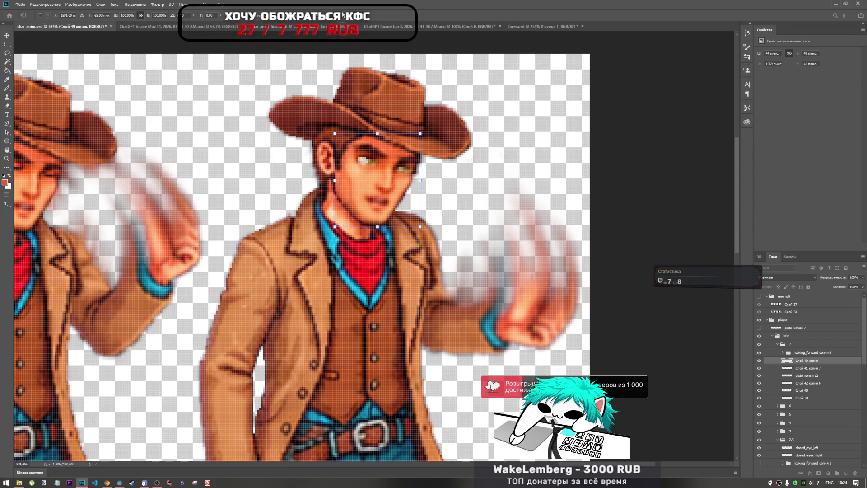
pyautogui.press('Return')
pyautogui.press('r')
# - Lower the looking_forward копия 4 eyes slightly and shift them one pixel right
pyautogui.click(813, 354)
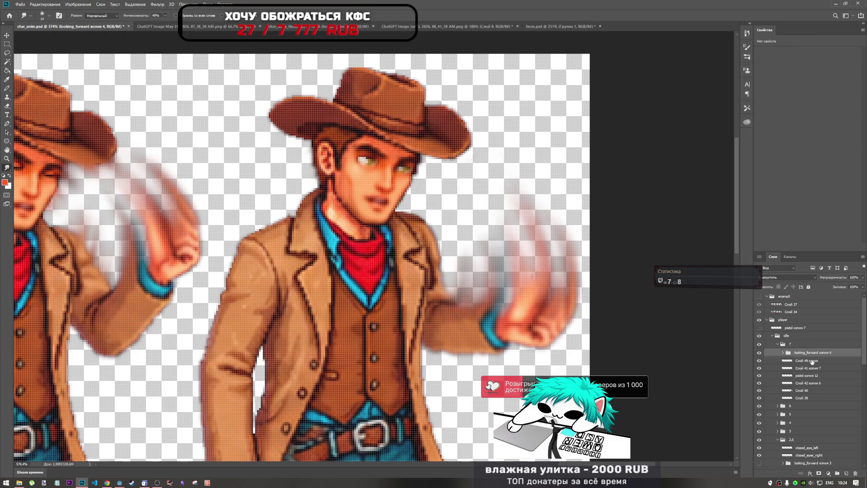
pyautogui.hotkey('ctrl', 't')
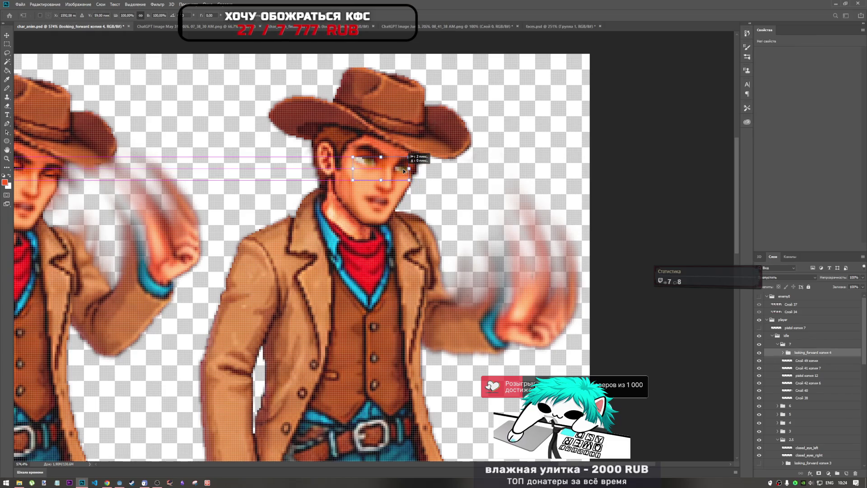
pyautogui.moveTo(404, 170); pyautogui.dragTo(405, 171)
pyautogui.press('Right')
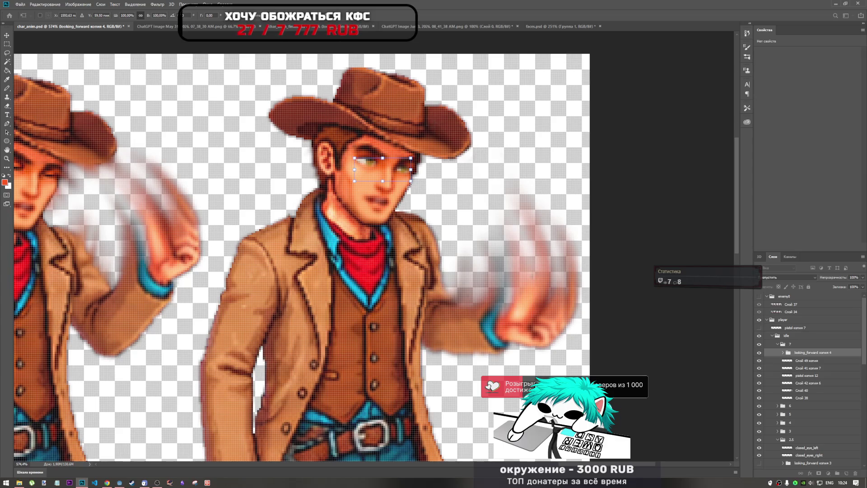
pyautogui.press('Return')
# - Collapse the frame 7 group and review the finished cowboy frames
pyautogui.press('r')
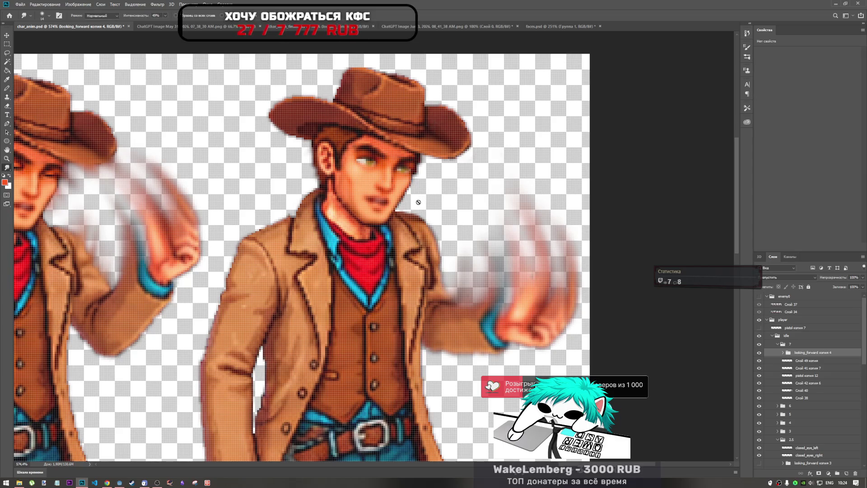
pyautogui.scroll(-3, 418, 202)
pyautogui.scroll(5, 425, 212)
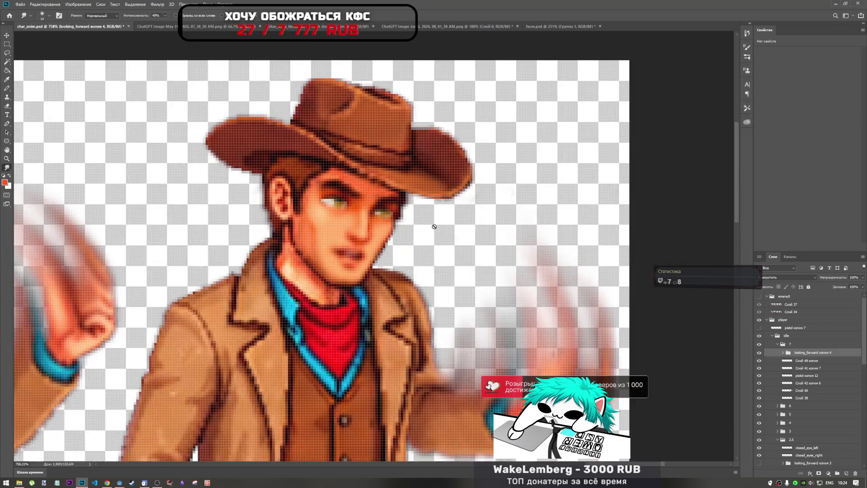
pyautogui.scroll(-10, 433, 226)
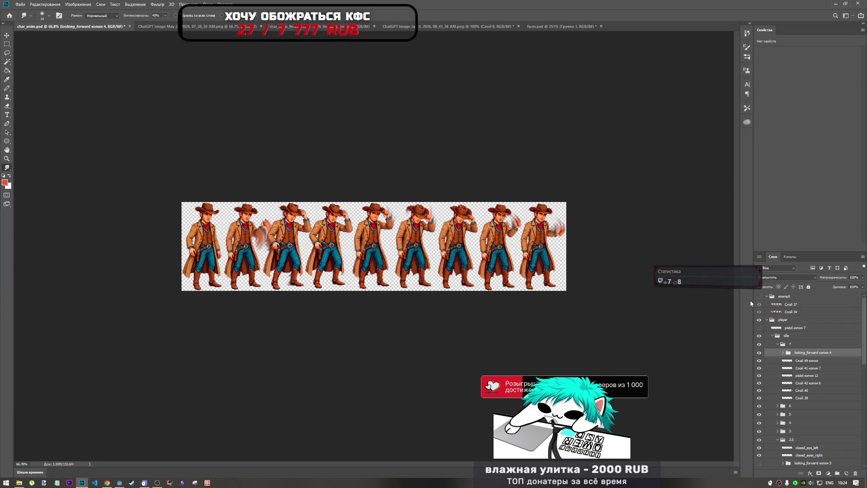
pyautogui.click(777, 346)
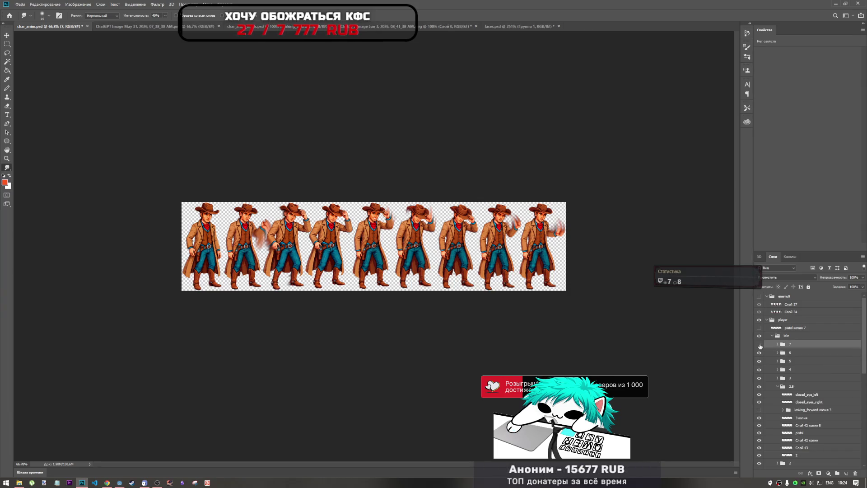
pyautogui.scroll(-2, 310, 225)
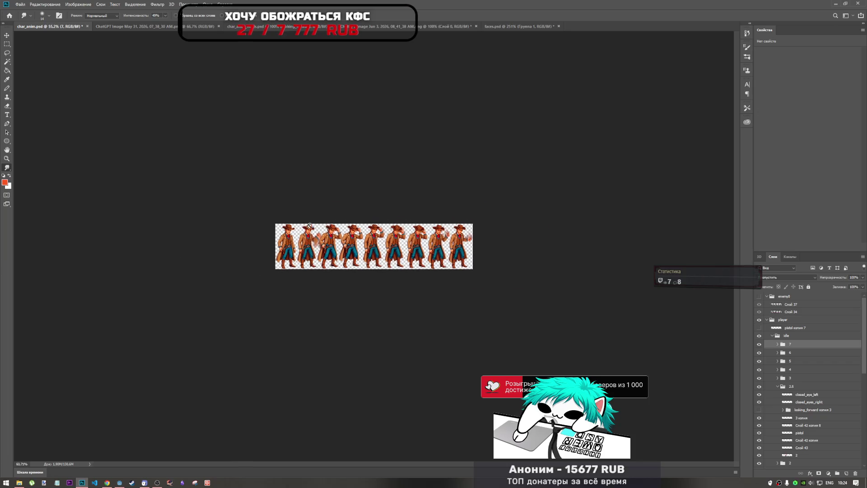
pyautogui.scroll(4, 310, 226)
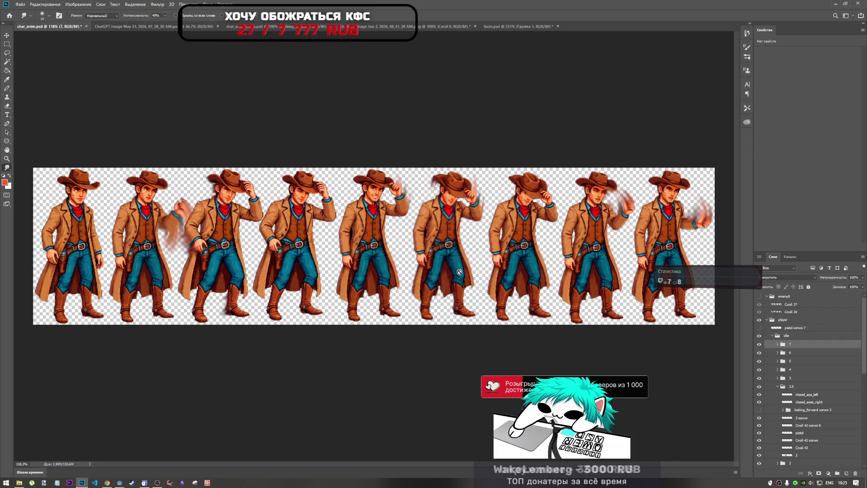
pyautogui.scroll(-2, 468, 246)
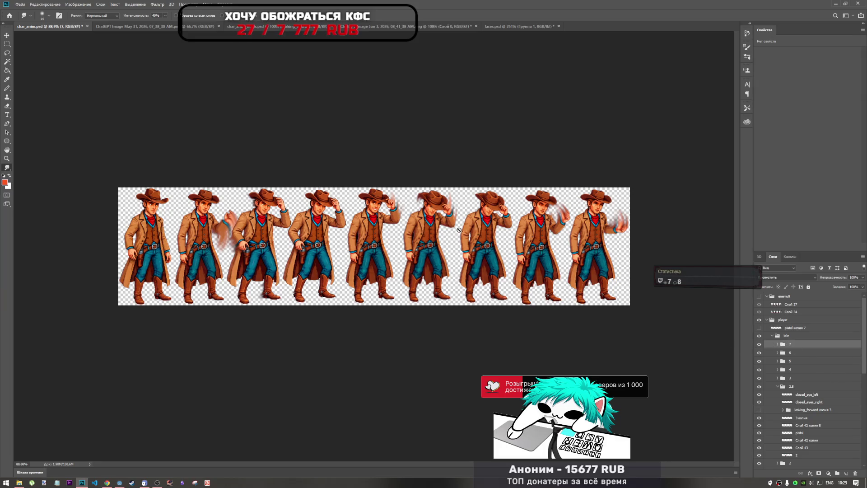
pyautogui.scroll(2, 473, 227)
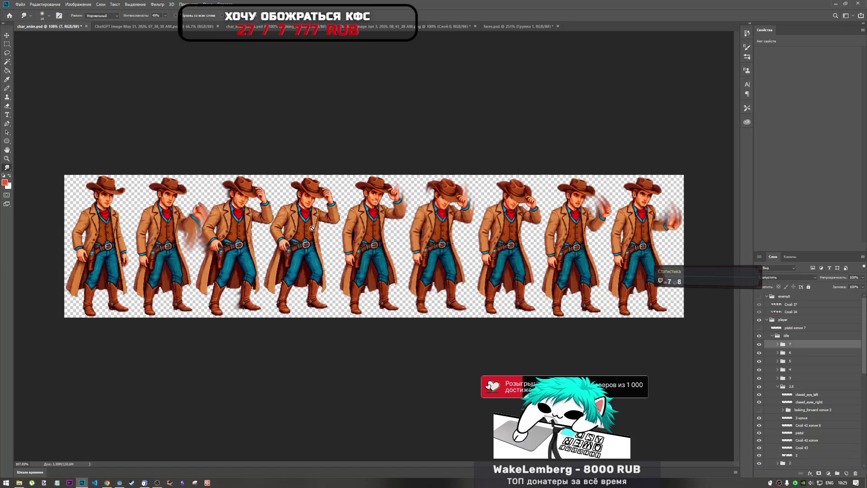
pyautogui.scroll(-5, 696, 275)
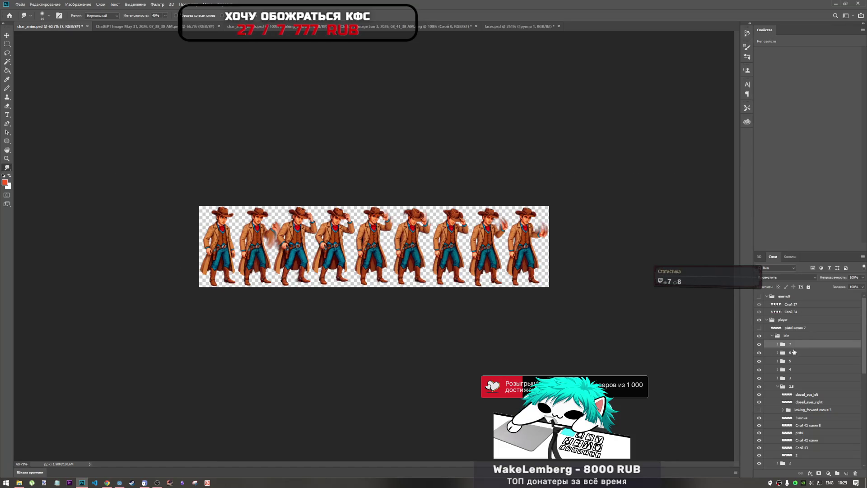
# - Collapse the idle group and toggle its visibility to compare the frames
pyautogui.click(777, 336)
pyautogui.click(771, 336)
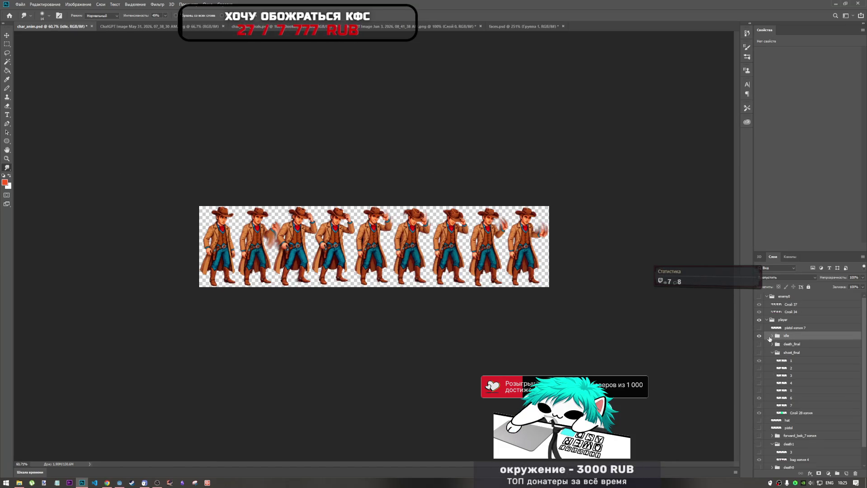
pyautogui.click(758, 336)
pyautogui.click(759, 336)
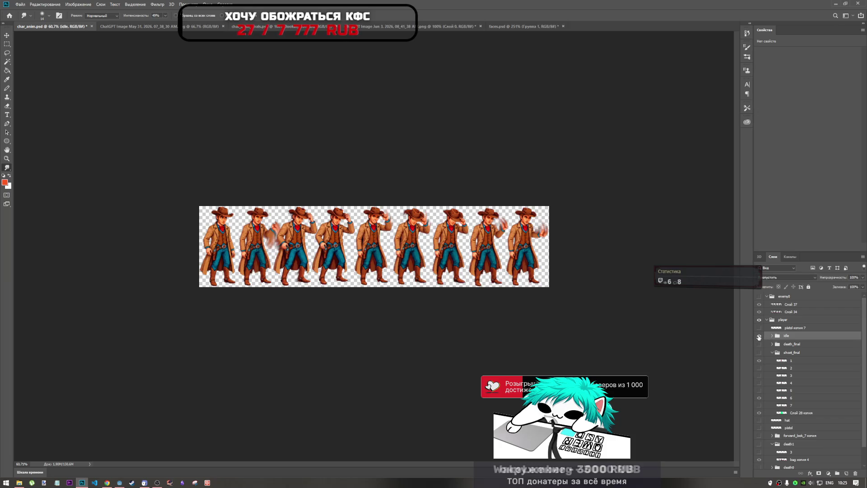
pyautogui.scroll(6, 321, 217)
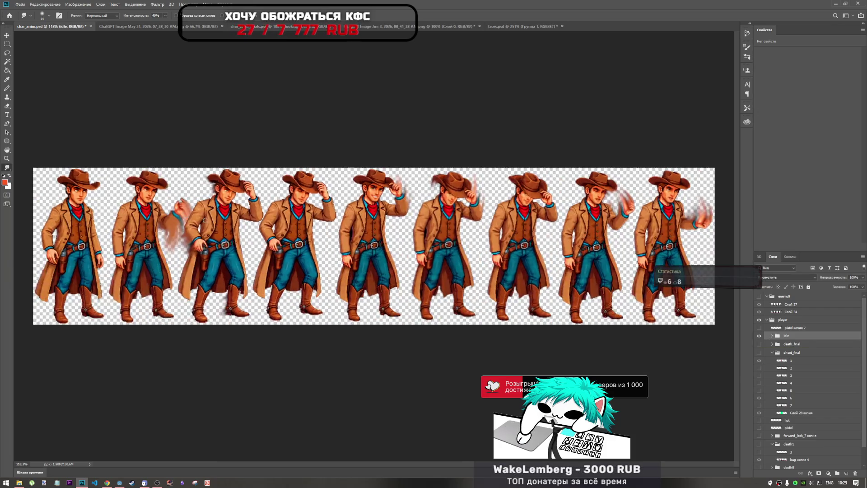
pyautogui.moveTo(471, 463)
pyautogui.mouseDown()
pyautogui.moveTo(422, 464)
pyautogui.moveTo(448, 458)
pyautogui.mouseUp()
pyautogui.scroll(-3, 345, 280)
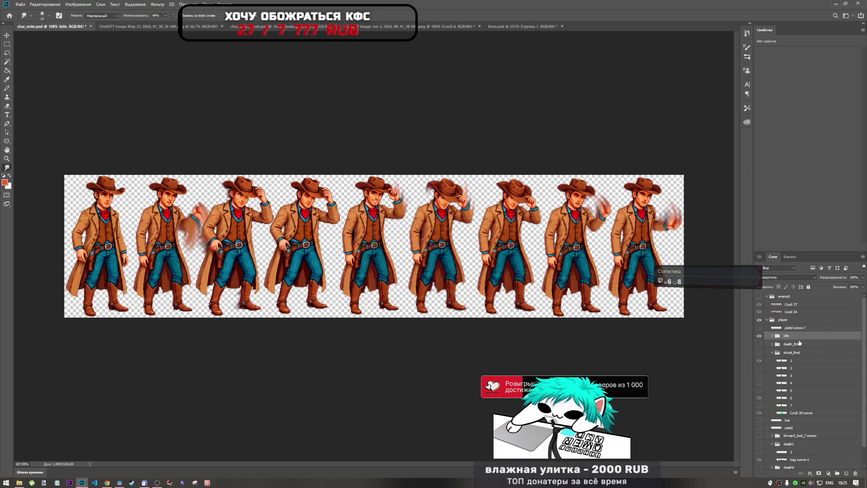
pyautogui.click(759, 335)
pyautogui.click(759, 336)
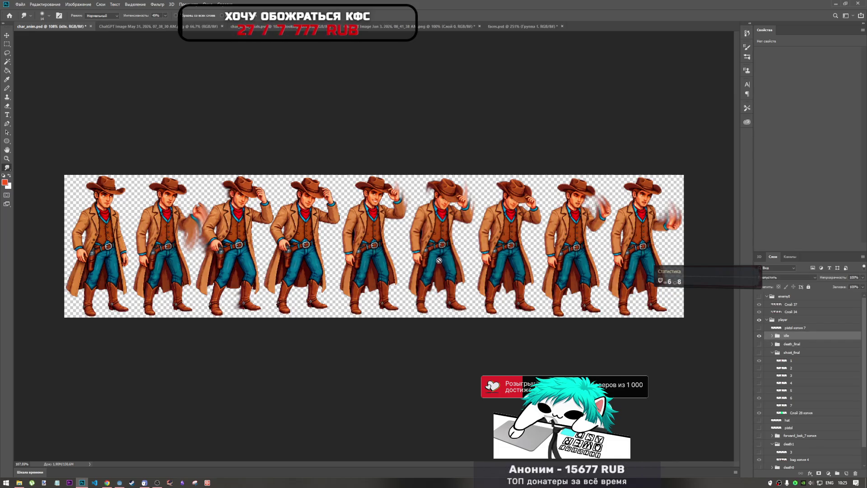
pyautogui.scroll(-5, 433, 251)
pyautogui.scroll(2, 433, 252)
pyautogui.scroll(-2, 368, 229)
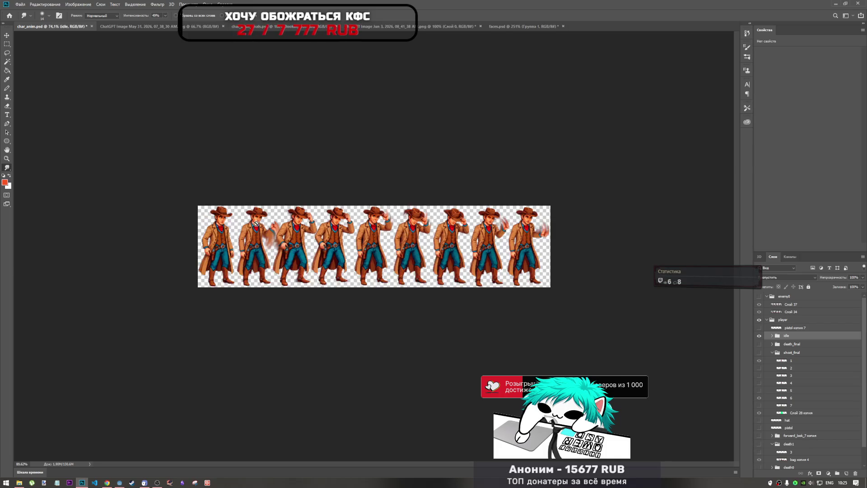
pyautogui.scroll(4, 257, 223)
# - Give the idle group a final visibility check and save chat_anim.psd
pyautogui.click(759, 335)
pyautogui.click(759, 335)
pyautogui.scroll(-2, 542, 241)
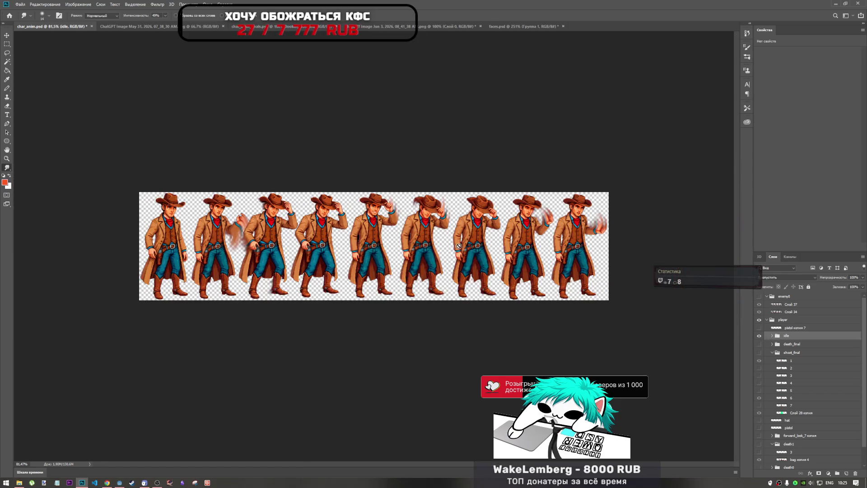
pyautogui.scroll(1, 419, 242)
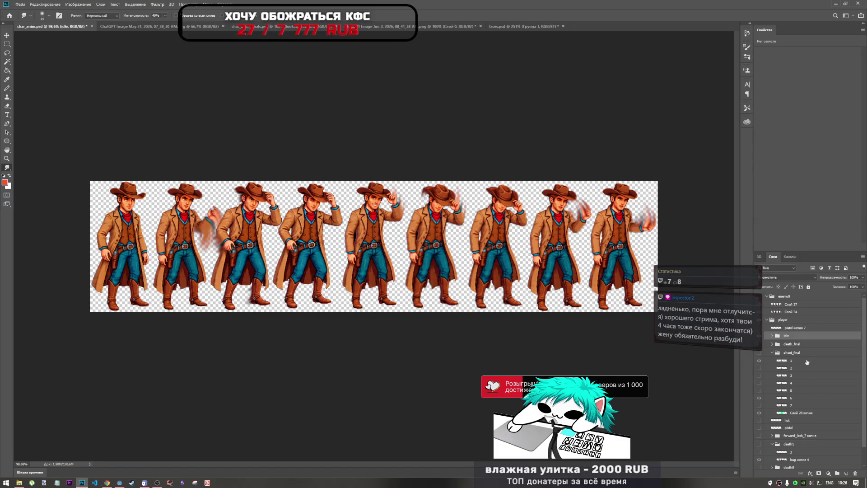
pyautogui.click(798, 344)
pyautogui.click(777, 337)
pyautogui.hotkey('ctrl', 's')
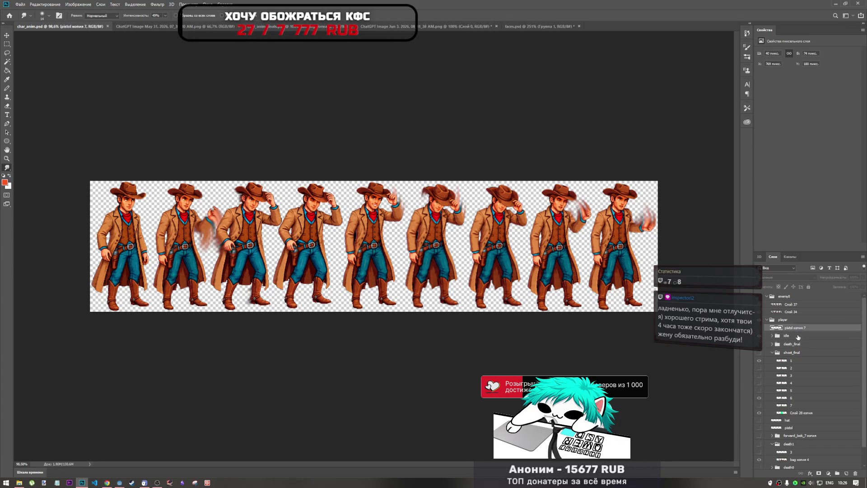
# - Select frame groups 7 through 0 in the idle group, then switch to the death_final document tab
pyautogui.click(772, 337)
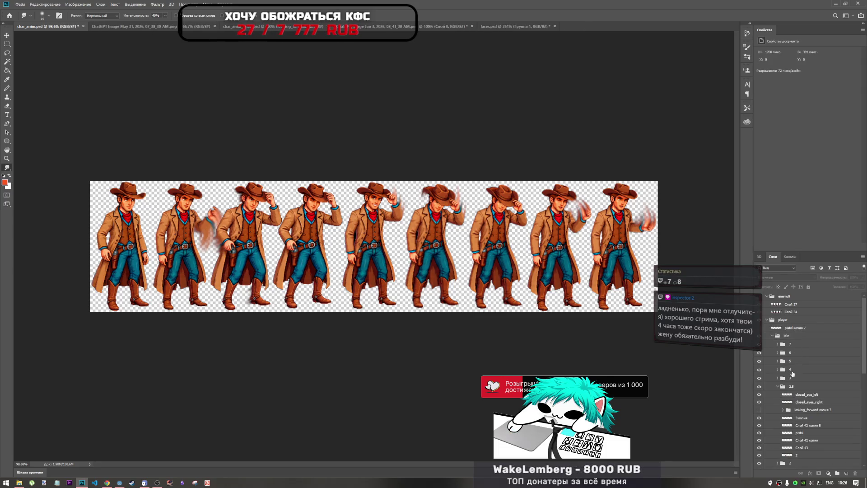
pyautogui.click(795, 345)
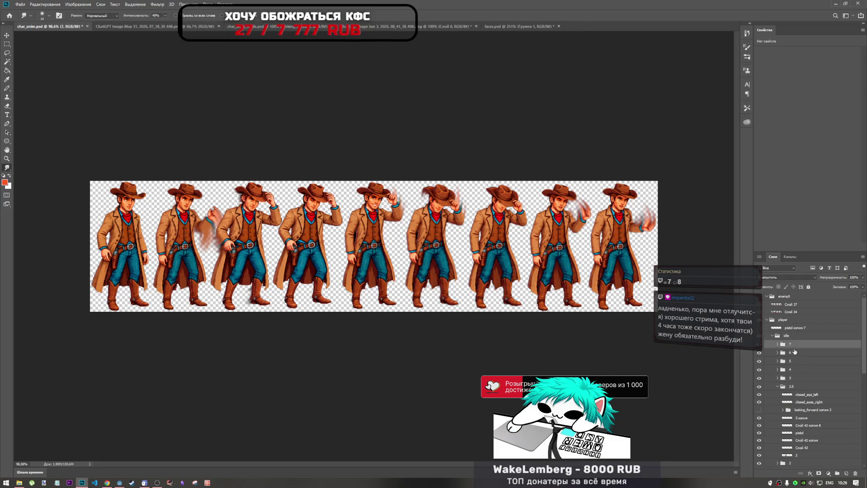
pyautogui.click(777, 386)
pyautogui.click(777, 403)
pyautogui.click(773, 404)
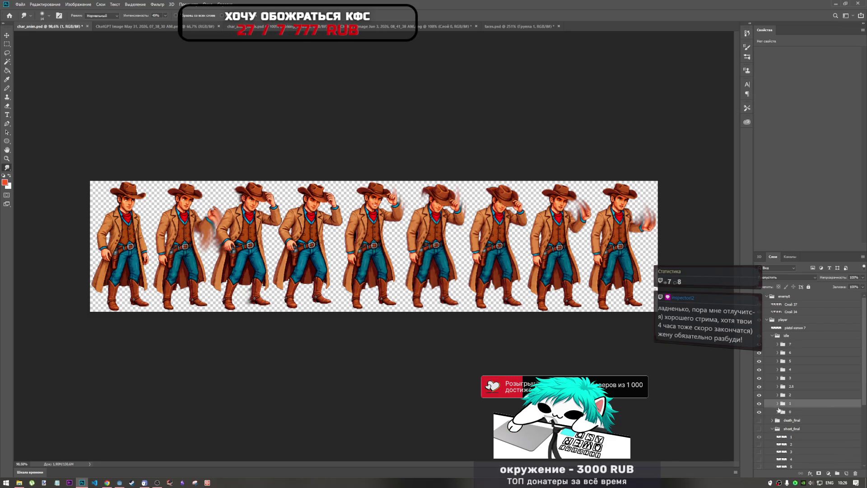
pyautogui.scroll(-1, 797, 392)
pyautogui.click(797, 395)
pyautogui.keyDown('shift'); pyautogui.click(796, 319); pyautogui.keyUp('shift')
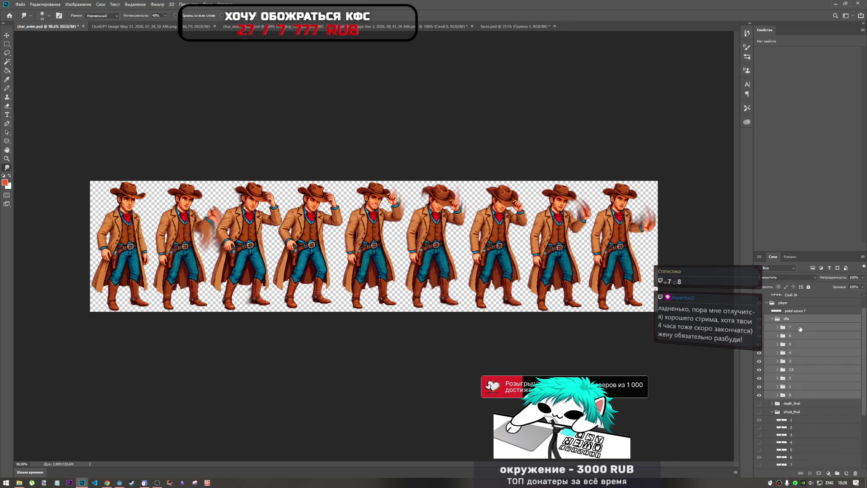
pyautogui.click(796, 327)
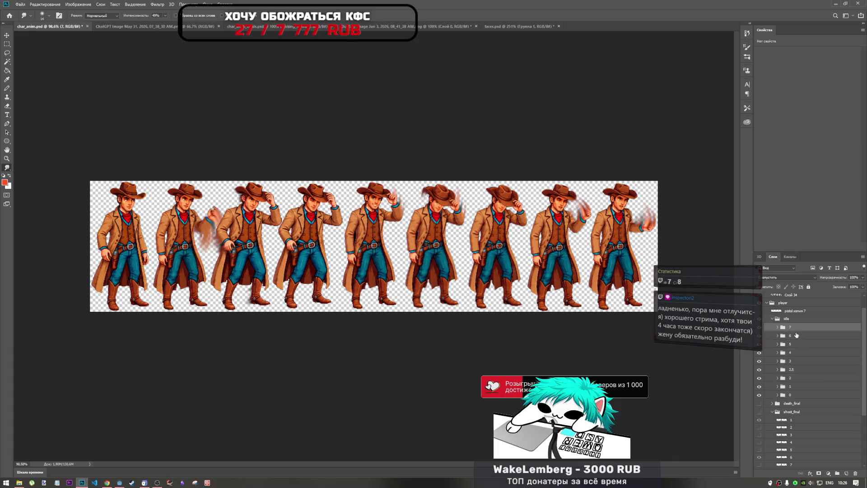
pyautogui.keyDown('shift'); pyautogui.click(793, 395); pyautogui.keyUp('shift')
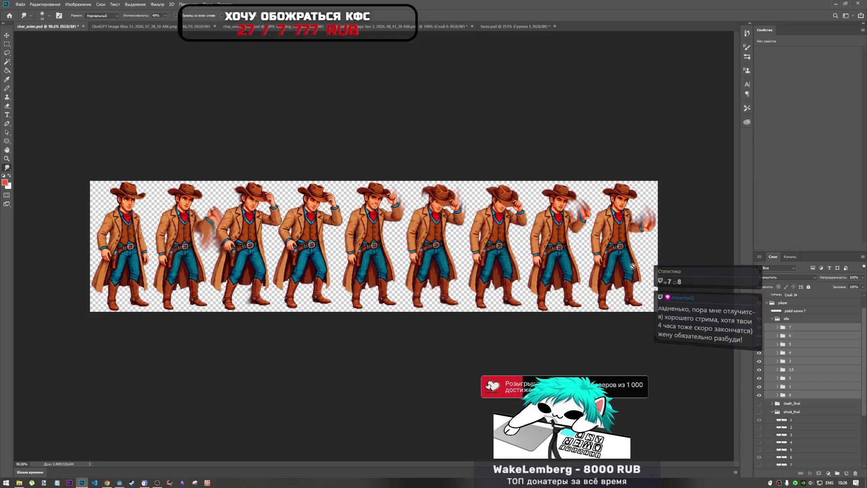
pyautogui.click(278, 27)
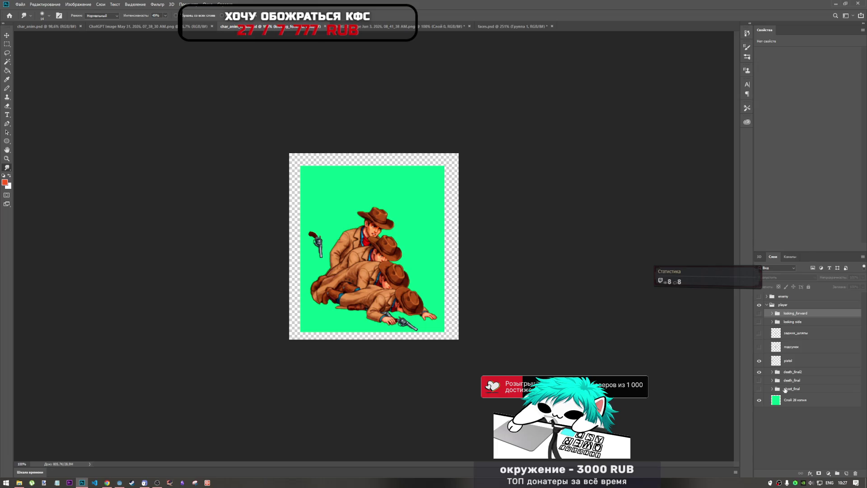
pyautogui.click(787, 417)
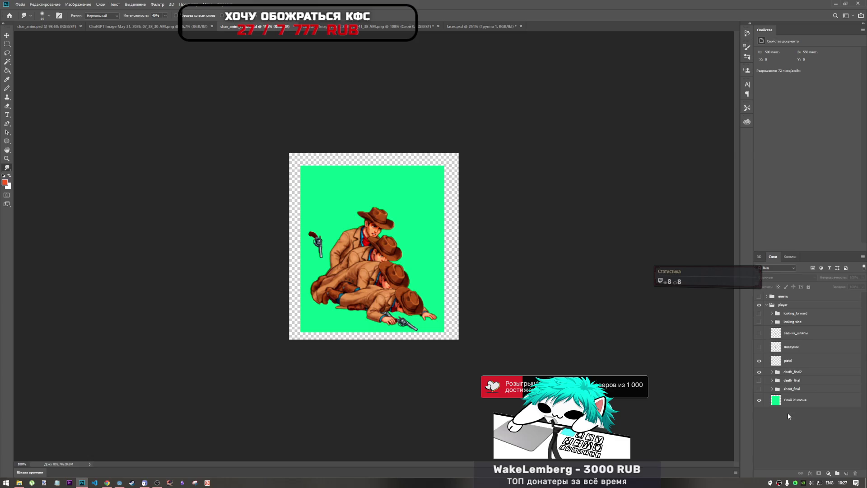
pyautogui.click(789, 306)
pyautogui.hotkey('ctrl', 'g')
pyautogui.moveTo(788, 313); pyautogui.dragTo(791, 301)
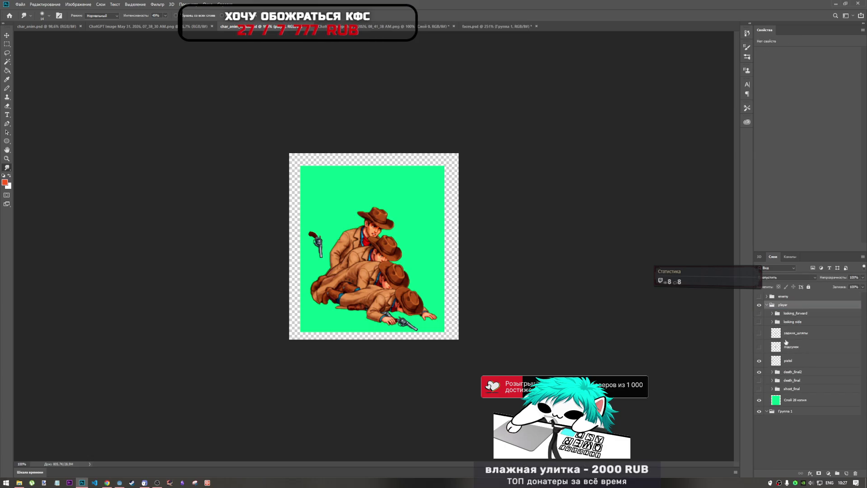
pyautogui.doubleClick(789, 412)
pyautogui.write('d')
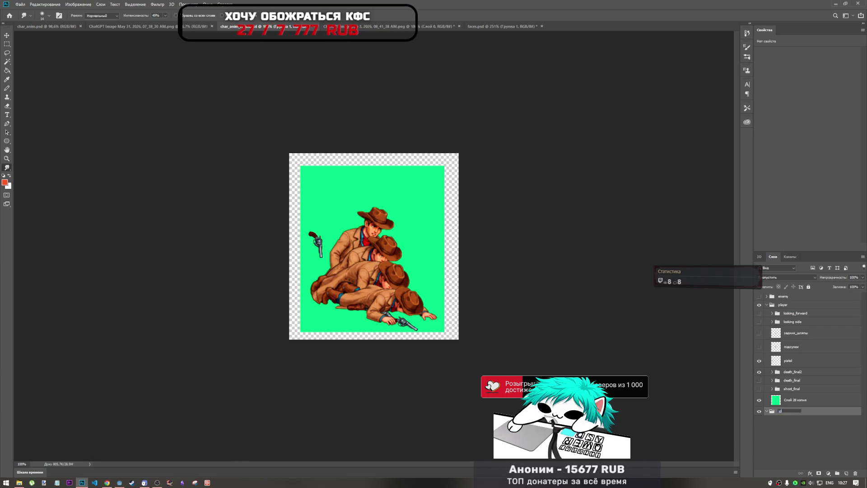
pyautogui.press('Return')
pyautogui.moveTo(778, 411); pyautogui.dragTo(794, 311)
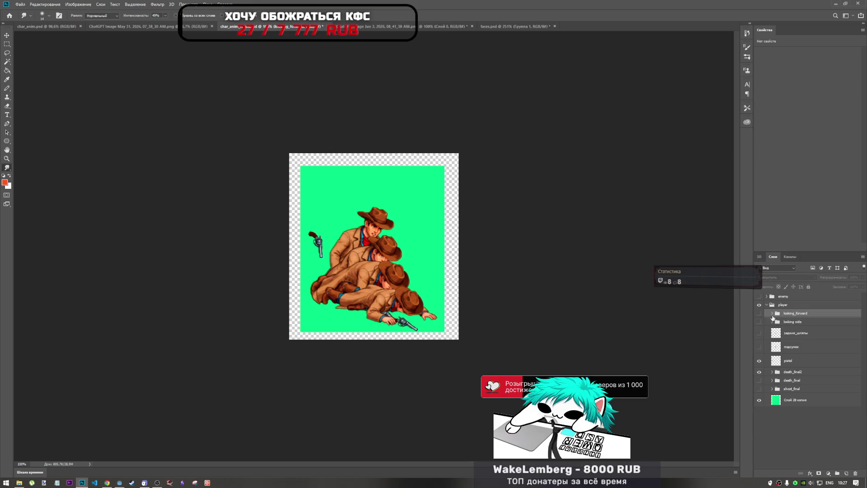
pyautogui.click(772, 315)
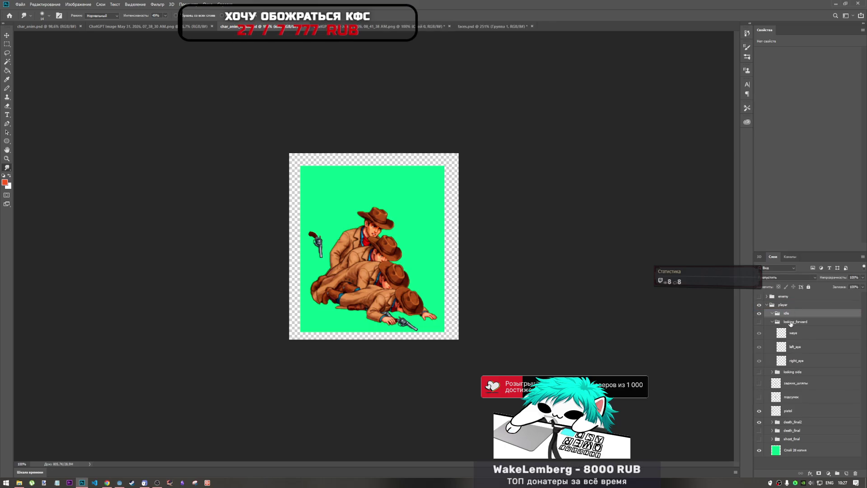
pyautogui.click(772, 322)
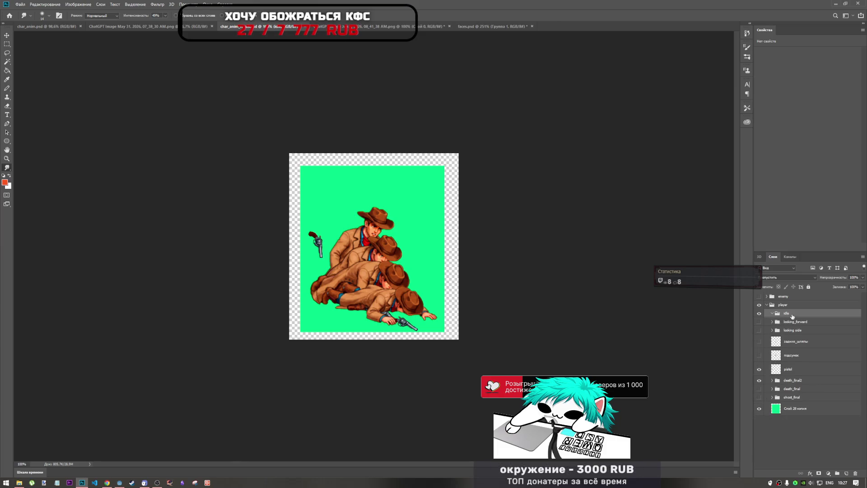
pyautogui.hotkey('ctrl', 'z')
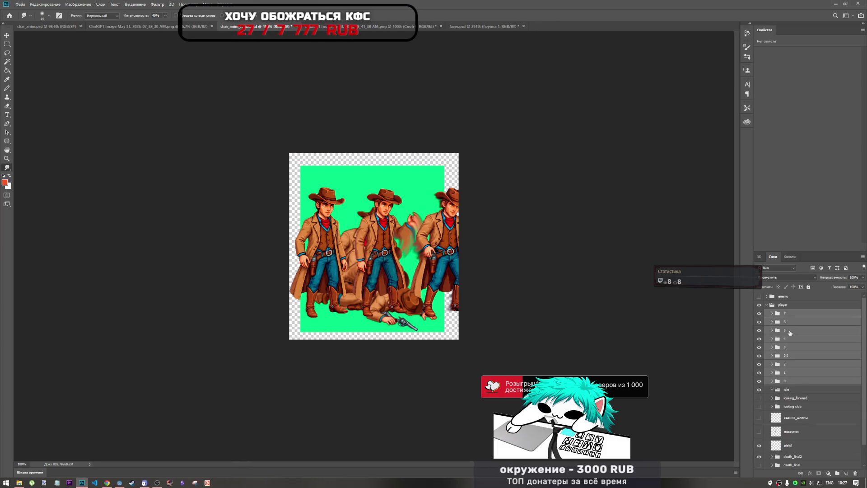
pyautogui.moveTo(791, 385); pyautogui.dragTo(788, 389)
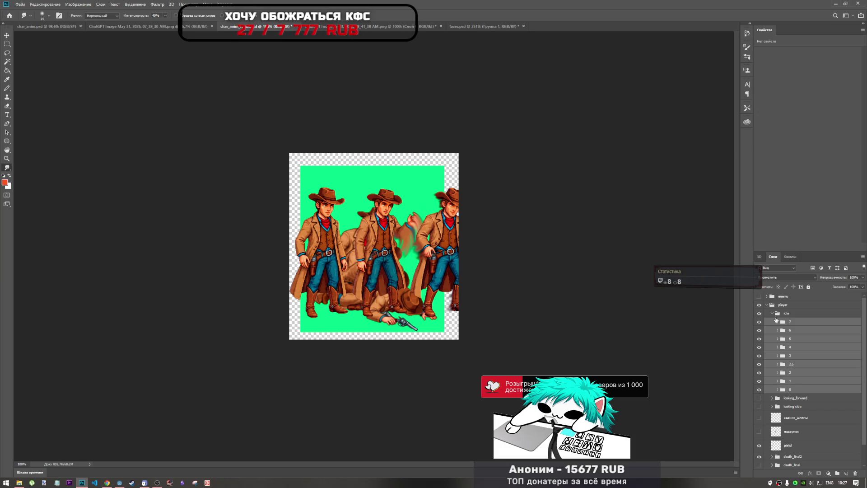
pyautogui.moveTo(777, 318); pyautogui.dragTo(779, 311)
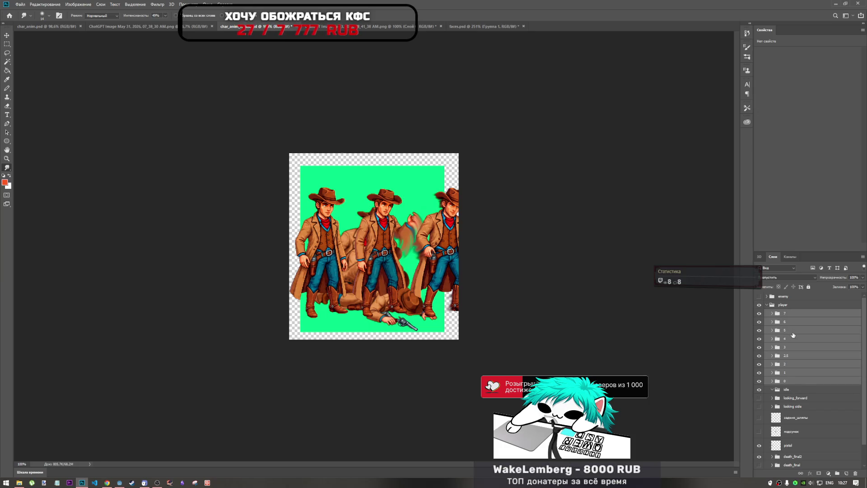
pyautogui.press('Delete')
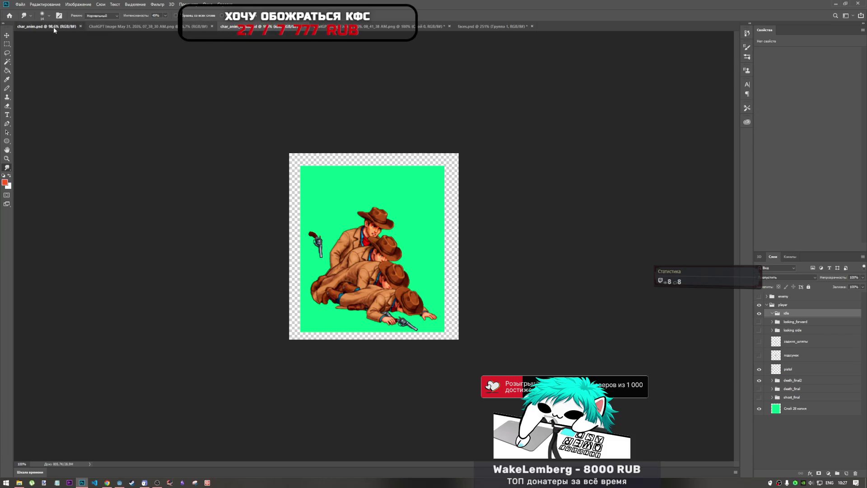
# - Select frame group 0 in char_anim.psd, then close the ChatGPT five-faces image
pyautogui.click(53, 26)
pyautogui.click(790, 412)
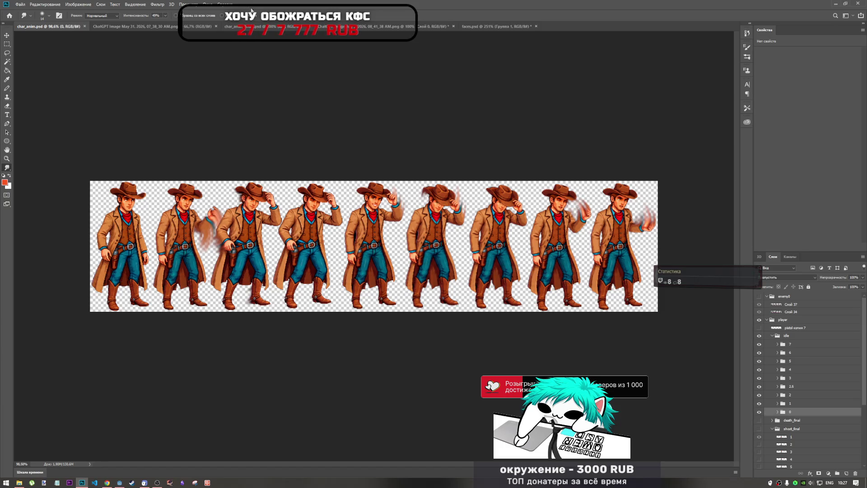
pyautogui.click(253, 27)
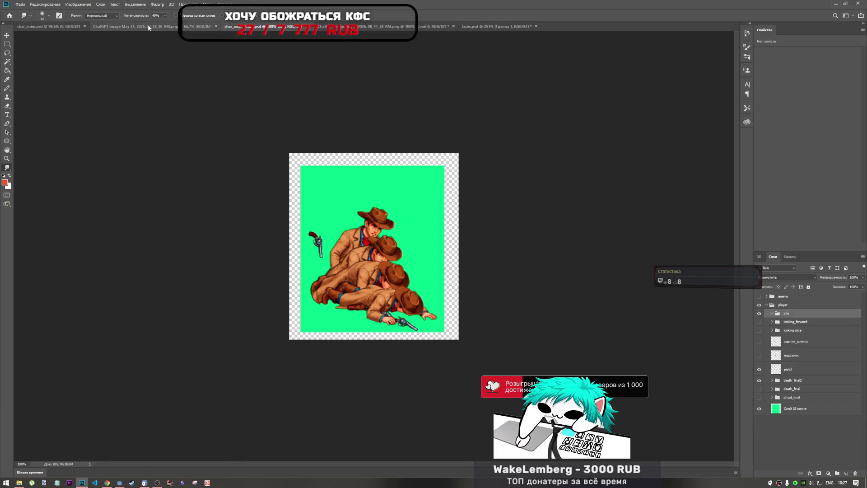
pyautogui.click(211, 27)
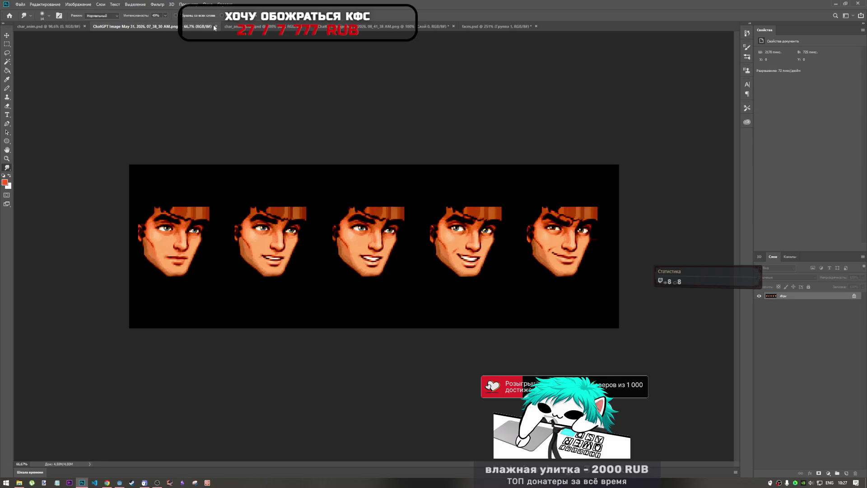
pyautogui.hotkey('ctrl', 'w')
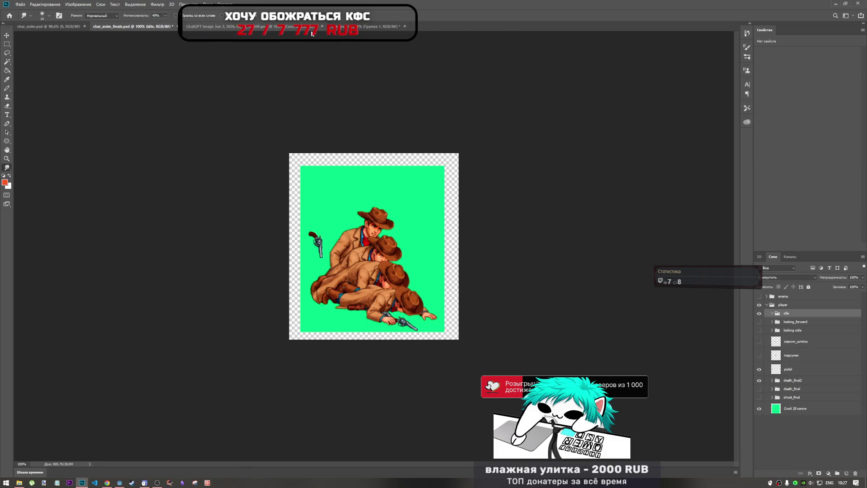
# - Close the blank ChatGPT image document with Don't Save
pyautogui.click(222, 25)
pyautogui.hotkey('ctrl', 'shift', 'Tab')
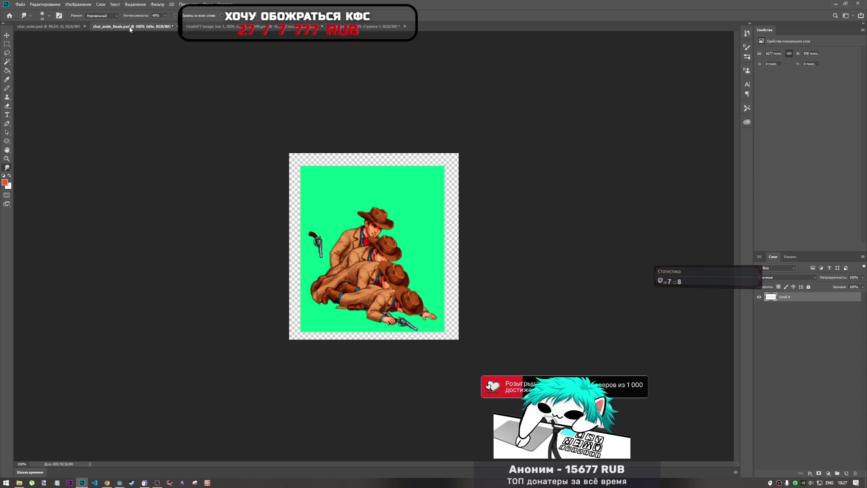
pyautogui.hotkey('ctrl', 'shift', 'Tab')
pyautogui.click(364, 26)
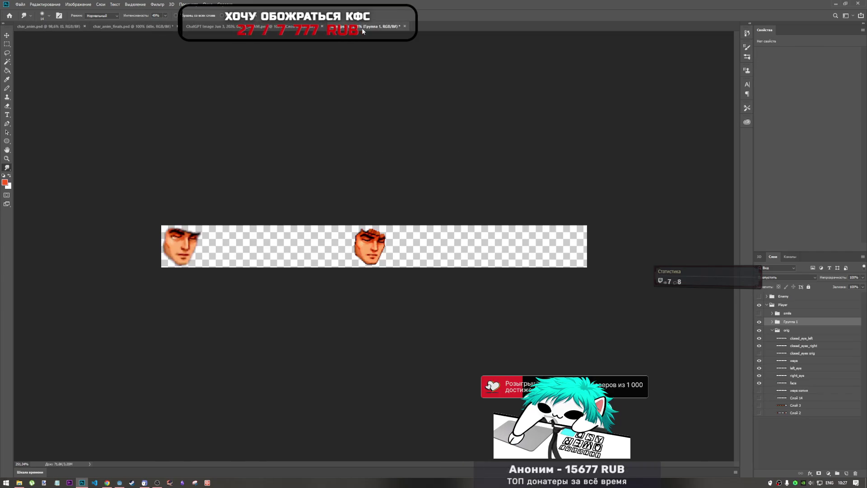
pyautogui.click(47, 28)
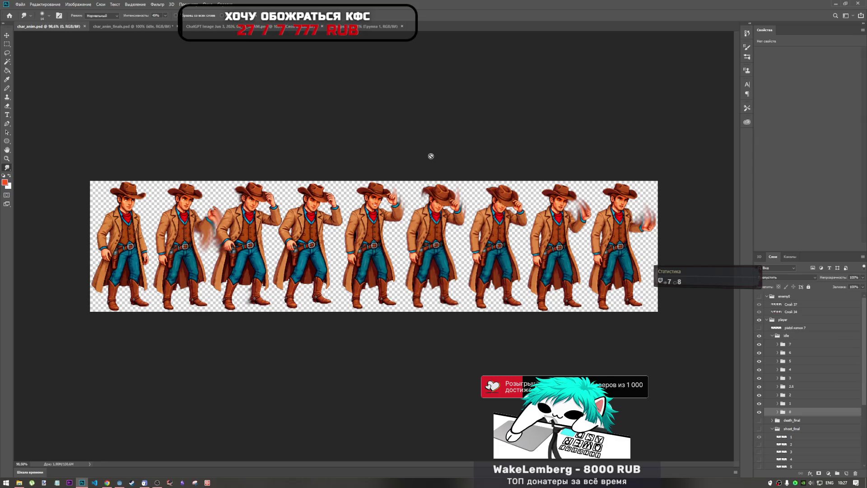
pyautogui.click(247, 26)
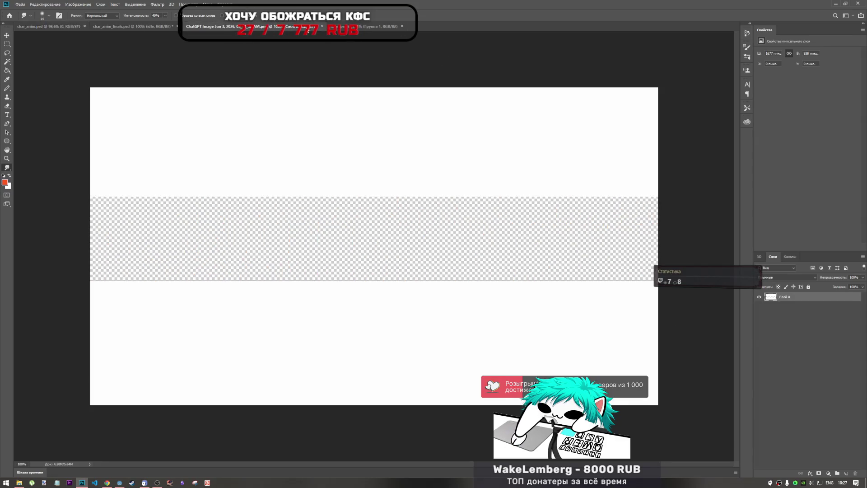
pyautogui.hotkey('ctrl', 'w')
pyautogui.click(464, 177)
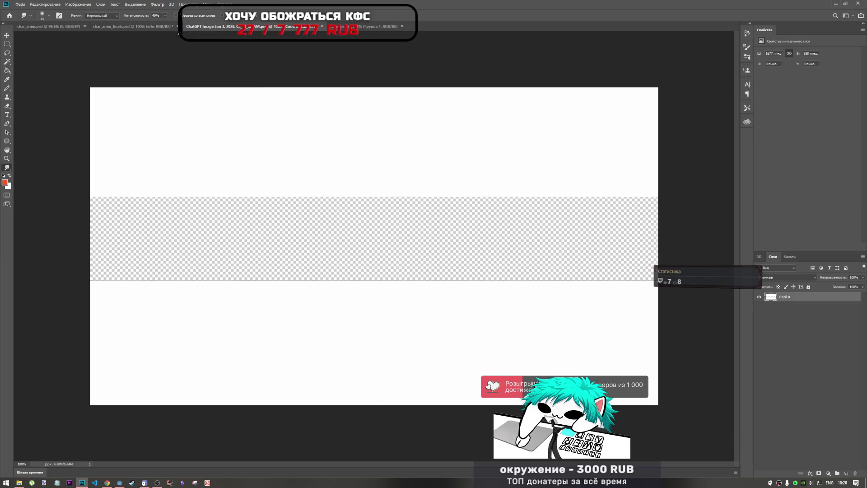
# - Place idle frame 0 inside the idle group of char_anim_finals.psd
pyautogui.click(143, 26)
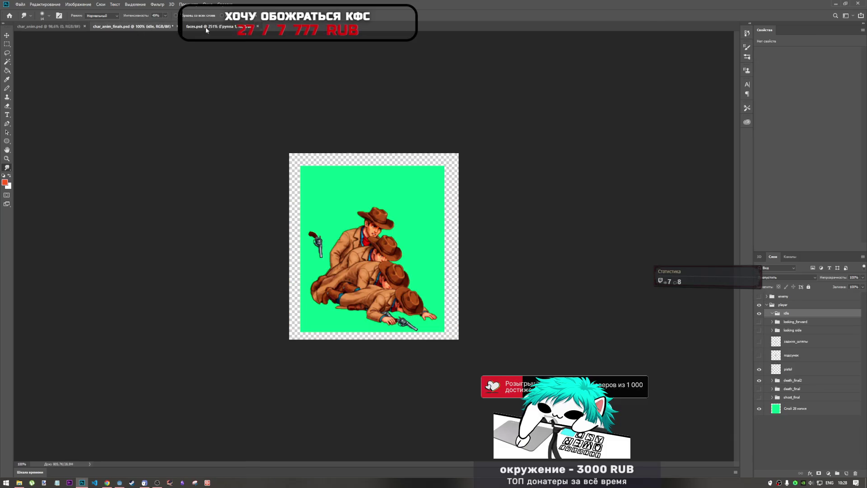
pyautogui.click(199, 26)
pyautogui.click(149, 25)
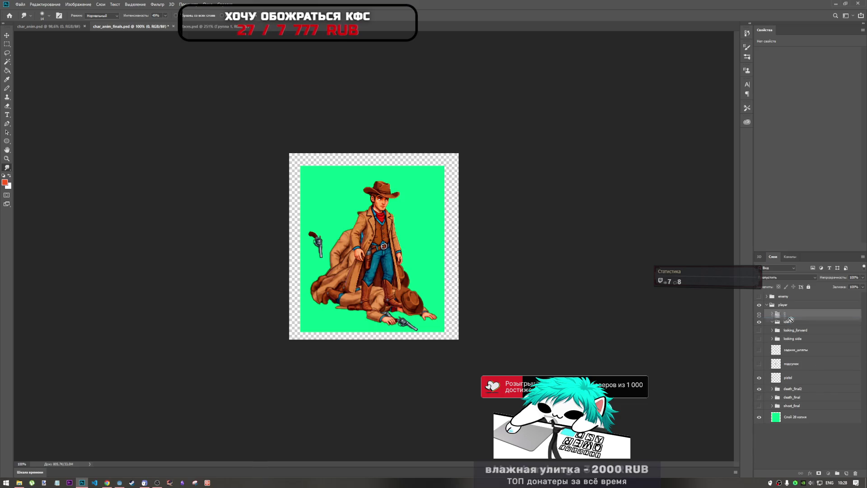
pyautogui.click(792, 323)
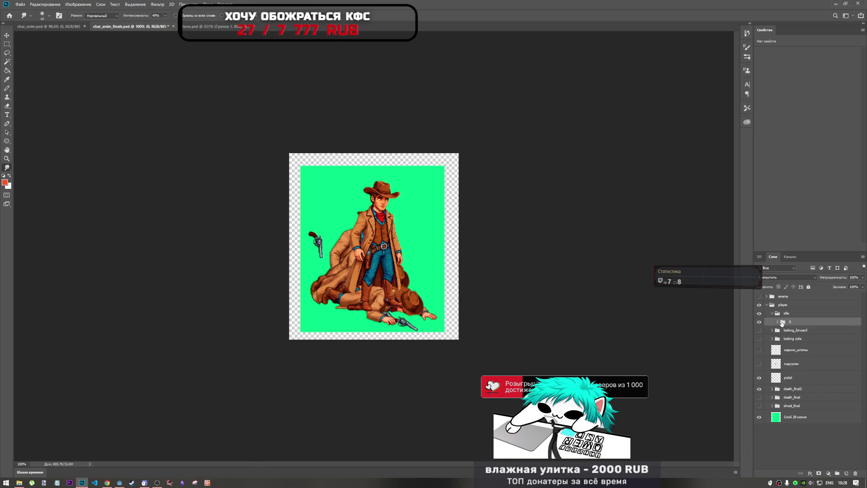
# - Merge group 0 into a single pixel layer with Merge Group
pyautogui.click(777, 322)
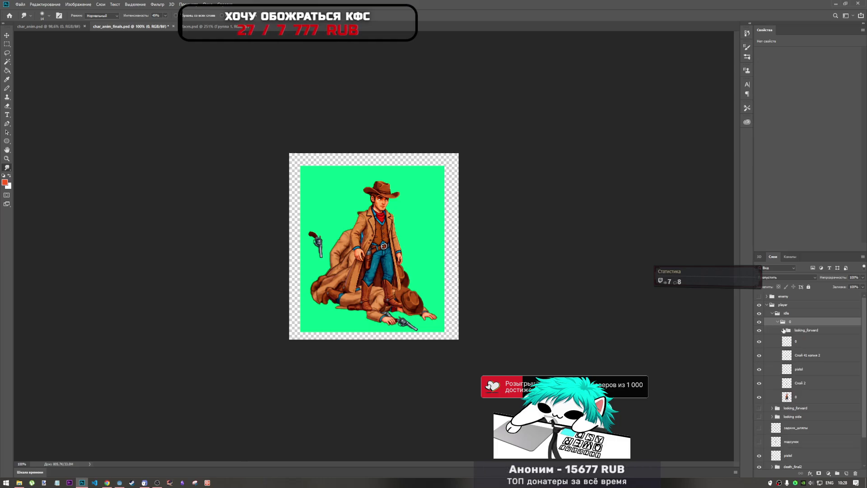
pyautogui.click(777, 322)
pyautogui.rightClick(784, 322)
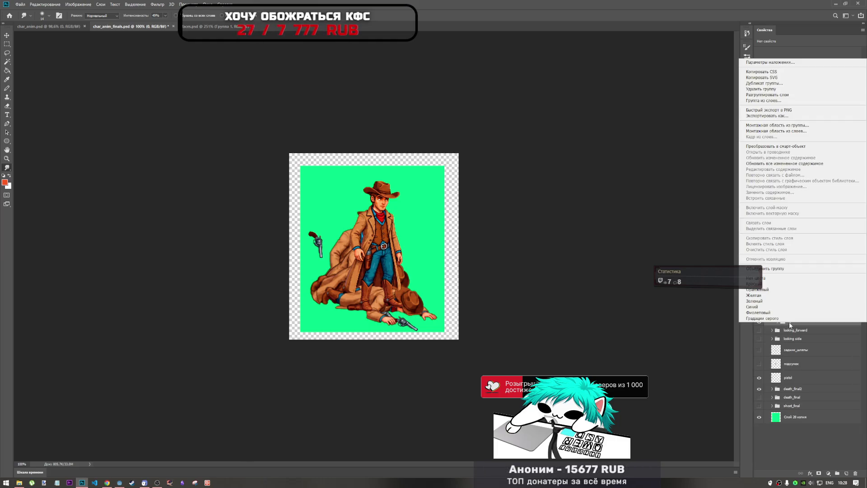
pyautogui.click(784, 270)
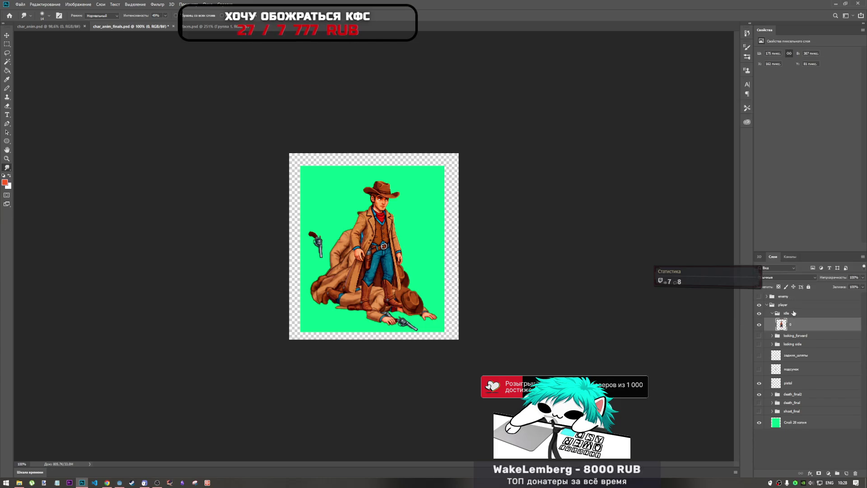